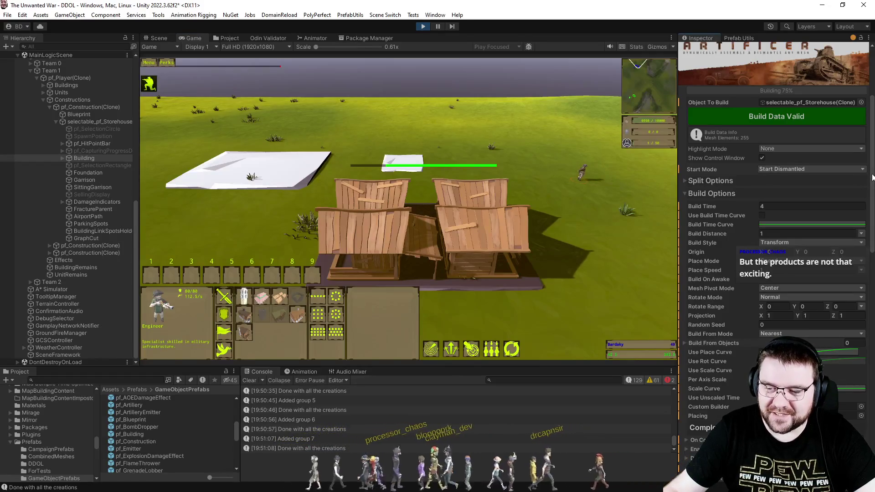
Set the storehouse Artificer's Origin Y to -2 and rebuild its build data
{"action": "scroll", "coordinate": [827, 190], "scroll_direction": "down", "scroll_amount": 5}
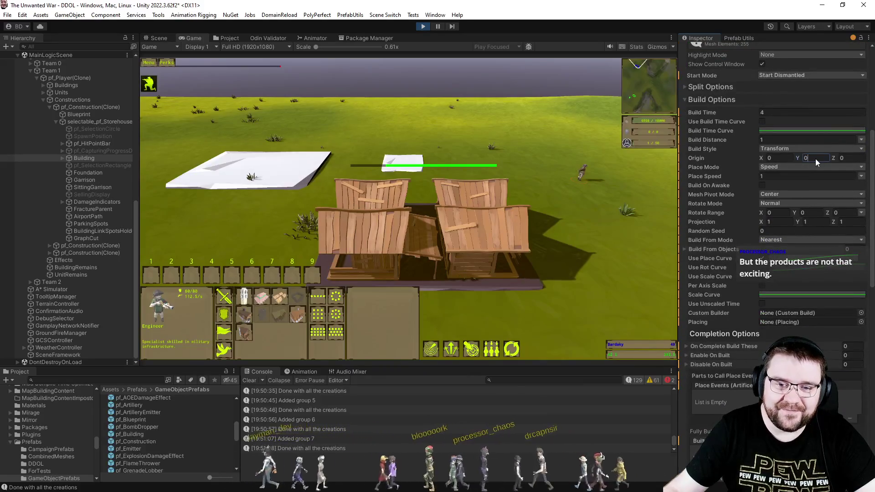
{"action": "type", "text": "-2"}
{"action": "scroll", "coordinate": [843, 164], "scroll_direction": "up", "scroll_amount": 9}
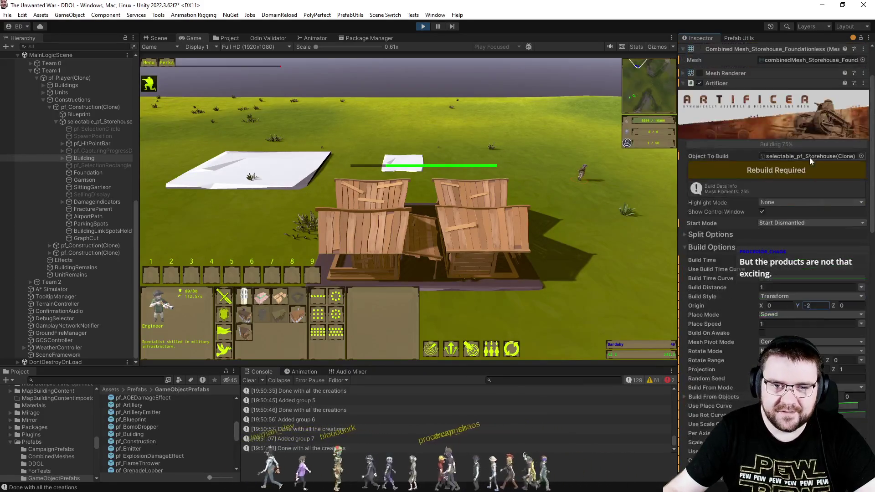
{"action": "left_click", "coordinate": [752, 196]}
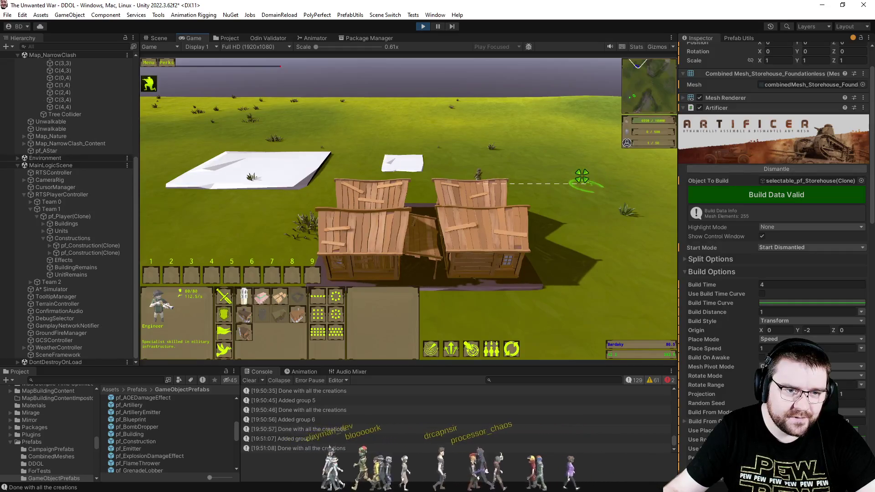
Switch to the Scene view and select the construction site's Foundation
{"action": "scroll", "coordinate": [578, 178], "scroll_direction": "up", "scroll_amount": 3}
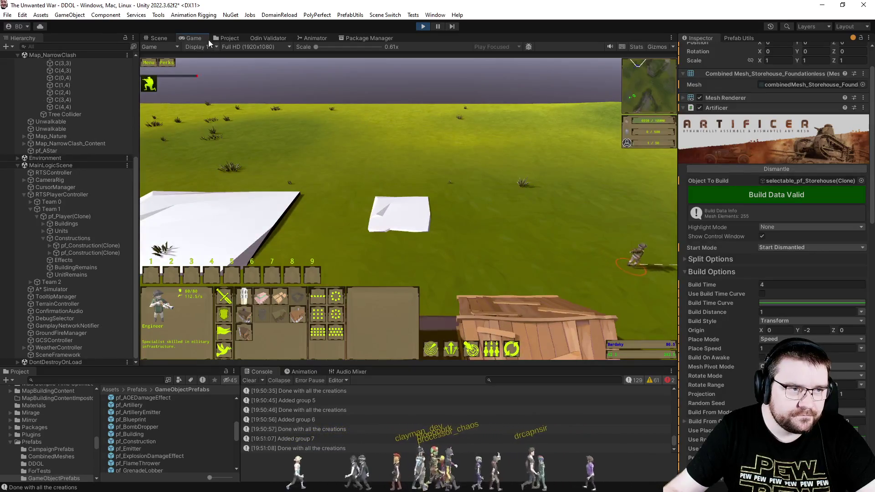
{"action": "left_click", "coordinate": [163, 38]}
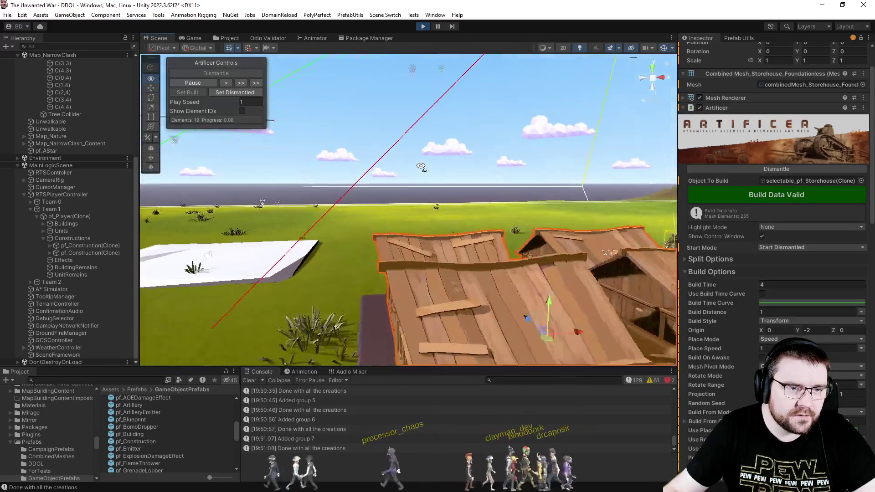
{"action": "left_click", "coordinate": [392, 243]}
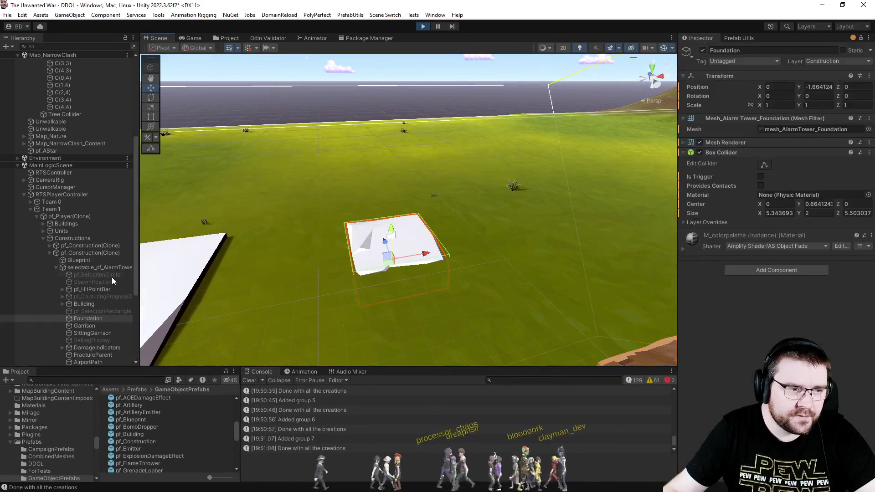
Select the alarm tower's Building, collapse Split Options and keep Transform as the build style
{"action": "scroll", "coordinate": [109, 278], "scroll_direction": "down", "scroll_amount": 3}
{"action": "left_click", "coordinate": [88, 222]}
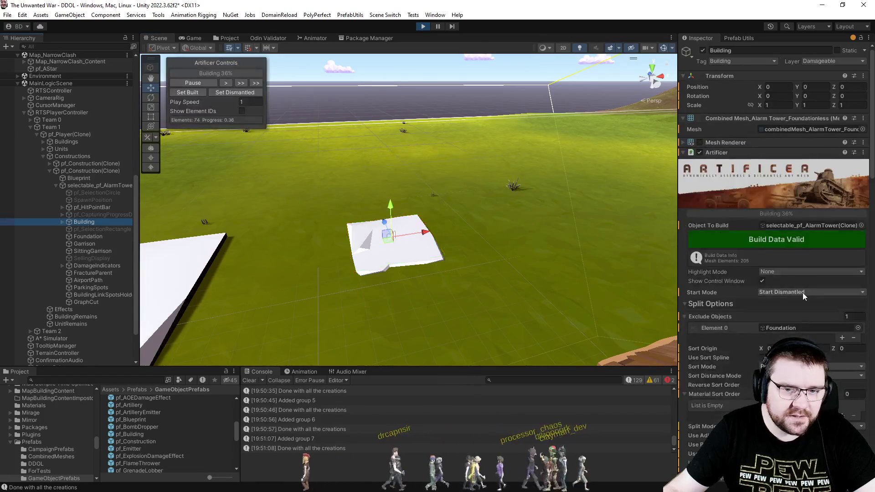
{"action": "scroll", "coordinate": [803, 296], "scroll_direction": "down", "scroll_amount": 3}
{"action": "scroll", "coordinate": [786, 260], "scroll_direction": "down", "scroll_amount": 4}
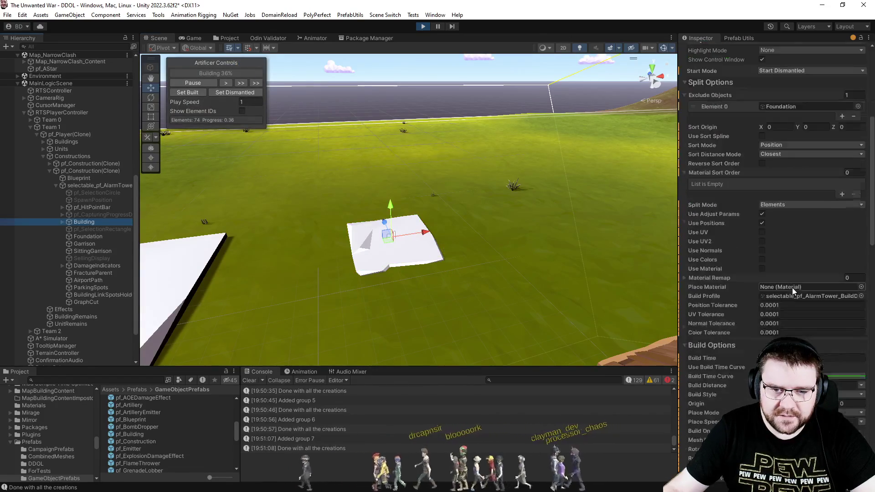
{"action": "scroll", "coordinate": [716, 202], "scroll_direction": "up", "scroll_amount": 1}
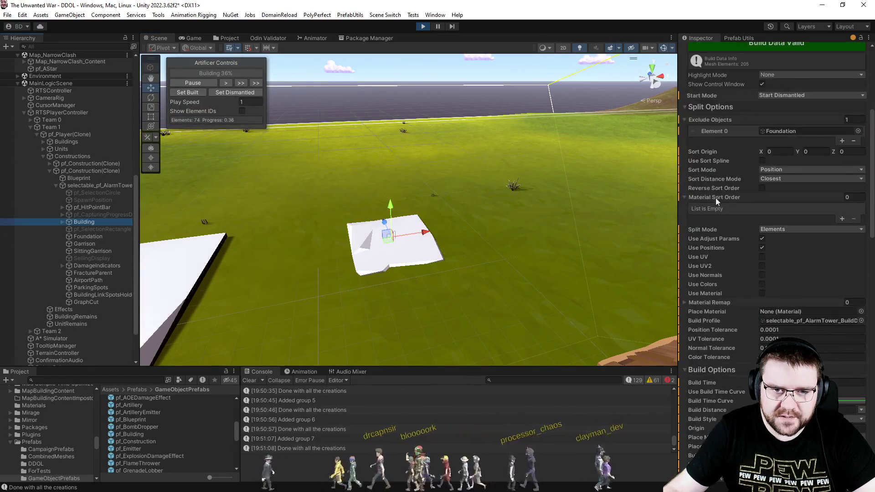
{"action": "left_click", "coordinate": [703, 106]}
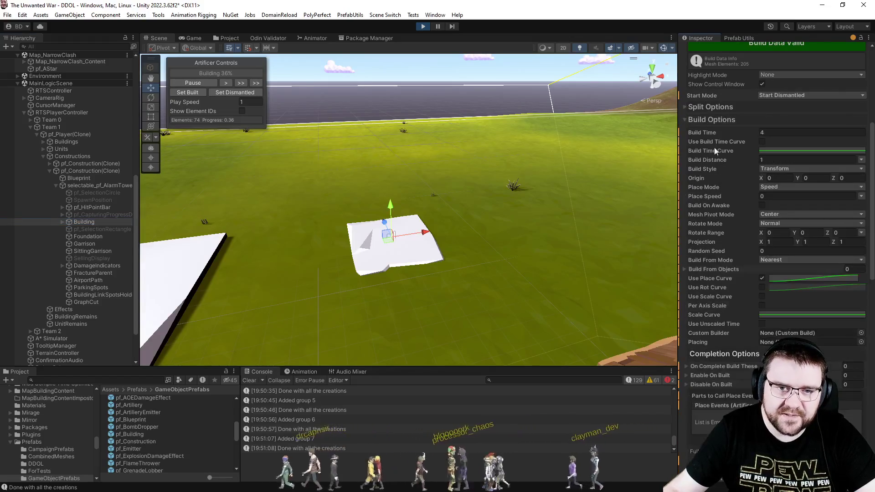
{"action": "left_click", "coordinate": [802, 170]}
{"action": "left_click", "coordinate": [735, 178]}
{"action": "right_click", "coordinate": [735, 179]}
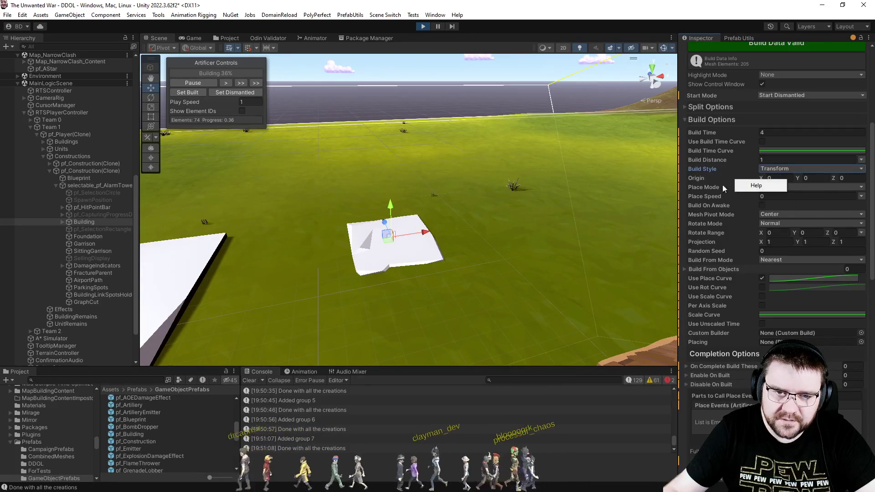
{"action": "left_click", "coordinate": [754, 193]}
{"action": "type", "text": "1"}
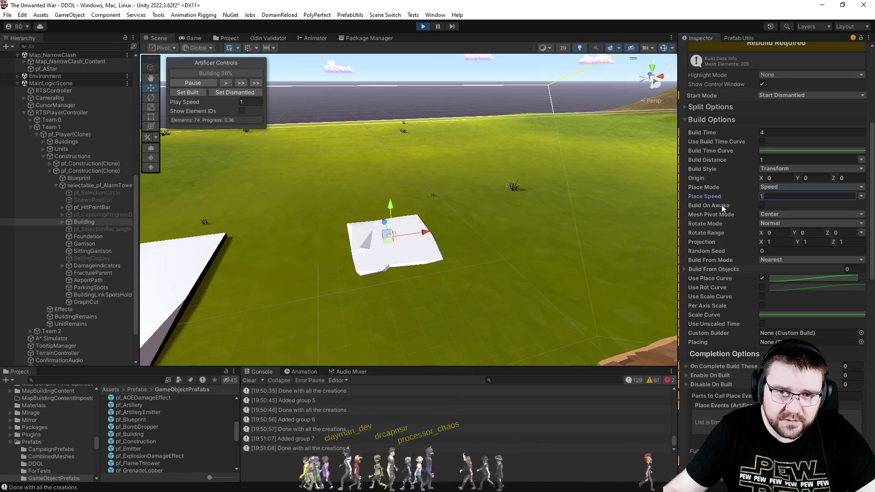
Set Build Distance to 2, rebuild the build data, and return to the running game
{"action": "left_click", "coordinate": [724, 160]}
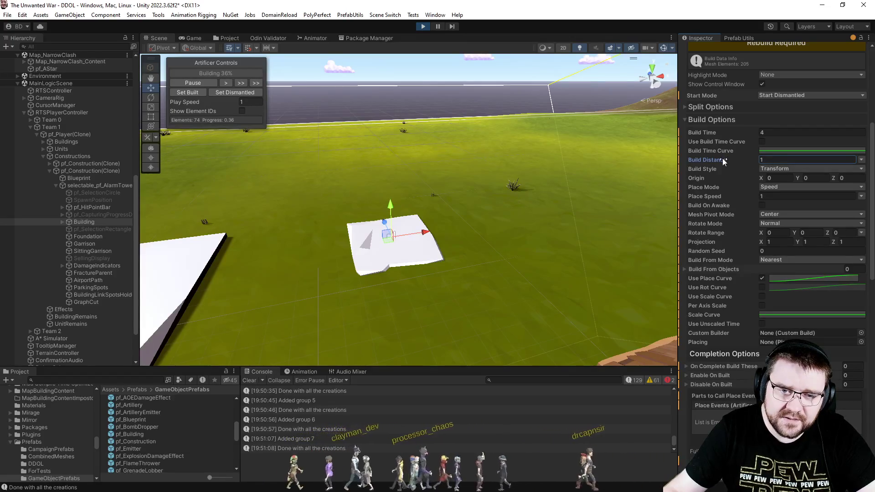
{"action": "type", "text": "2"}
{"action": "key", "text": "Tab"}
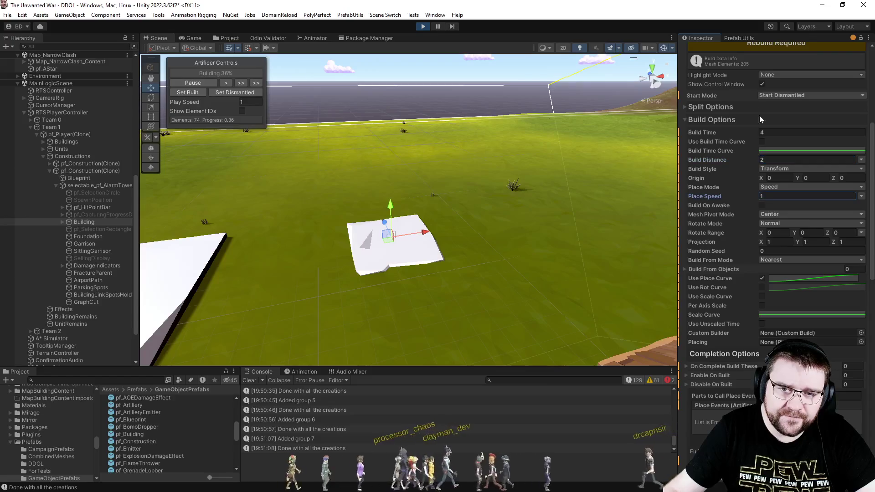
{"action": "left_click", "coordinate": [763, 47]}
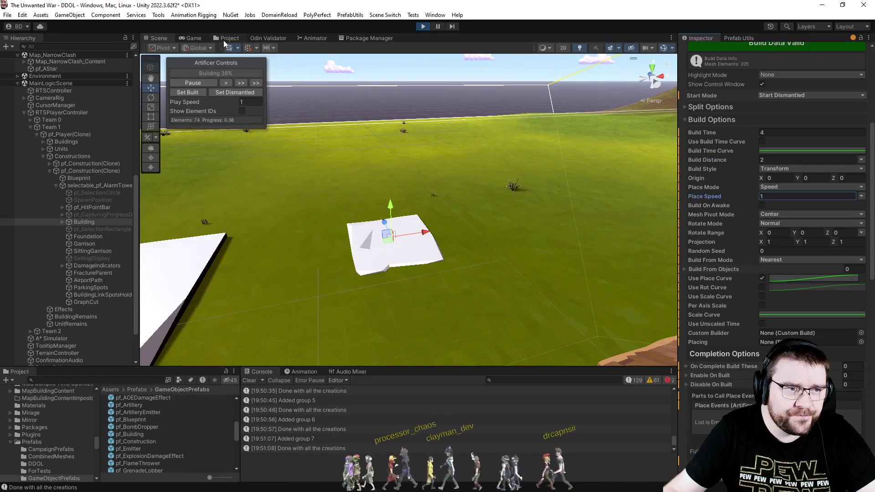
{"action": "left_click", "coordinate": [226, 39]}
{"action": "left_click", "coordinate": [191, 39]}
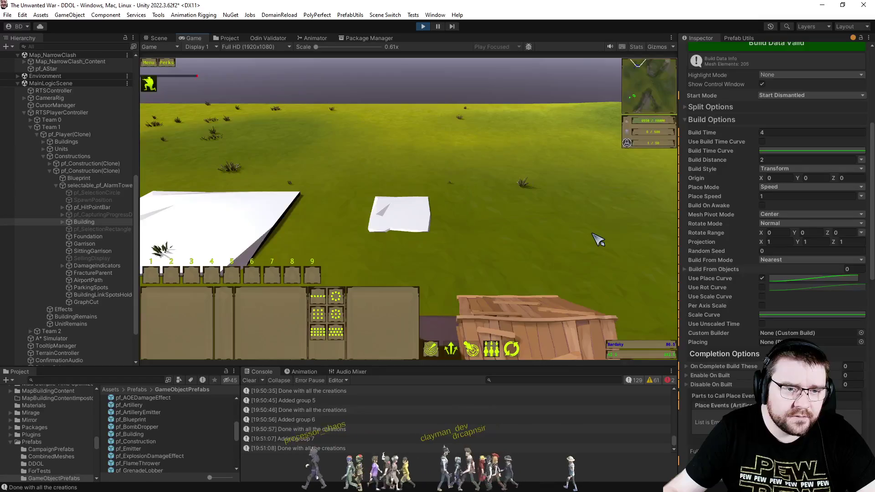
Select the Engineer and send it to construct the alarm tower at the site
{"action": "scroll", "coordinate": [598, 240], "scroll_direction": "up", "scroll_amount": 3}
{"action": "left_click_drag", "start_coordinate": [394, 205], "coordinate": [637, 358]}
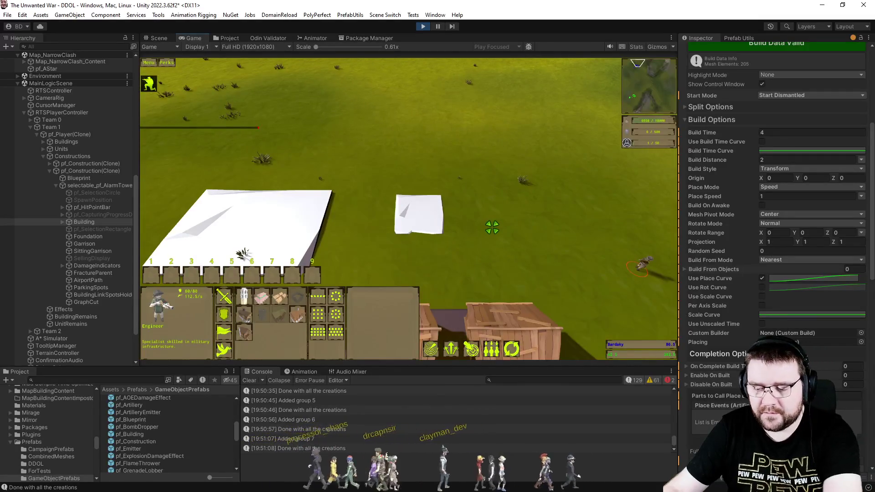
{"action": "right_click", "coordinate": [426, 223]}
{"action": "left_click", "coordinate": [547, 251]}
{"action": "left_click", "coordinate": [552, 256]}
{"action": "left_click", "coordinate": [549, 251]}
{"action": "scroll", "coordinate": [557, 220], "scroll_direction": "down", "scroll_amount": 2}
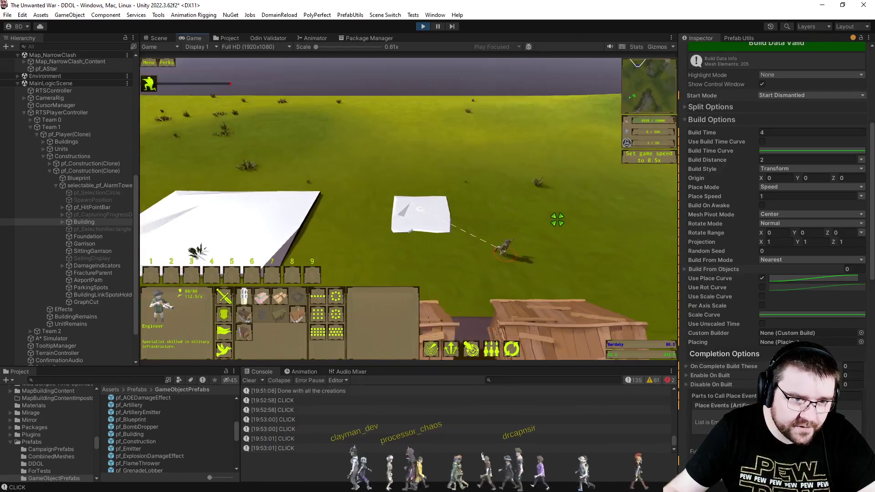
{"action": "scroll", "coordinate": [557, 220], "scroll_direction": "up", "scroll_amount": 3}
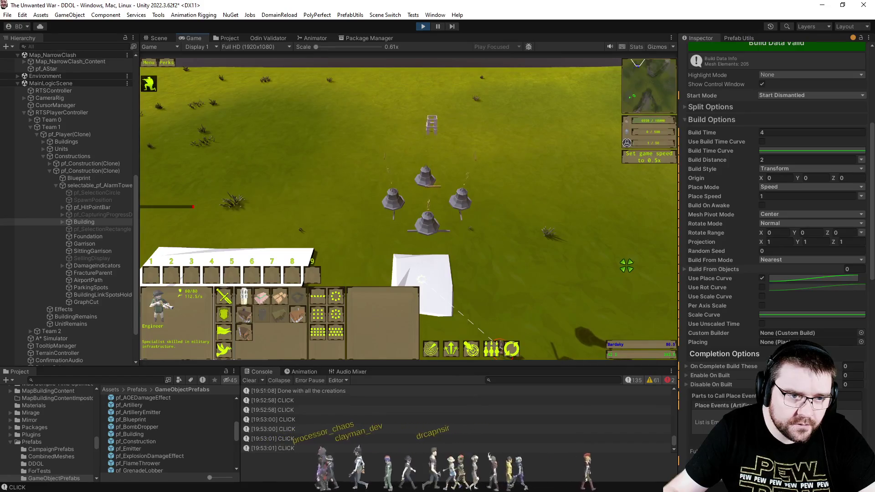
{"action": "scroll", "coordinate": [627, 266], "scroll_direction": "up", "scroll_amount": 3}
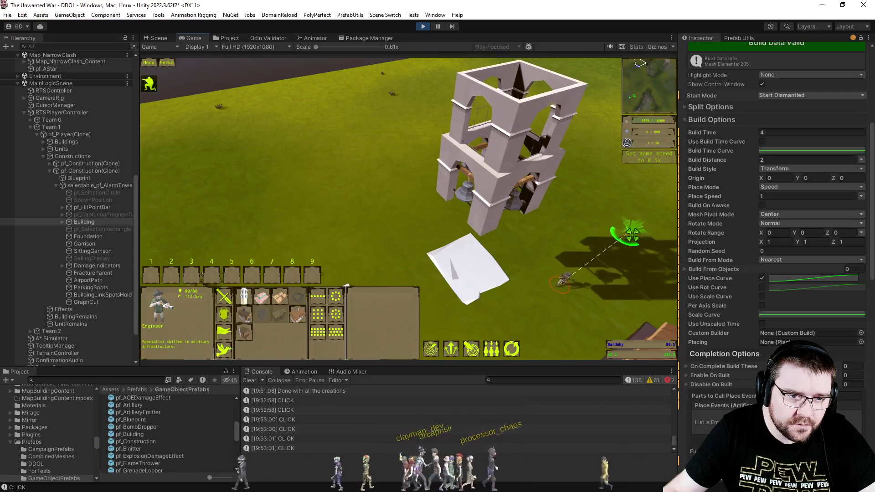
{"action": "key", "text": "d"}
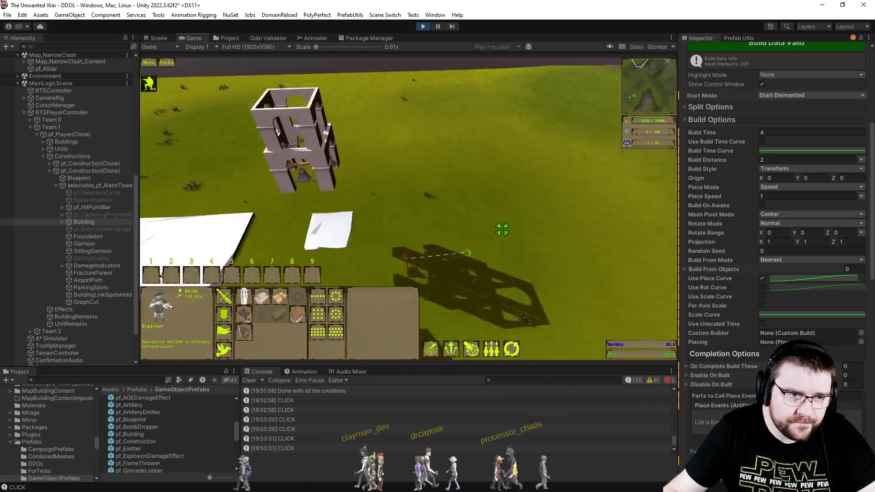
Change the tower's Build Distance to 0
{"action": "left_click", "coordinate": [772, 160]}
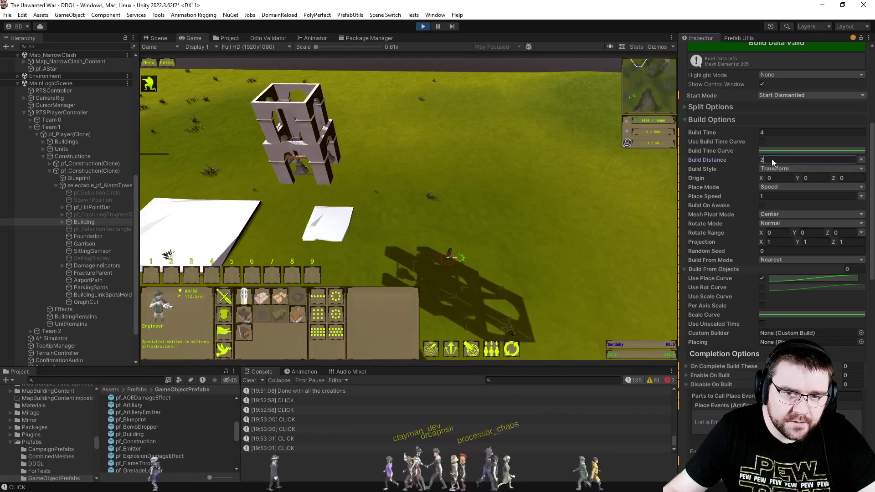
{"action": "key", "text": "BackSpace"}
{"action": "type", "text": "0"}
{"action": "key", "text": "Return"}
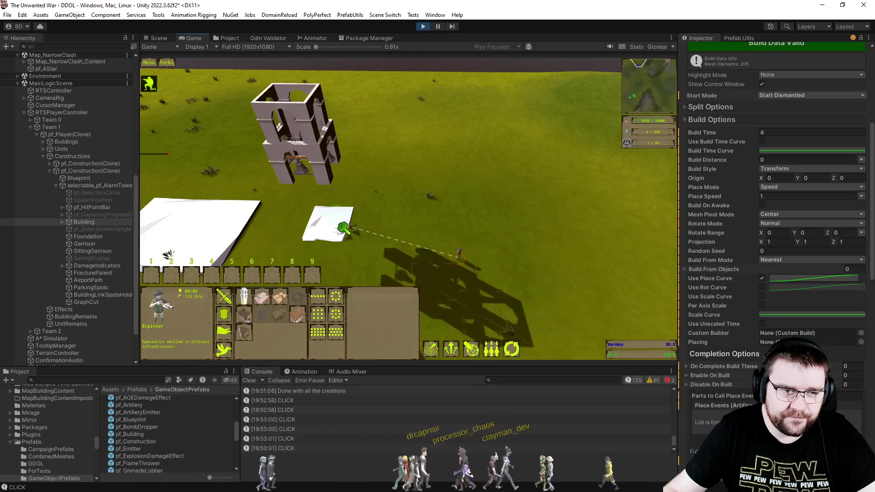
Restore 1x game speed and start setting Build Distance back to 1
{"action": "scroll", "coordinate": [493, 258], "scroll_direction": "up", "scroll_amount": 3}
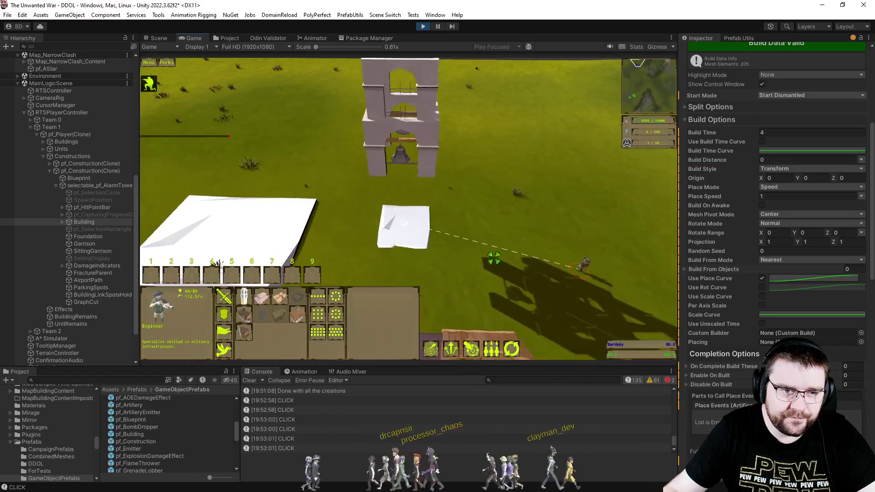
{"action": "left_click", "coordinate": [600, 236]}
{"action": "mouse_move", "coordinate": [621, 254]}
{"action": "left_mouse_down"}
{"action": "mouse_move", "coordinate": [549, 227]}
{"action": "mouse_move", "coordinate": [474, 226]}
{"action": "left_mouse_up"}
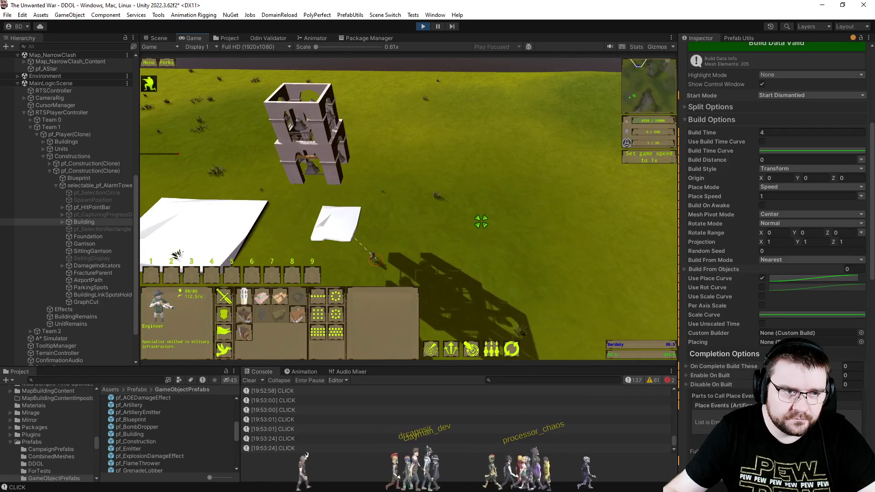
{"action": "left_click", "coordinate": [806, 159]}
{"action": "type", "text": "1"}
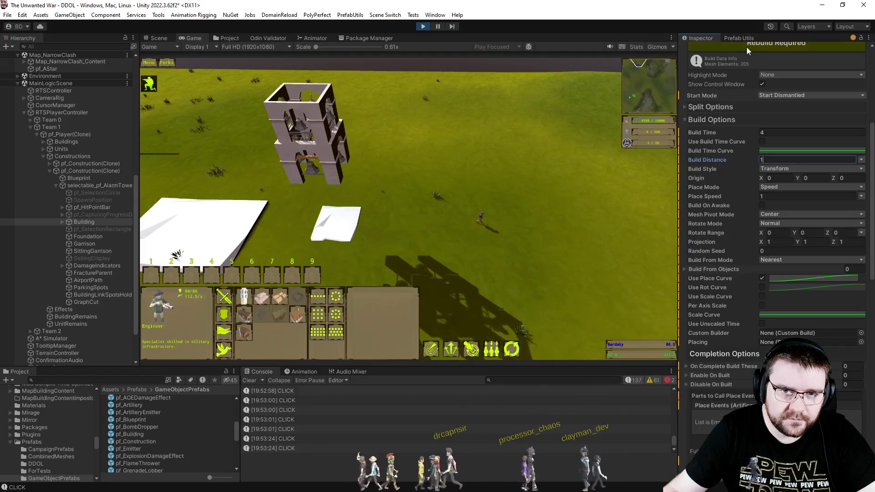
Send the Engineer to build the small white site, pan the view right, and pause
{"action": "left_click_drag", "start_coordinate": [401, 205], "coordinate": [569, 300]}
{"action": "right_click", "coordinate": [344, 223]}
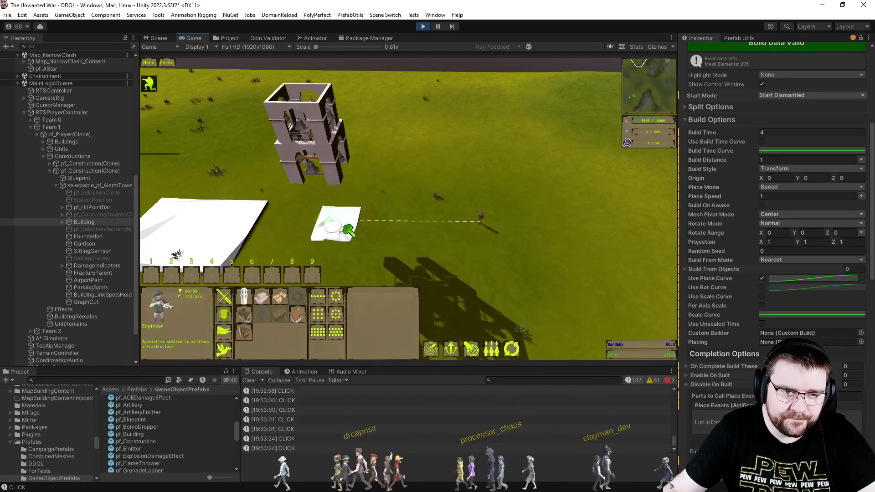
{"action": "scroll", "coordinate": [541, 225], "scroll_direction": "down", "scroll_amount": 2}
{"action": "scroll", "coordinate": [533, 237], "scroll_direction": "up", "scroll_amount": 3}
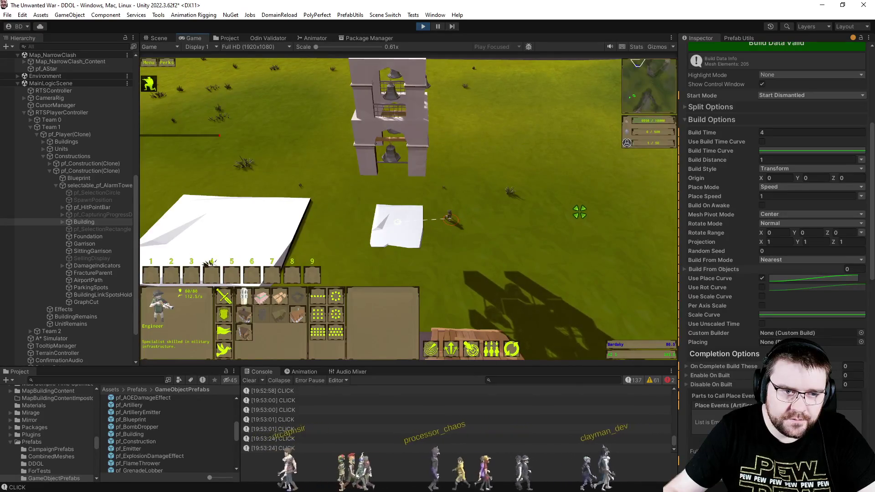
{"action": "scroll", "coordinate": [587, 216], "scroll_direction": "down", "scroll_amount": 3}
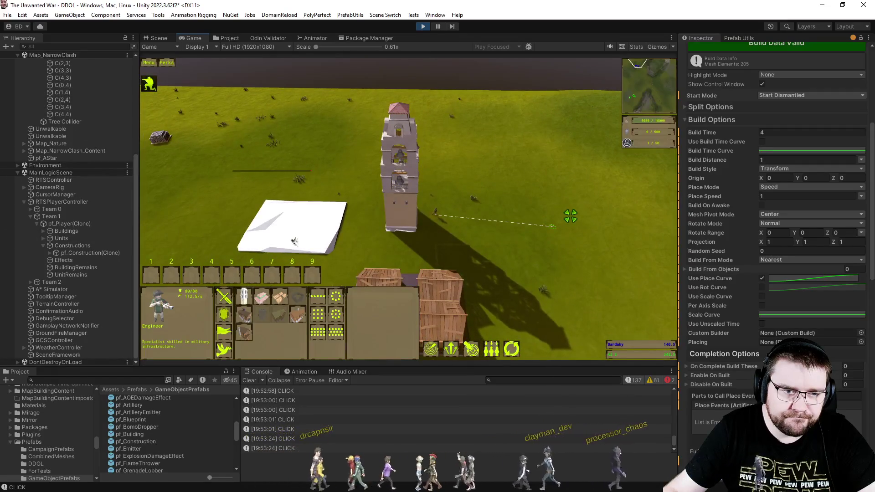
{"action": "scroll", "coordinate": [570, 217], "scroll_direction": "down", "scroll_amount": 1}
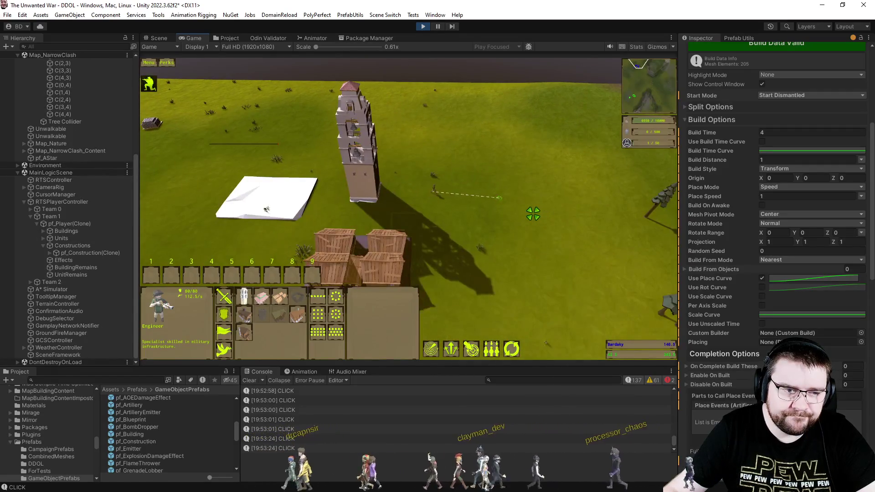
{"action": "key", "text": "d"}
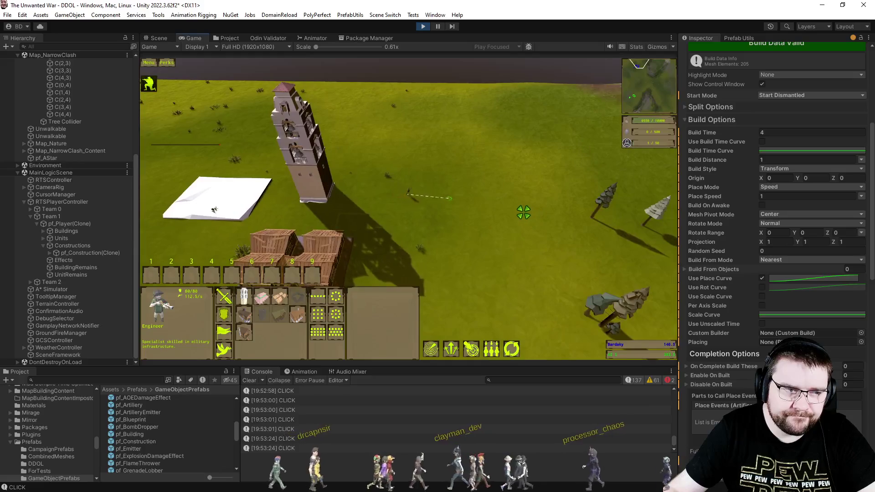
{"action": "key", "text": "p"}
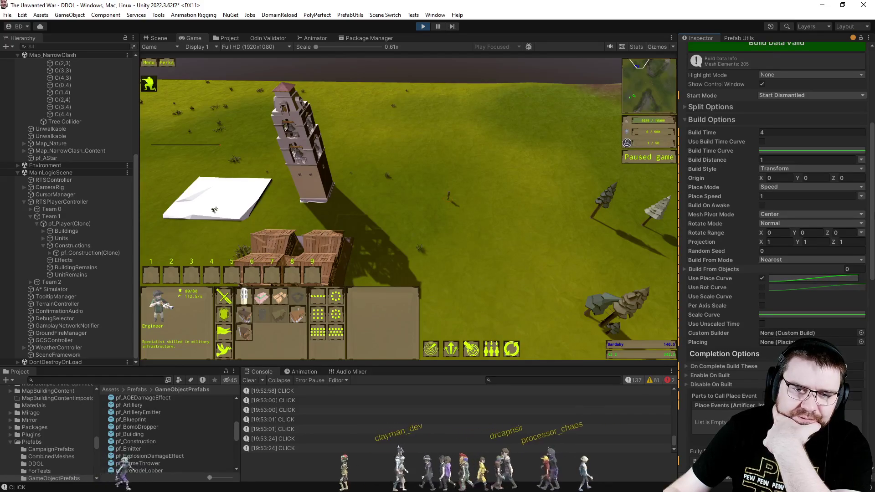
Review the Build From Mode choices and its help popup, then focus Random Seed
{"action": "scroll", "coordinate": [863, 223], "scroll_direction": "up", "scroll_amount": 3}
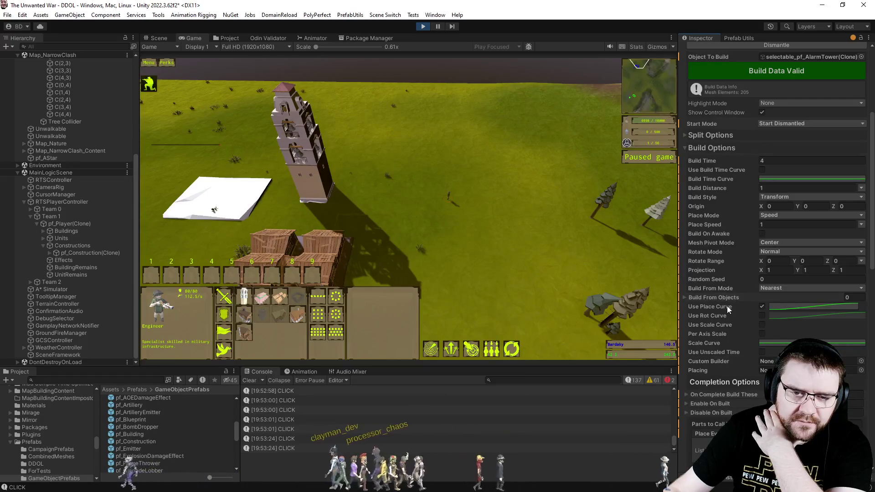
{"action": "left_click", "coordinate": [783, 286]}
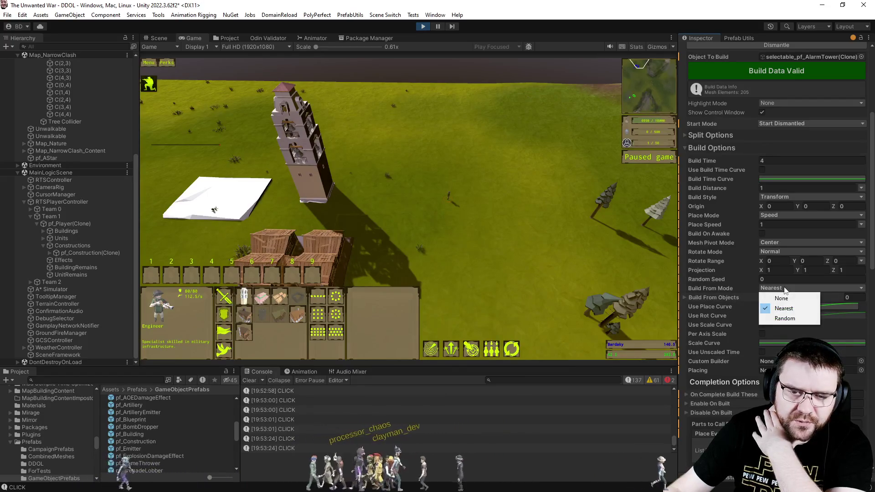
{"action": "right_click", "coordinate": [739, 273]}
{"action": "left_click", "coordinate": [770, 287]}
{"action": "left_click", "coordinate": [736, 279]}
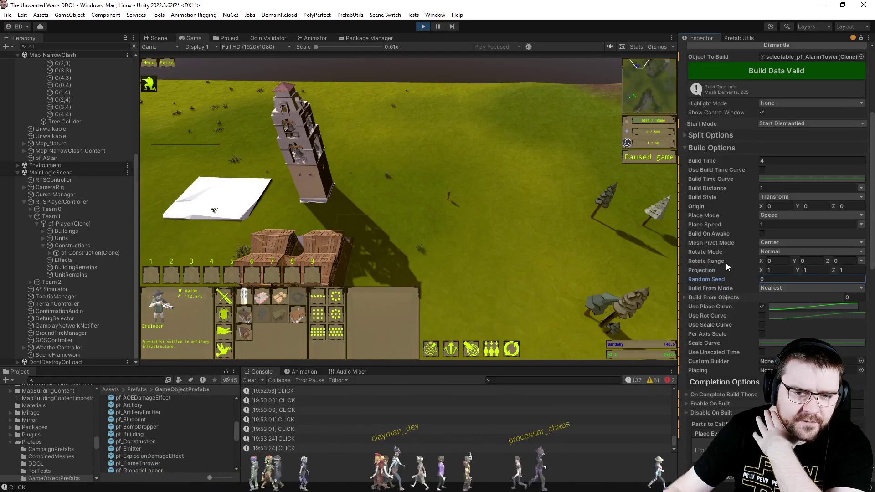
Set Mesh Pivot Mode to Bottom and regenerate the Artificer build data
{"action": "left_click", "coordinate": [776, 243]}
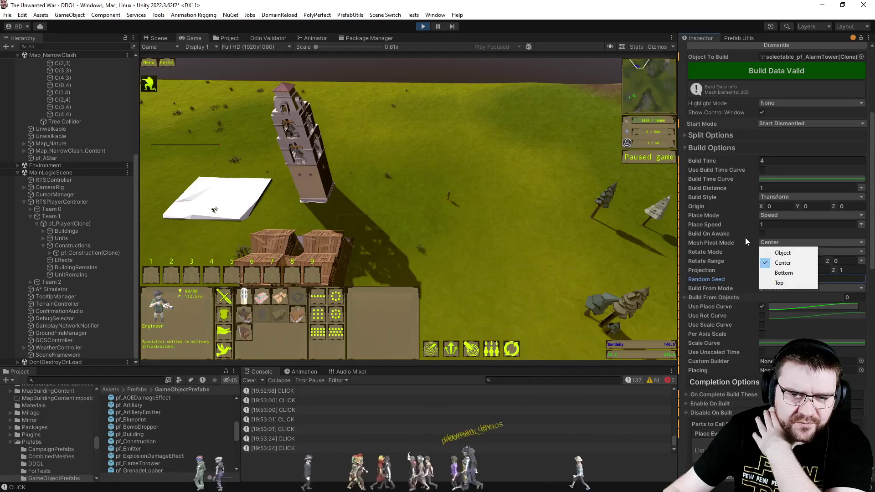
{"action": "left_click", "coordinate": [783, 273]}
{"action": "left_click", "coordinate": [759, 74]}
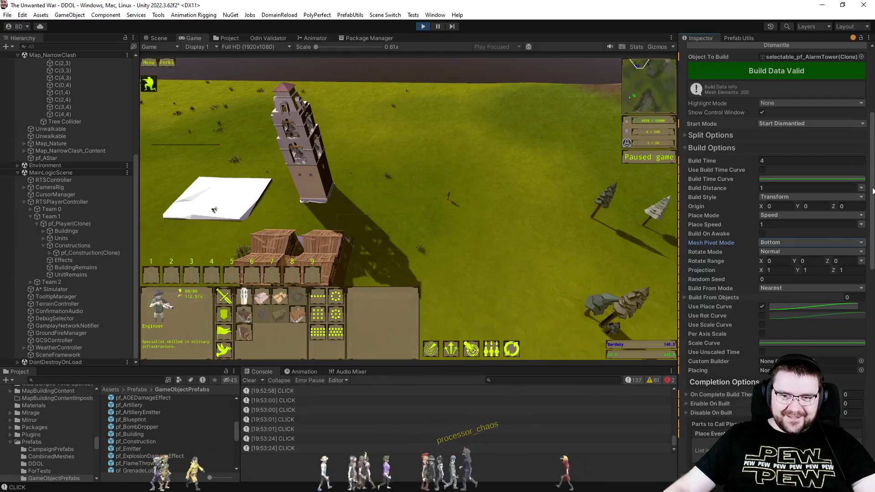
Scroll through the tower's Artificer Inspector settings after the Bottom-pivot rebuild
{"action": "scroll", "coordinate": [871, 191], "scroll_direction": "up", "scroll_amount": 2}
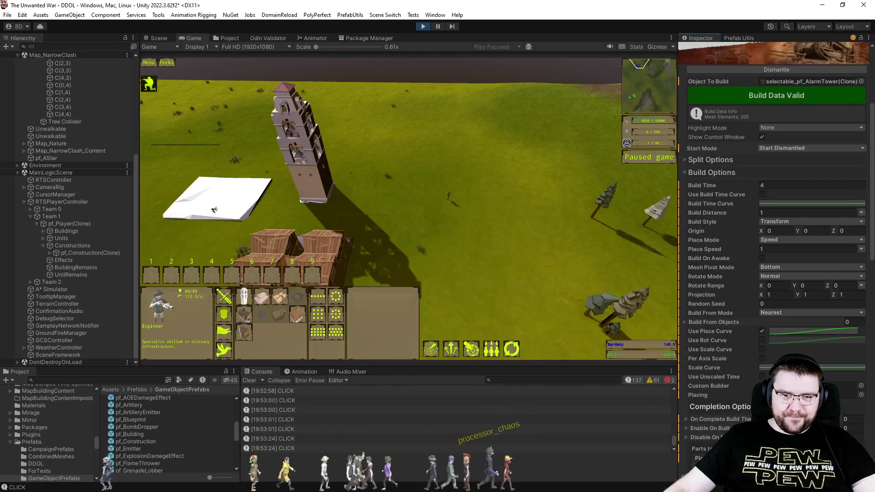
{"action": "scroll", "coordinate": [871, 196], "scroll_direction": "down", "scroll_amount": 2}
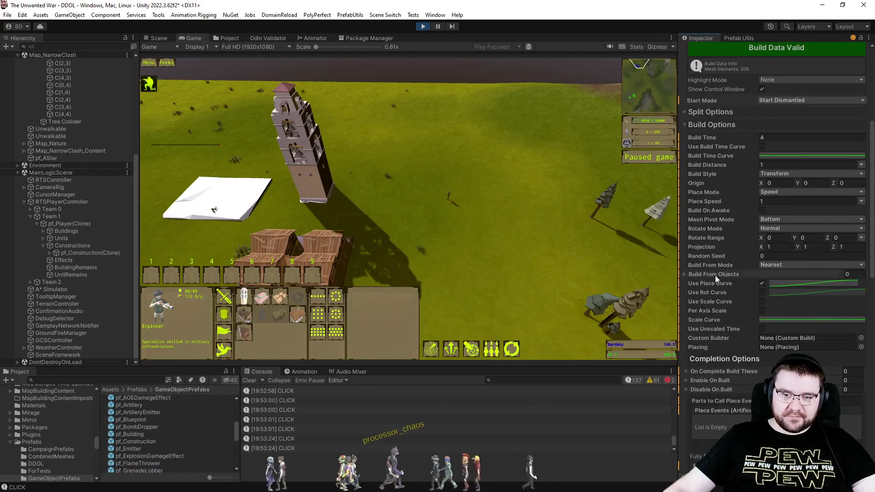
{"action": "scroll", "coordinate": [707, 277], "scroll_direction": "down", "scroll_amount": 12}
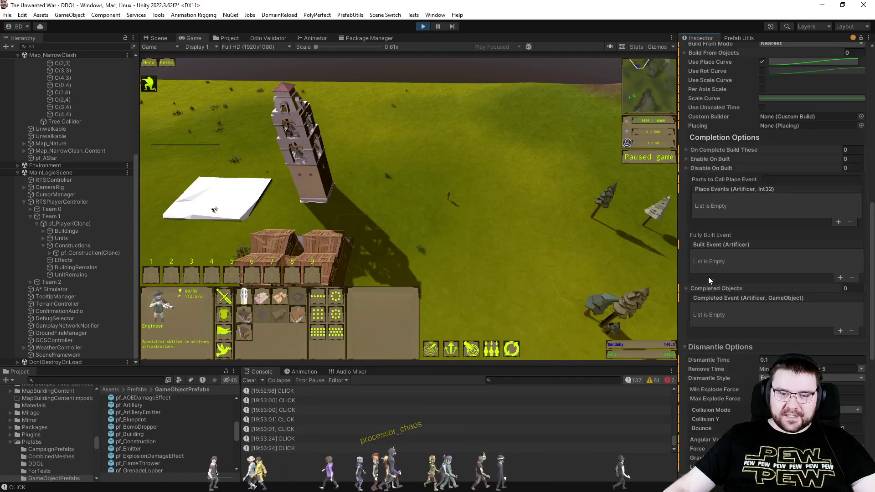
{"action": "scroll", "coordinate": [726, 250], "scroll_direction": "up", "scroll_amount": 13}
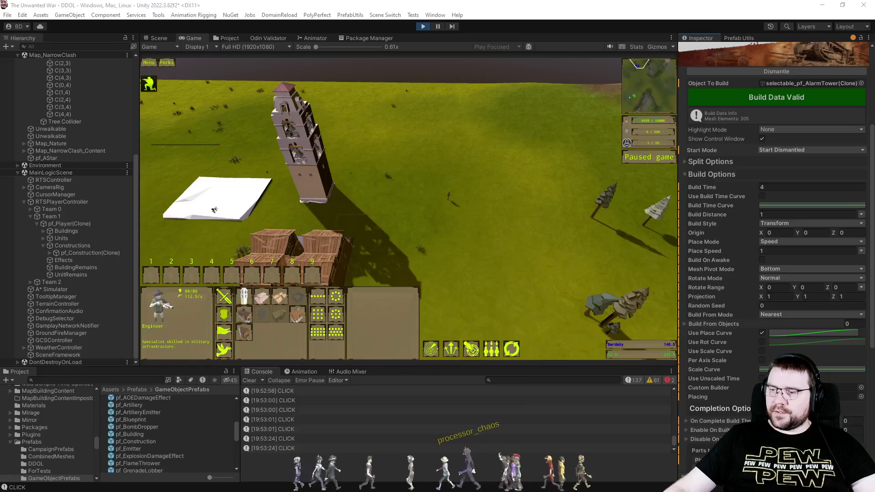
Enter Projection X 0 and Y -1 for the tower's Artificer
{"action": "left_click", "coordinate": [781, 297]}
{"action": "type", "text": "0"}
{"action": "key", "text": "Tab"}
{"action": "key", "text": "Tab"}
{"action": "left_click", "coordinate": [809, 295]}
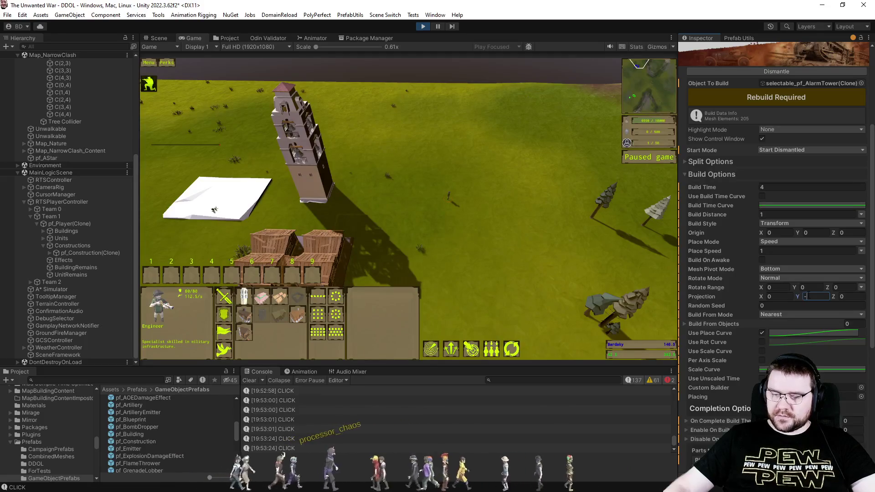
{"action": "type", "text": "1"}
Regenerate the build data and orbit the Scene view camera toward the unit
{"action": "left_click", "coordinate": [747, 94]}
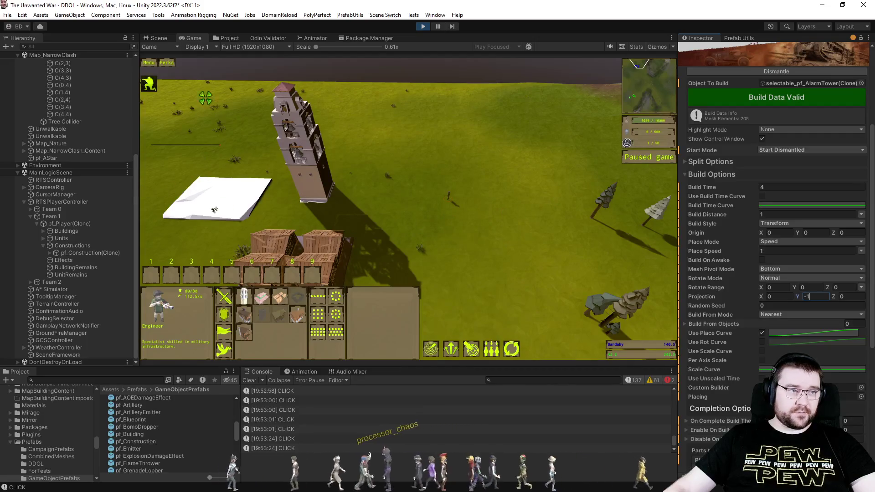
{"action": "left_click", "coordinate": [166, 38]}
{"action": "left_click_drag", "start_coordinate": [200, 107], "coordinate": [422, 179]}
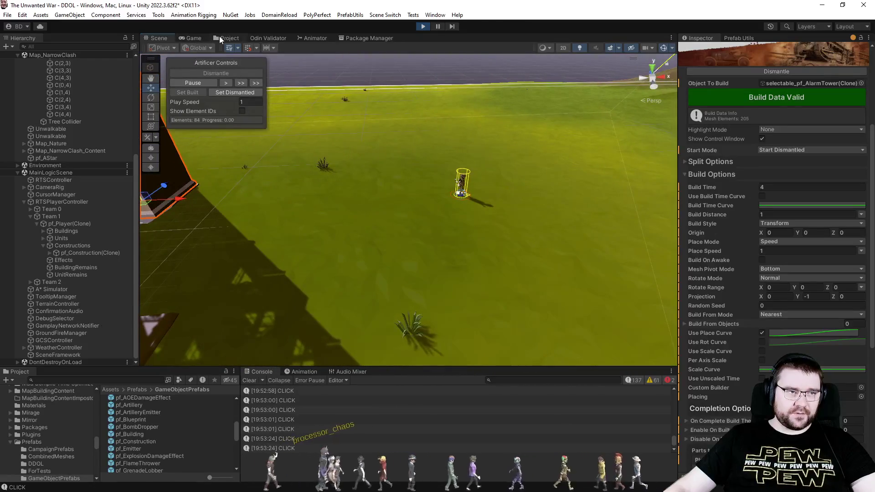
Place a new Storehouse construction in the running game
{"action": "left_click", "coordinate": [220, 37]}
{"action": "left_click", "coordinate": [204, 37]}
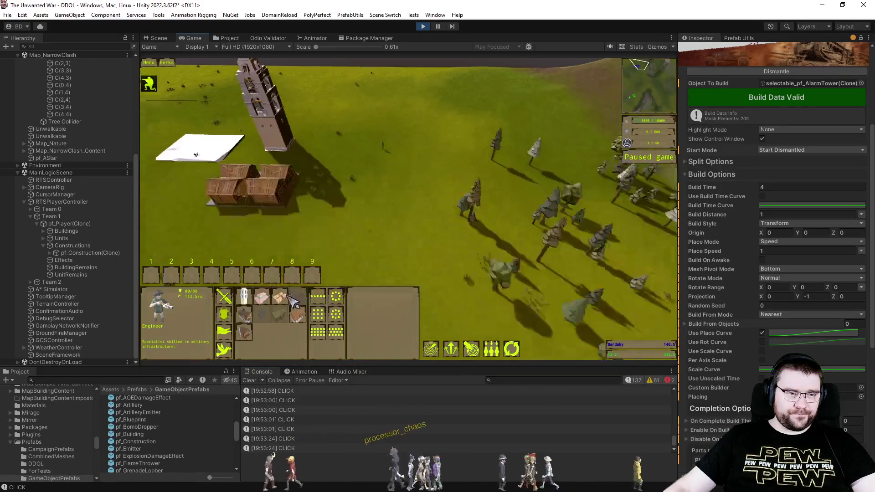
{"action": "left_click", "coordinate": [288, 297]}
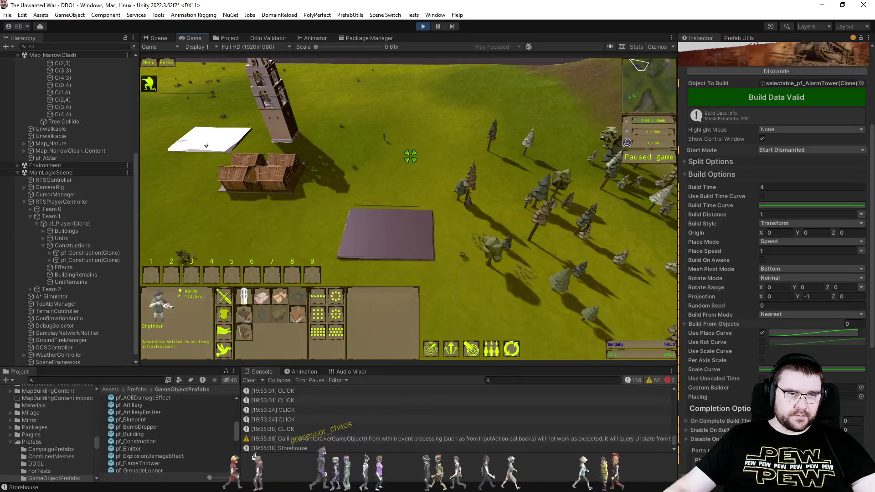
Expand pf_Construction(Clone) and selectable_pf_Storehouse in the Hierarchy and select its Building
{"action": "left_click", "coordinate": [158, 38]}
{"action": "left_click", "coordinate": [48, 260]}
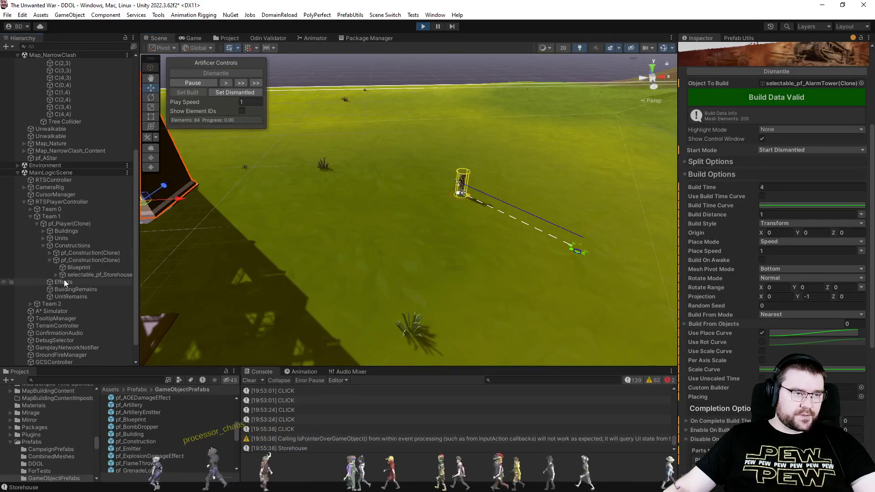
{"action": "left_click", "coordinate": [57, 275]}
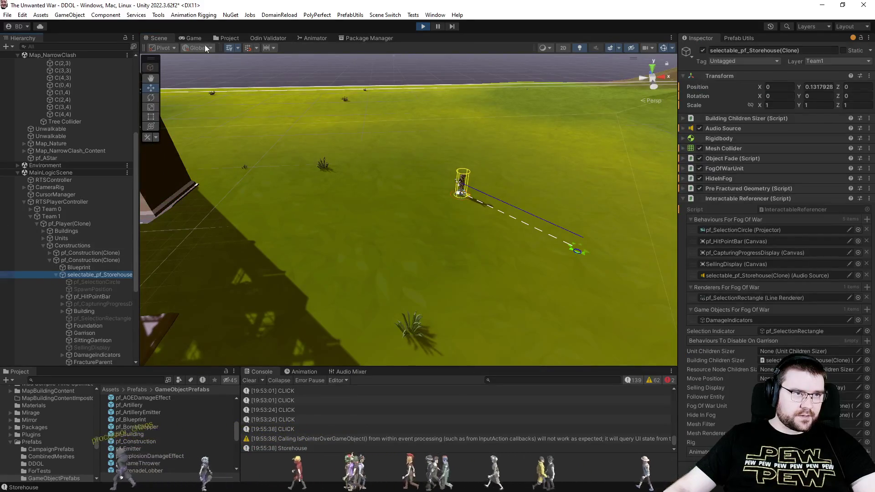
{"action": "left_click", "coordinate": [214, 38]}
{"action": "left_click", "coordinate": [84, 312]}
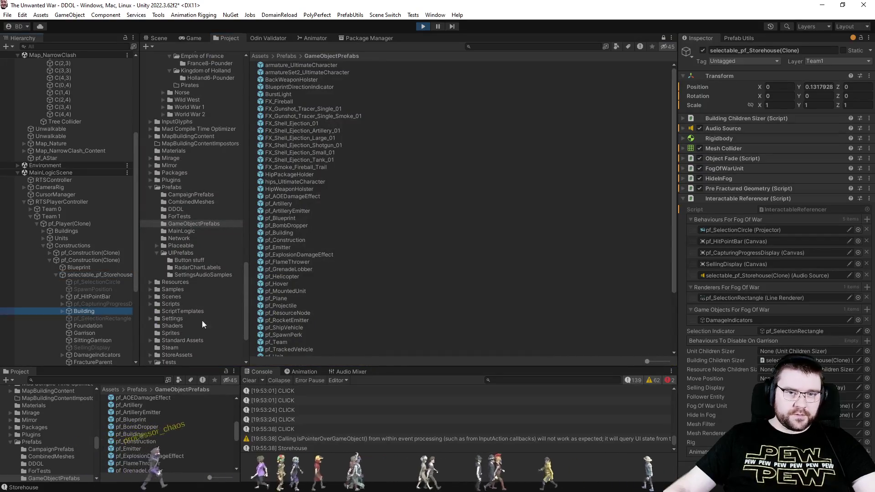
Set the storehouse Building's Projection to 0, -1, 0 and resume the game
{"action": "scroll", "coordinate": [727, 256], "scroll_direction": "down", "scroll_amount": 3}
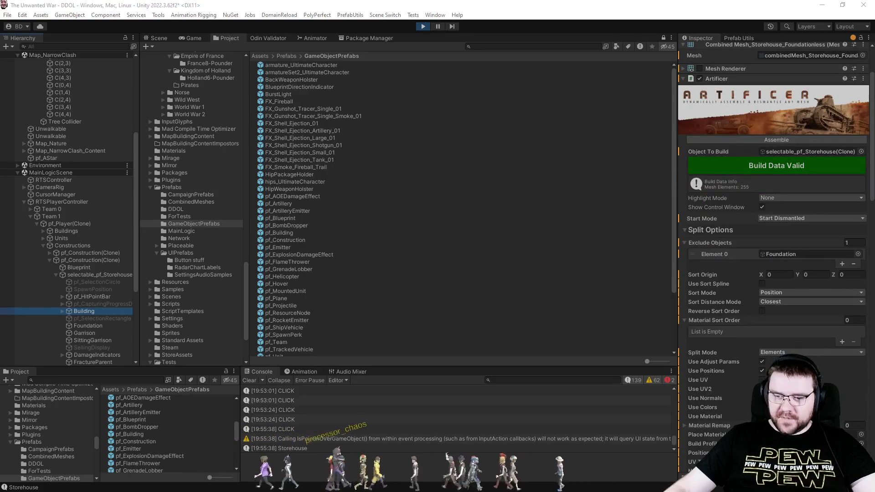
{"action": "scroll", "coordinate": [789, 301], "scroll_direction": "down", "scroll_amount": 11}
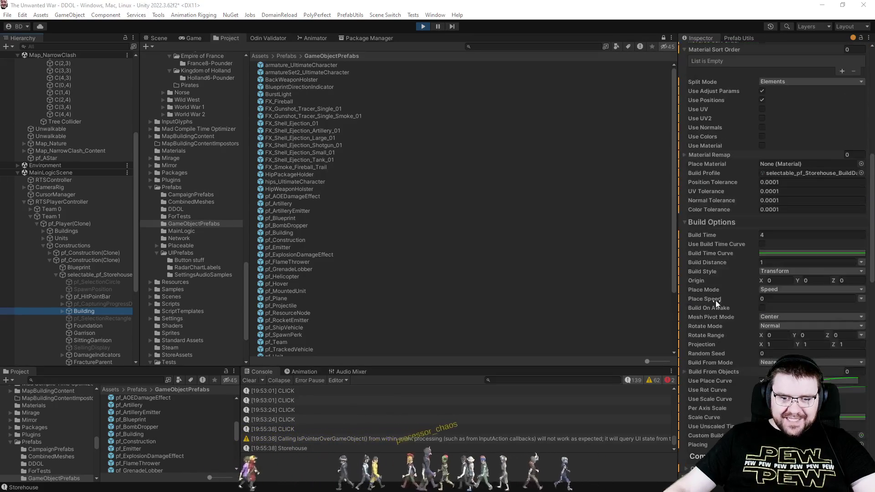
{"action": "left_click", "coordinate": [775, 344]}
{"action": "type", "text": "0"}
{"action": "key", "text": "Tab"}
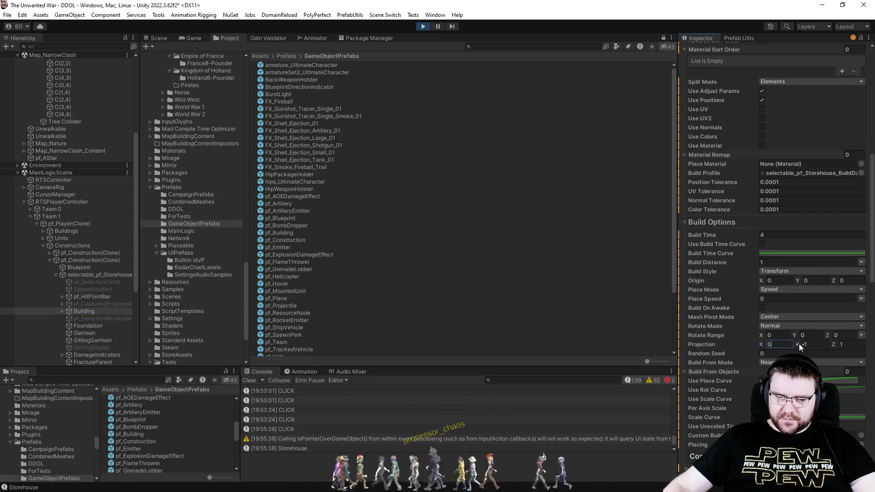
{"action": "type", "text": "-1"}
{"action": "key", "text": "Tab"}
{"action": "type", "text": "0"}
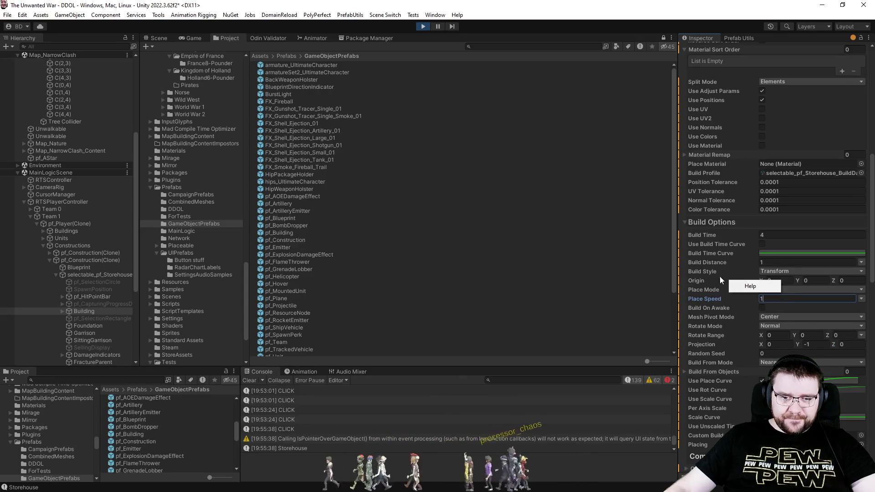
{"action": "left_click", "coordinate": [194, 38]}
{"action": "left_click", "coordinate": [387, 189]}
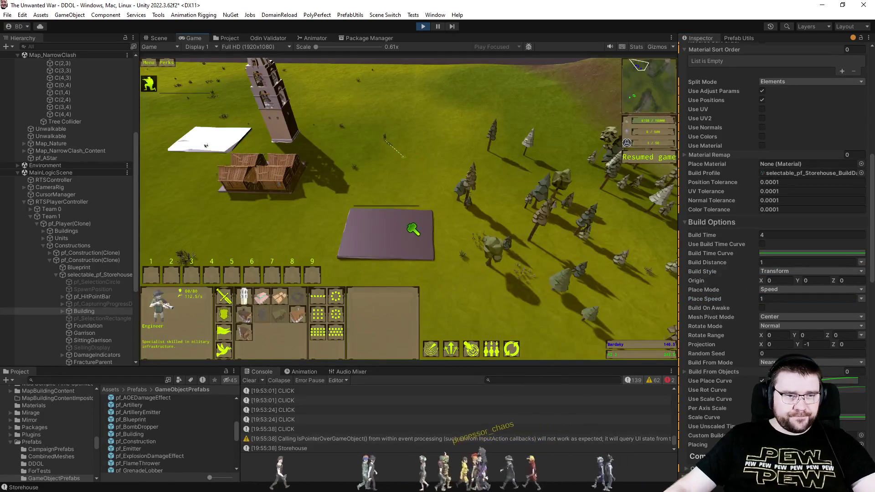
Slow the game speed to 0.5x and send the engineer toward the far spot
{"action": "scroll", "coordinate": [455, 235], "scroll_direction": "up", "scroll_amount": 3}
{"action": "key", "text": "minus"}
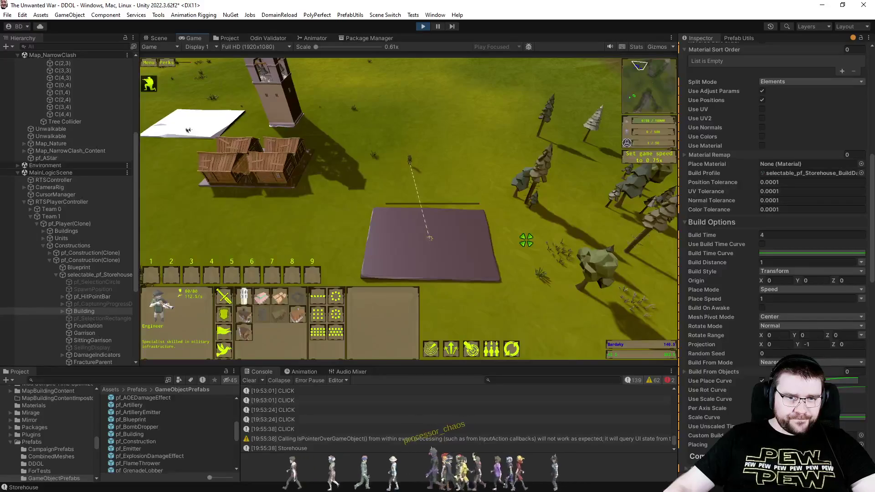
{"action": "scroll", "coordinate": [523, 241], "scroll_direction": "up", "scroll_amount": 3}
{"action": "key", "text": "minus"}
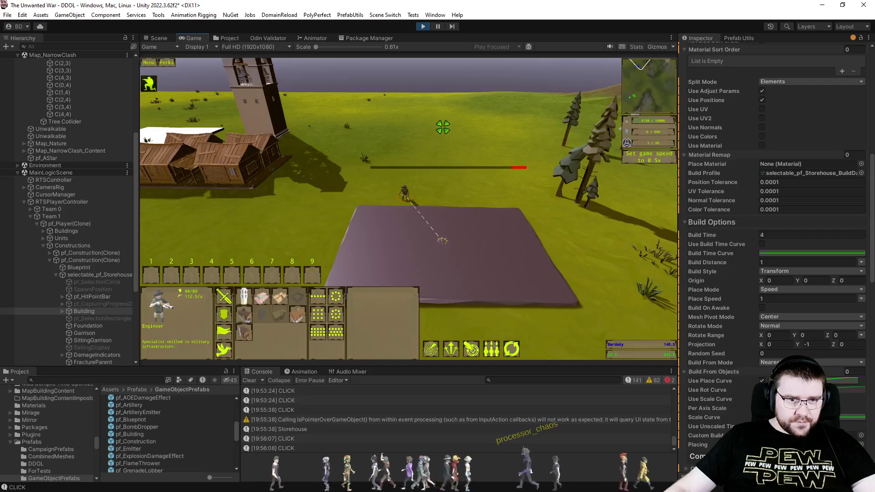
{"action": "right_click", "coordinate": [439, 126]}
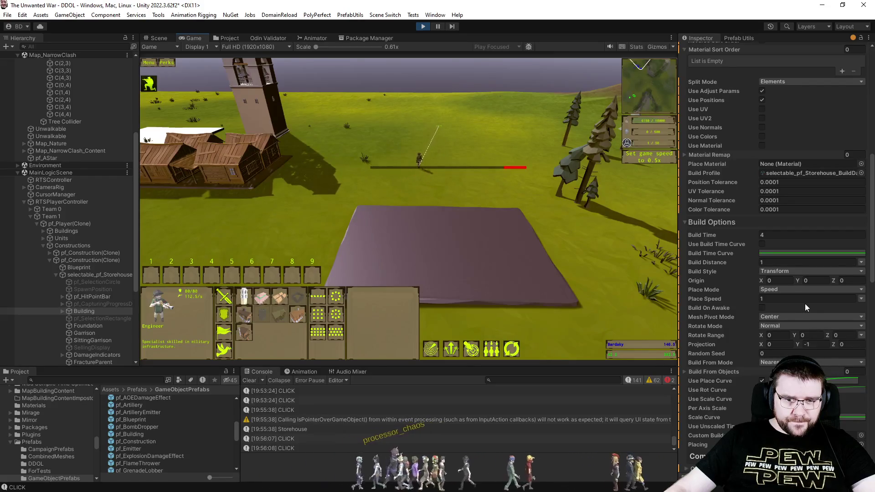
Order the engineer to build the storehouse foundation and regenerate its Artificer build data
{"action": "left_click", "coordinate": [815, 345]}
{"action": "type", "text": "1"}
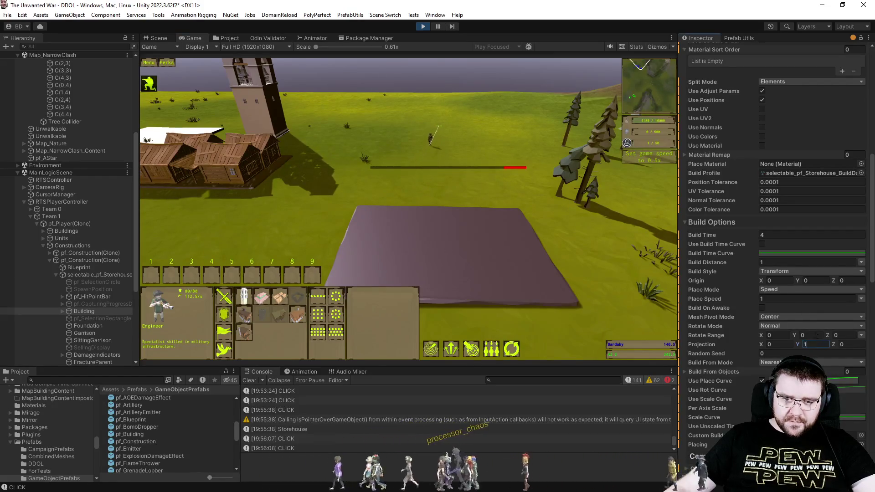
{"action": "right_click", "coordinate": [470, 234]}
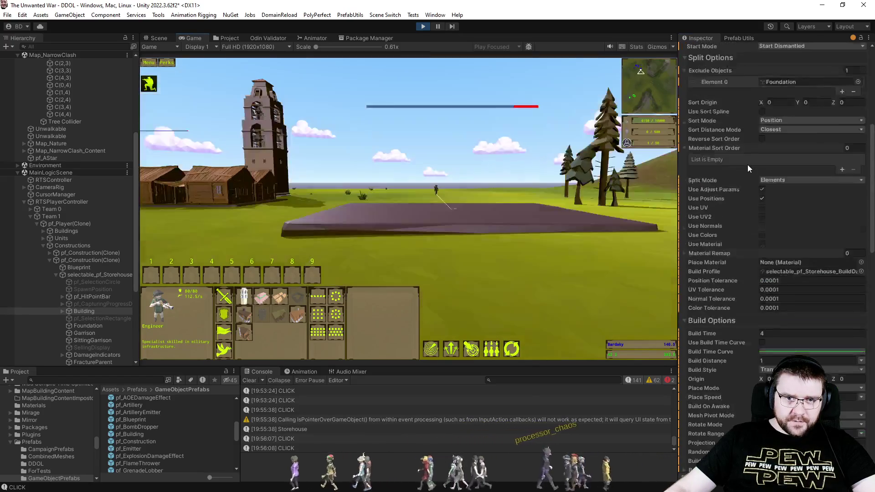
{"action": "scroll", "coordinate": [747, 165], "scroll_direction": "up", "scroll_amount": 10}
{"action": "left_click", "coordinate": [748, 139]}
{"action": "left_click", "coordinate": [524, 219]}
{"action": "scroll", "coordinate": [525, 195], "scroll_direction": "down", "scroll_amount": 3}
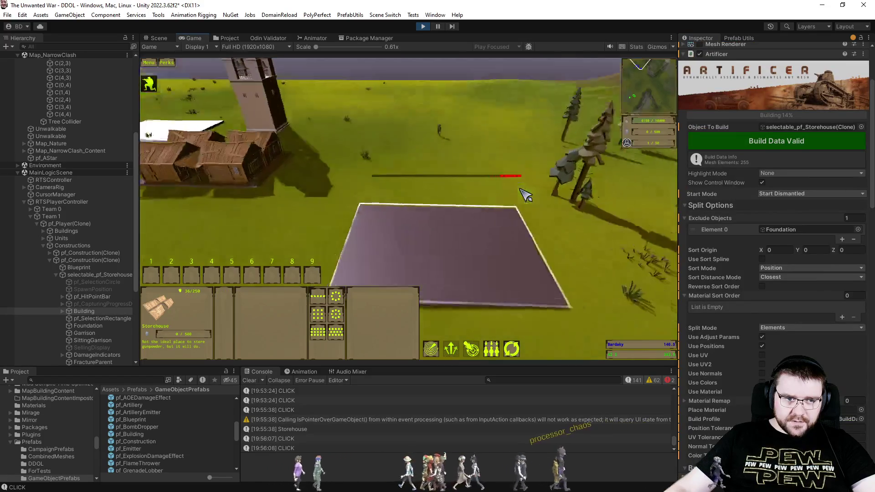
{"action": "scroll", "coordinate": [525, 194], "scroll_direction": "down", "scroll_amount": 2}
{"action": "left_click", "coordinate": [440, 144]}
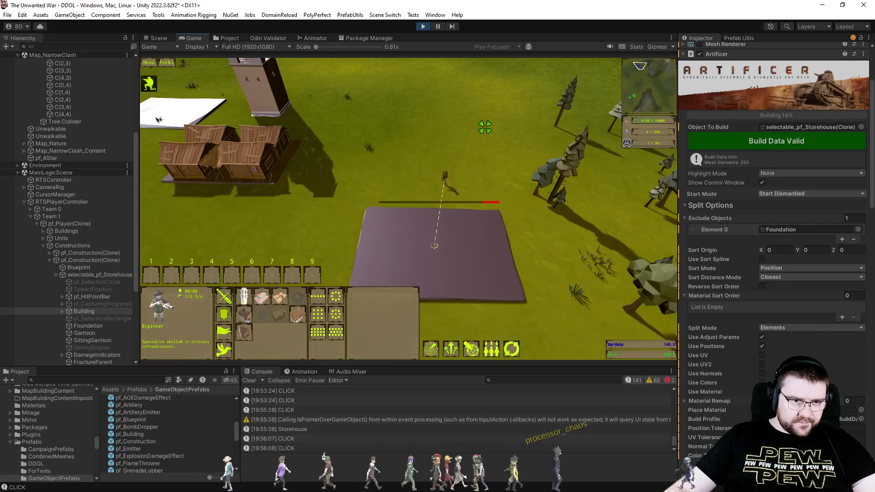
Collapse Split Options, set Build Style to Vertical, and return to the Scene view
{"action": "scroll", "coordinate": [485, 127], "scroll_direction": "up", "scroll_amount": 1}
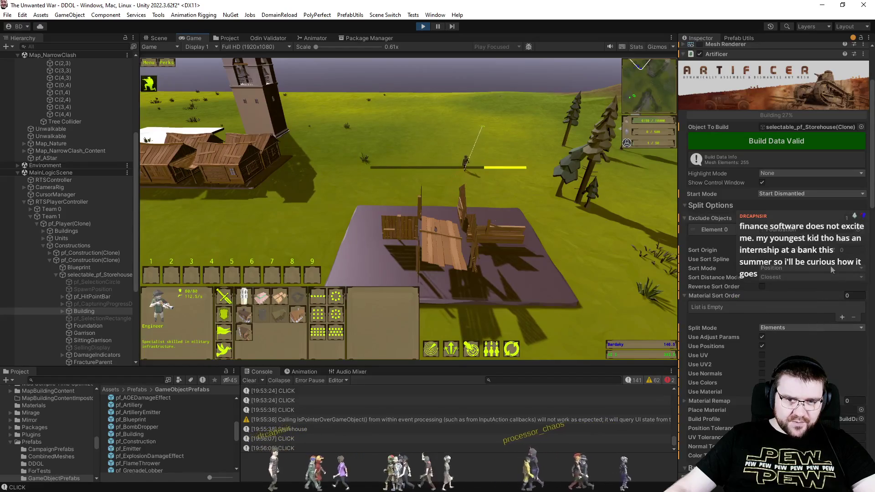
{"action": "scroll", "coordinate": [871, 190], "scroll_direction": "down", "scroll_amount": 1}
{"action": "left_click", "coordinate": [710, 179]}
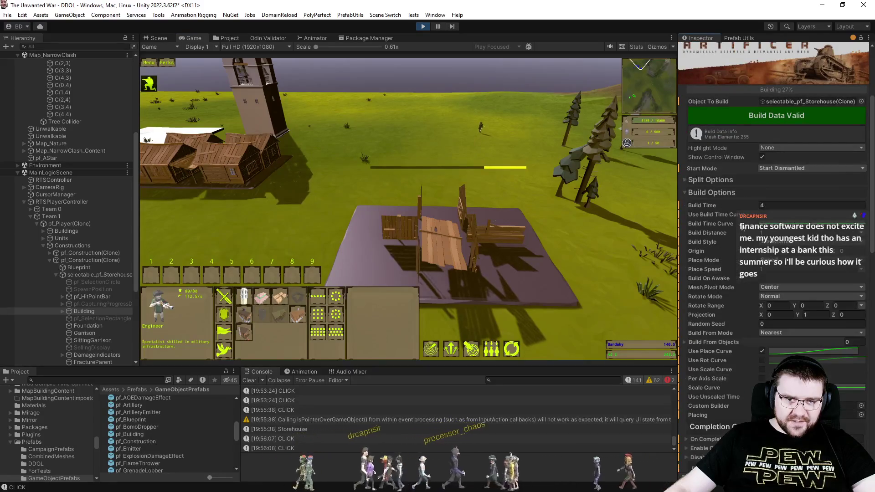
{"action": "left_click", "coordinate": [772, 244]}
{"action": "left_click", "coordinate": [783, 285]}
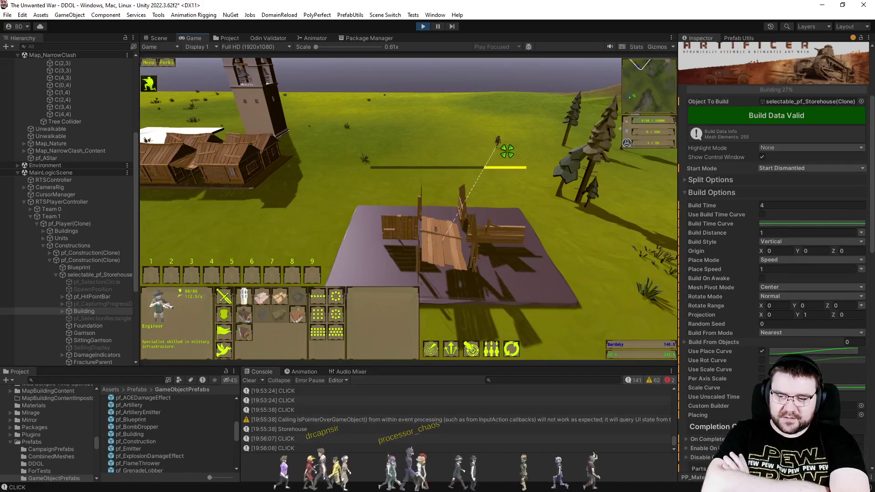
{"action": "scroll", "coordinate": [507, 151], "scroll_direction": "down", "scroll_amount": 2}
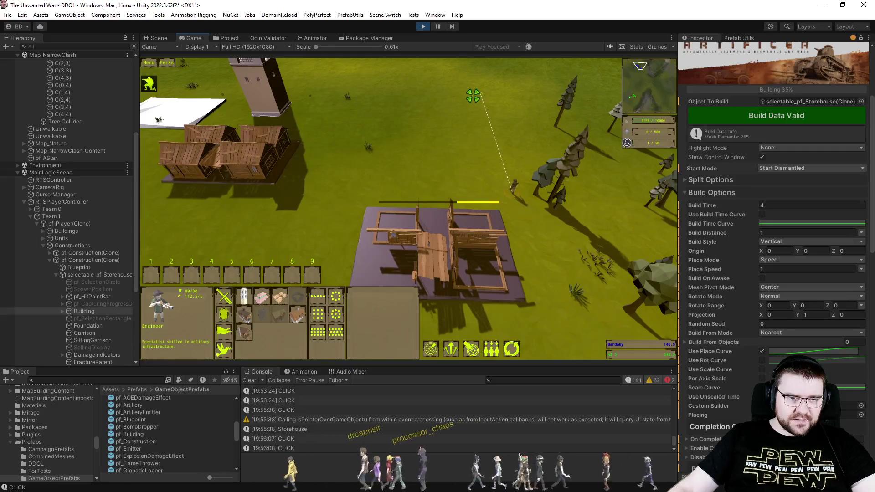
{"action": "left_click", "coordinate": [159, 37]}
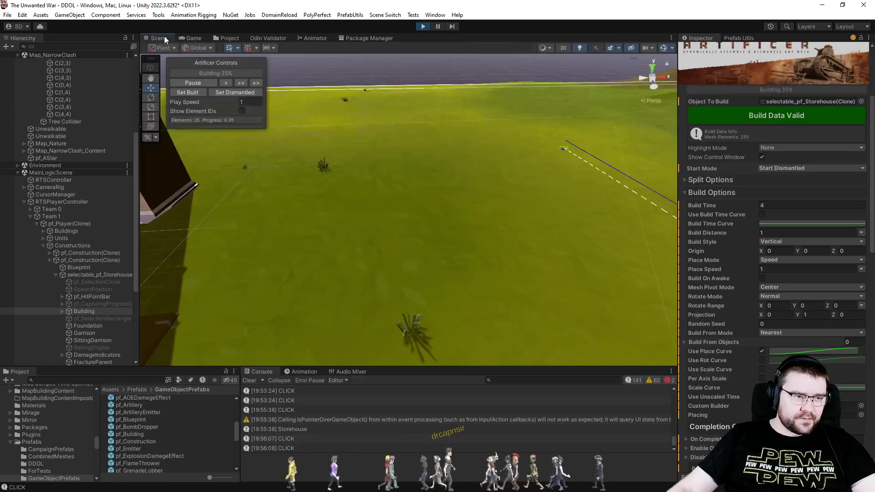
Start assembling the storehouse and set its Projection Y to -1
{"action": "mouse_move", "coordinate": [343, 158]}
{"action": "left_mouse_down"}
{"action": "mouse_move", "coordinate": [464, 196]}
{"action": "mouse_move", "coordinate": [511, 150]}
{"action": "mouse_move", "coordinate": [403, 215]}
{"action": "mouse_move", "coordinate": [389, 173]}
{"action": "mouse_move", "coordinate": [410, 169]}
{"action": "left_mouse_up"}
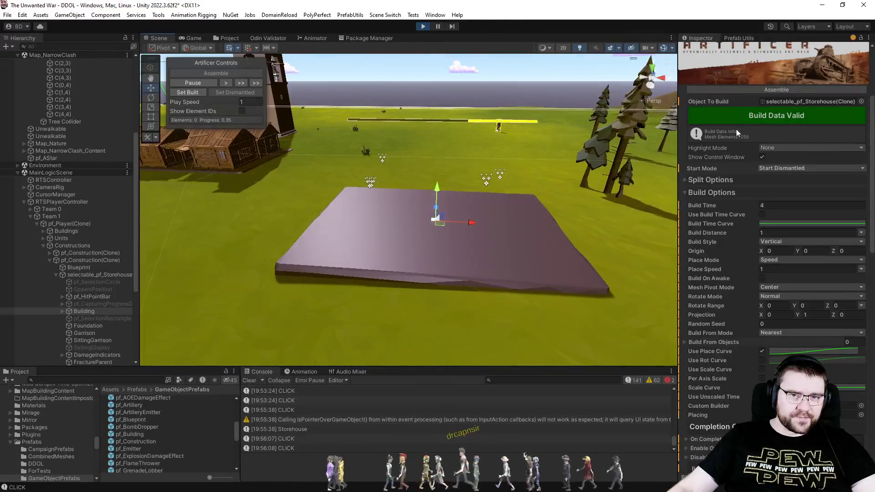
{"action": "left_click", "coordinate": [753, 89]}
{"action": "left_click_drag", "start_coordinate": [508, 161], "coordinate": [512, 191]}
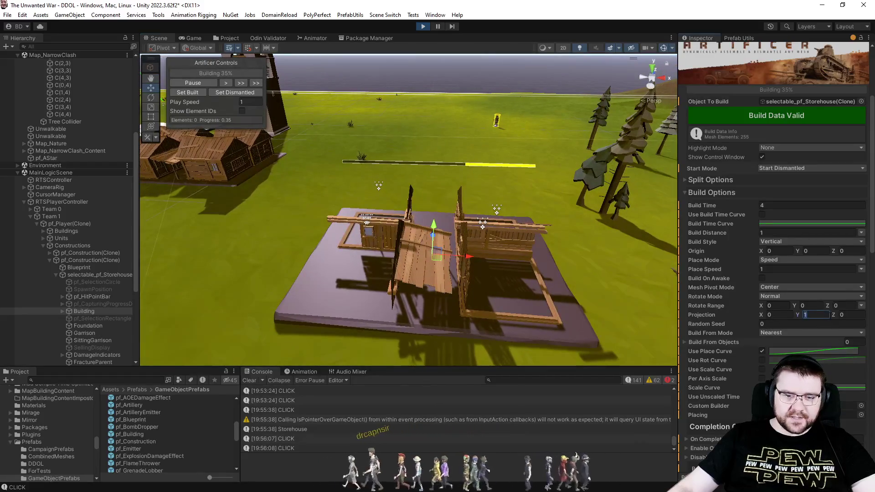
{"action": "type", "text": "-1"}
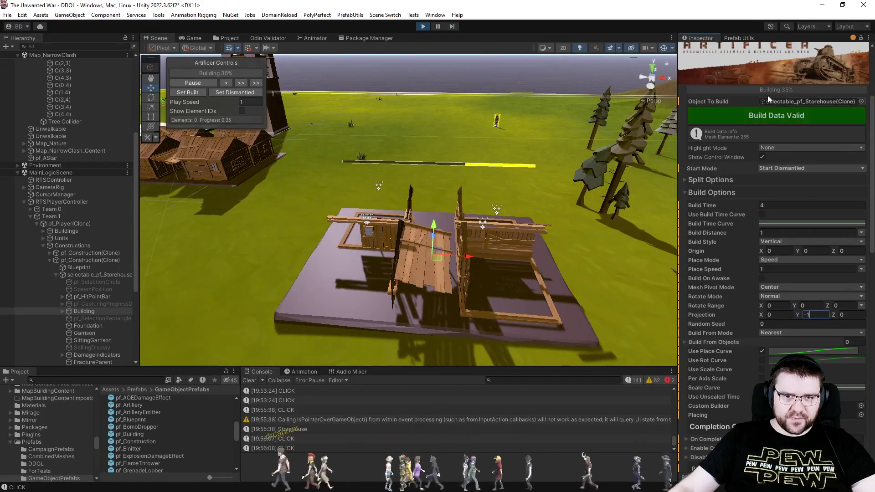
{"action": "left_click_drag", "start_coordinate": [241, 87], "coordinate": [237, 91]}
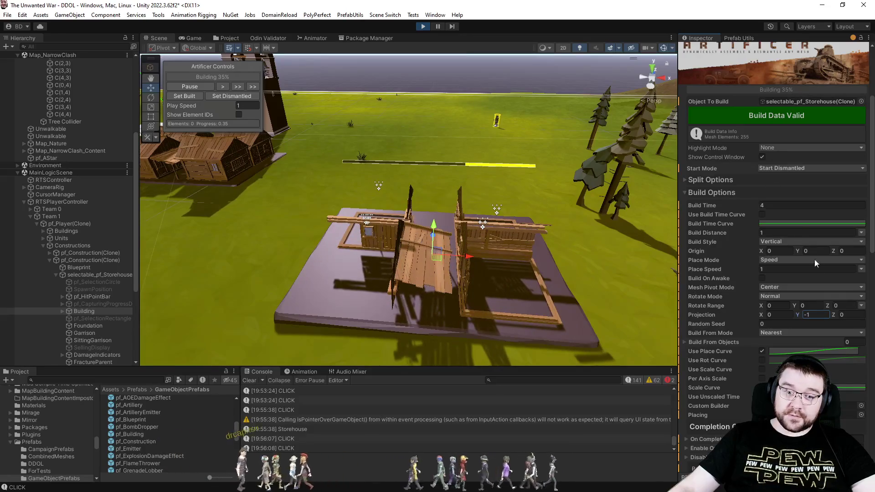
Try the Bottom mesh pivot mode and reset the storehouse to dismantled
{"action": "left_click", "coordinate": [786, 287]}
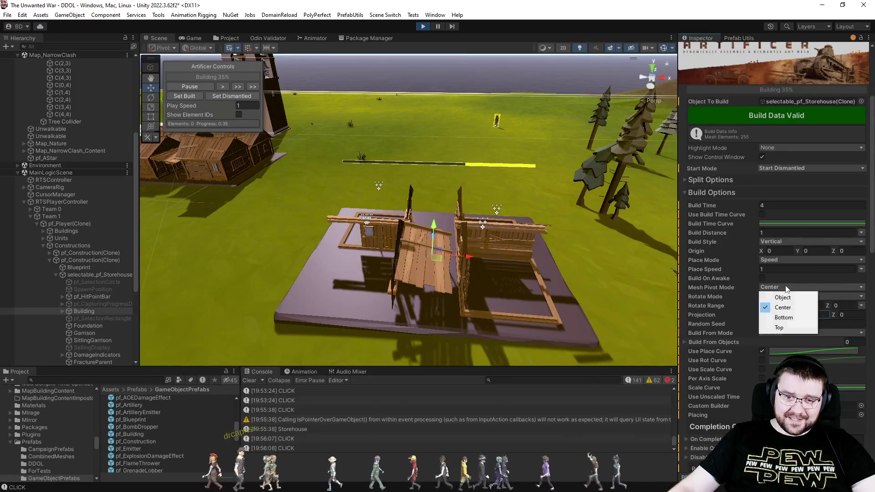
{"action": "left_click", "coordinate": [783, 318]}
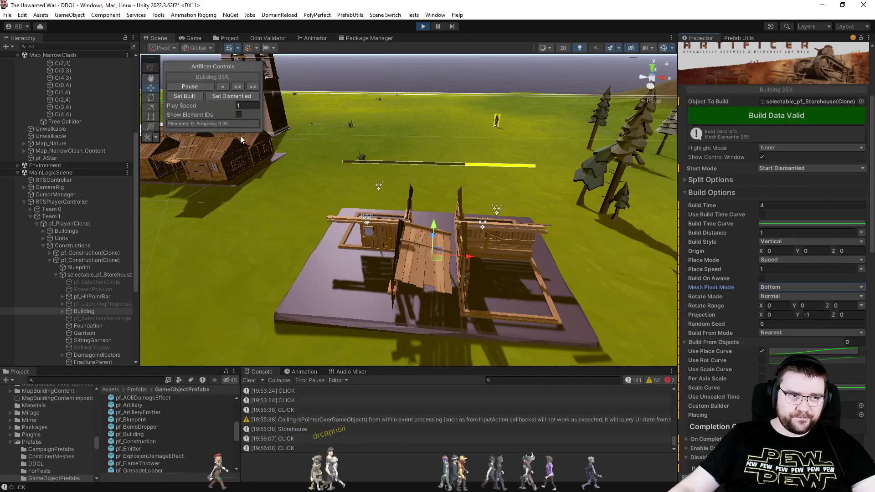
{"action": "left_click", "coordinate": [240, 97]}
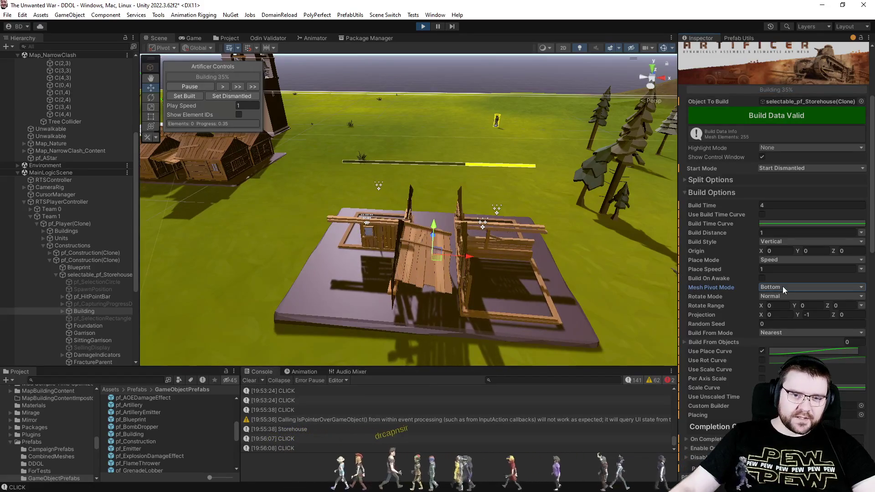
{"action": "left_click", "coordinate": [815, 252]}
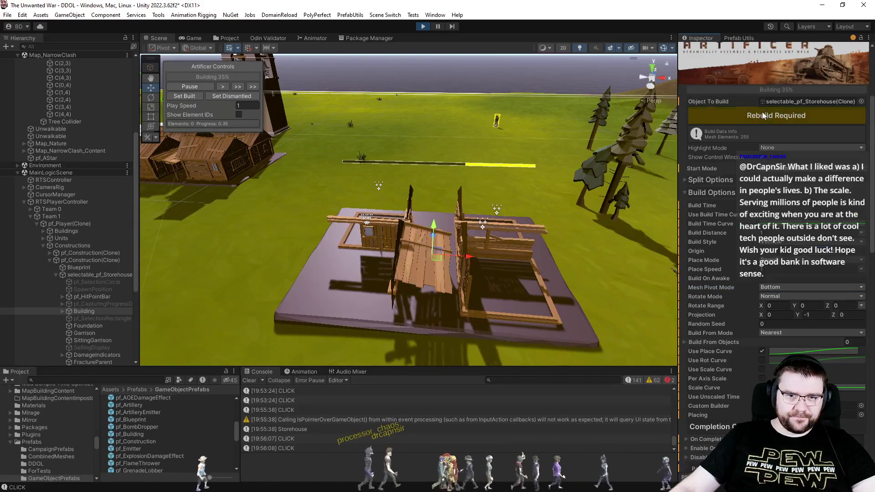
{"action": "left_click", "coordinate": [241, 97]}
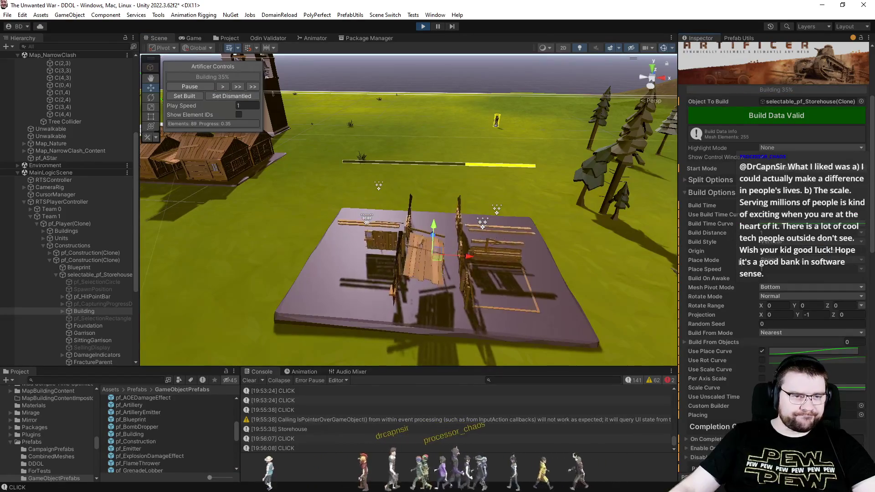
Switch the mesh pivot mode to Top, rebuild the build data and dismantle to replay
{"action": "left_click", "coordinate": [789, 289]}
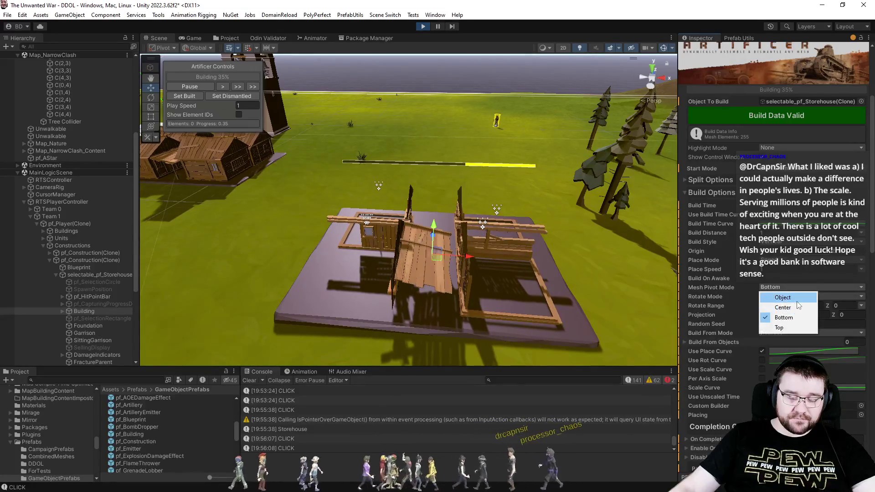
{"action": "left_click", "coordinate": [796, 328]}
{"action": "left_click", "coordinate": [772, 117]}
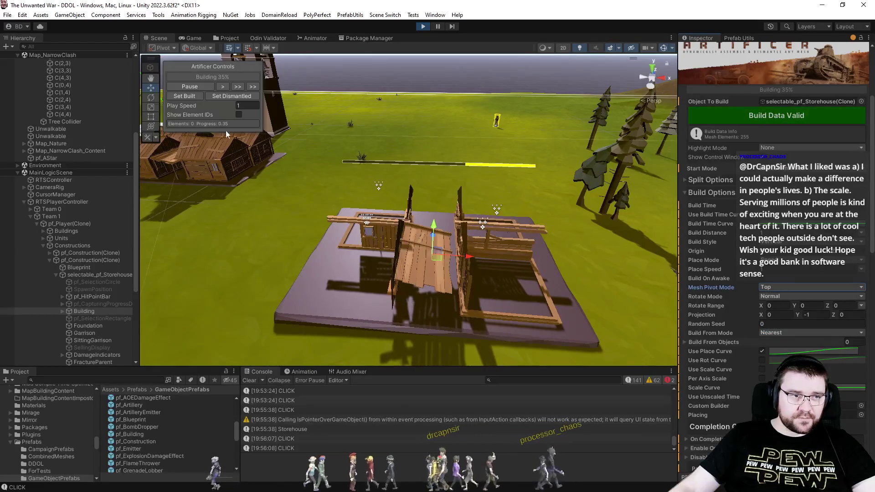
{"action": "left_click", "coordinate": [219, 95]}
{"action": "type", "text": "1"}
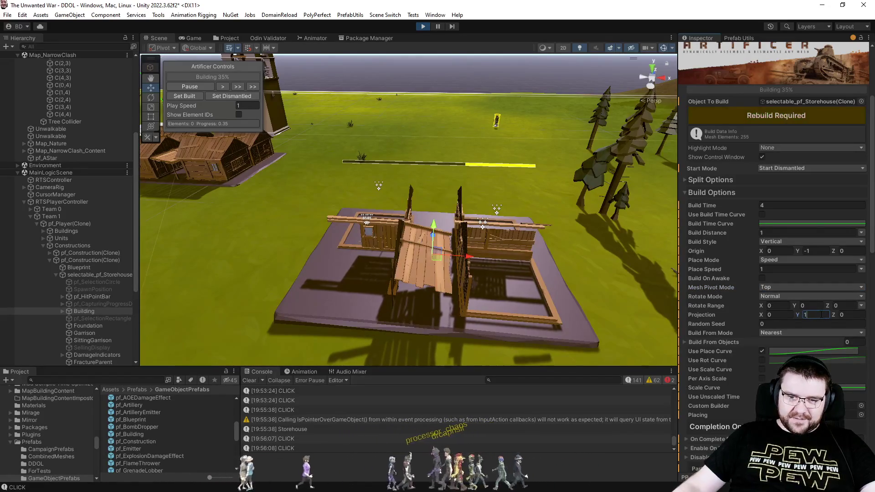
Regenerate the storehouse build data and select the Building object in the Hierarchy
{"action": "left_click", "coordinate": [778, 119]}
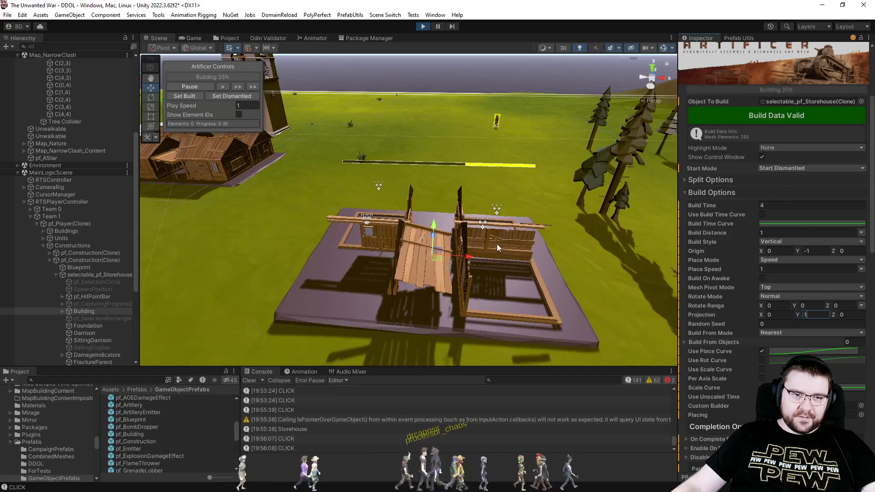
{"action": "left_click", "coordinate": [453, 102]}
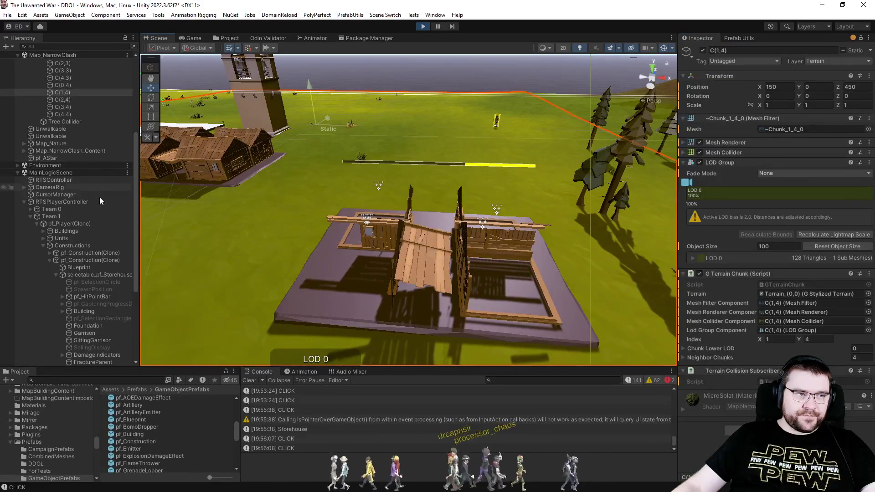
{"action": "left_click", "coordinate": [86, 311]}
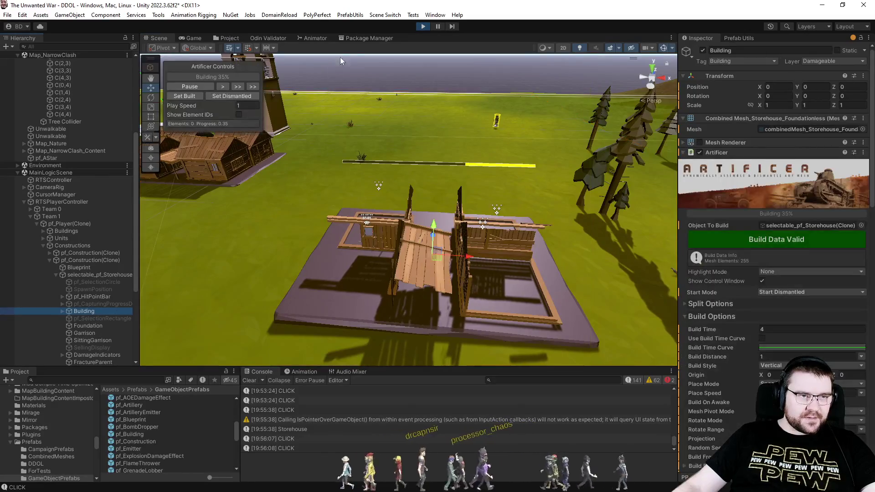
Watch the construction in the Game view at a different game speed, then return to Scene view
{"action": "left_click", "coordinate": [229, 38]}
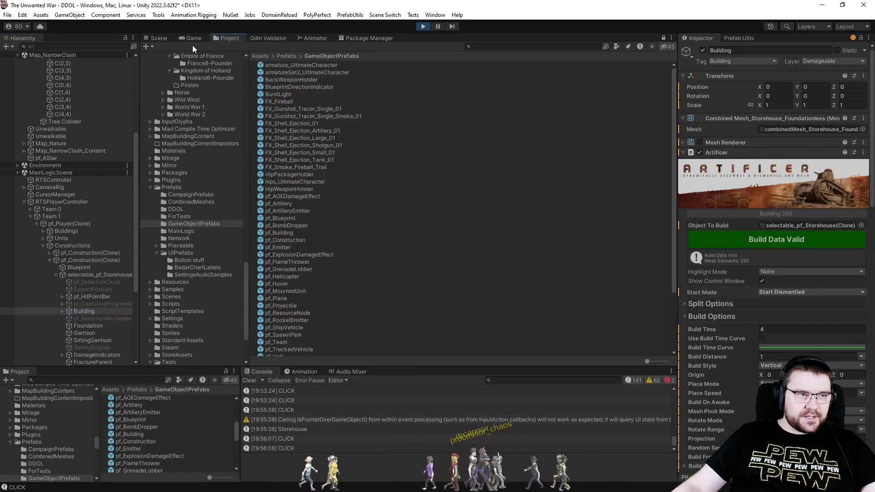
{"action": "left_click", "coordinate": [193, 38]}
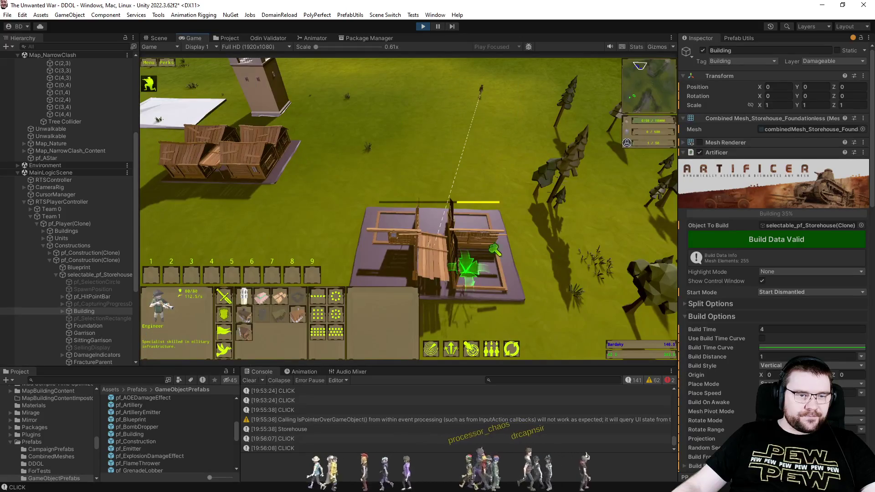
{"action": "left_click", "coordinate": [520, 156]}
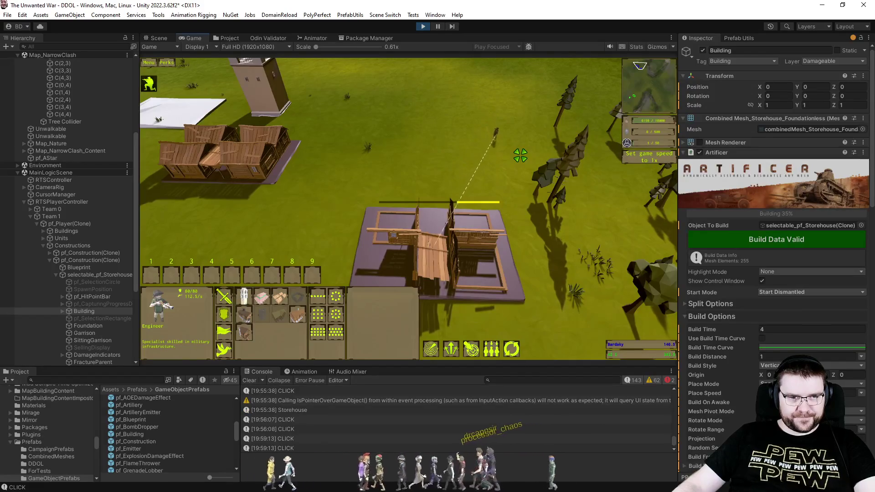
{"action": "left_click", "coordinate": [517, 159]}
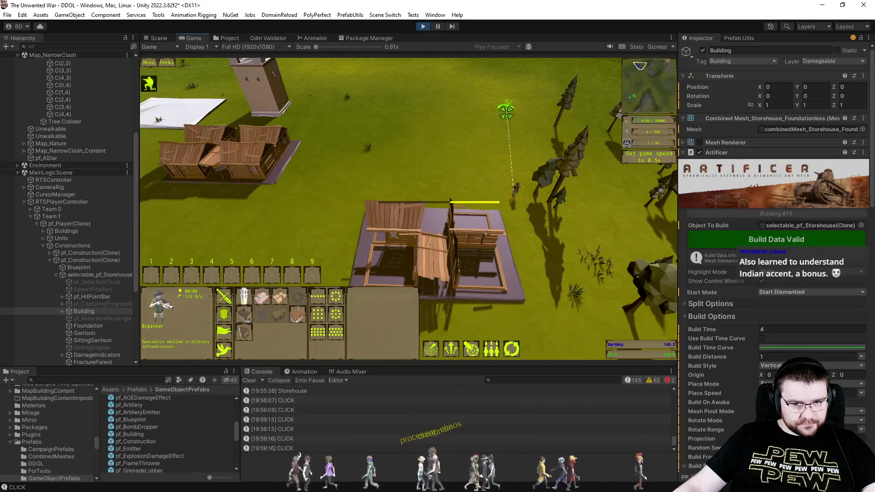
{"action": "left_click", "coordinate": [162, 38]}
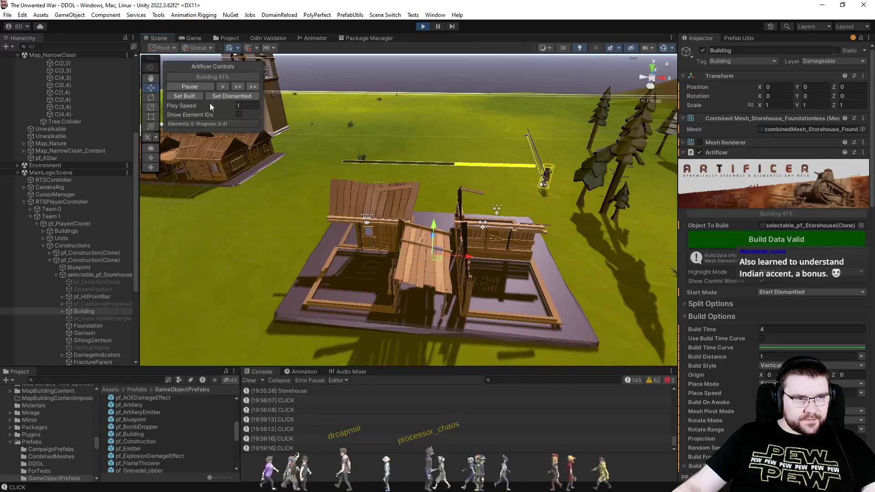
Set the mesh pivot mode to Object, regenerate the build data and reassemble the storehouse
{"action": "left_click", "coordinate": [218, 96]}
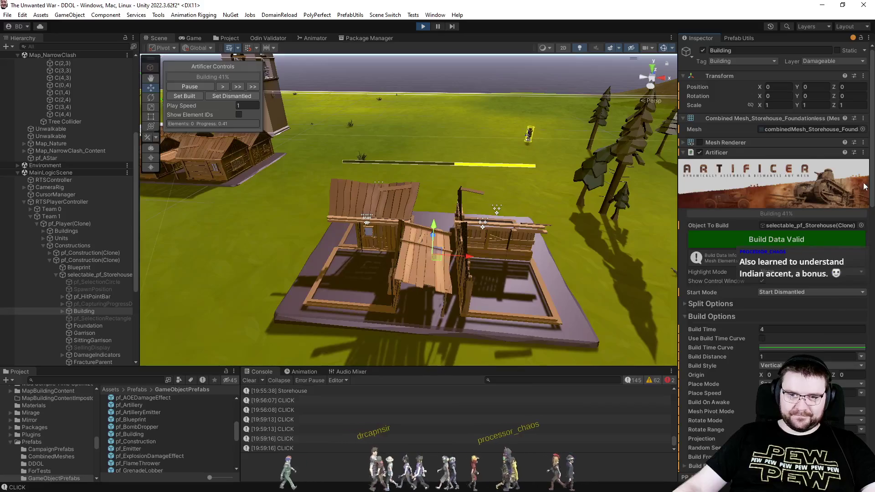
{"action": "scroll", "coordinate": [765, 253], "scroll_direction": "down", "scroll_amount": 5}
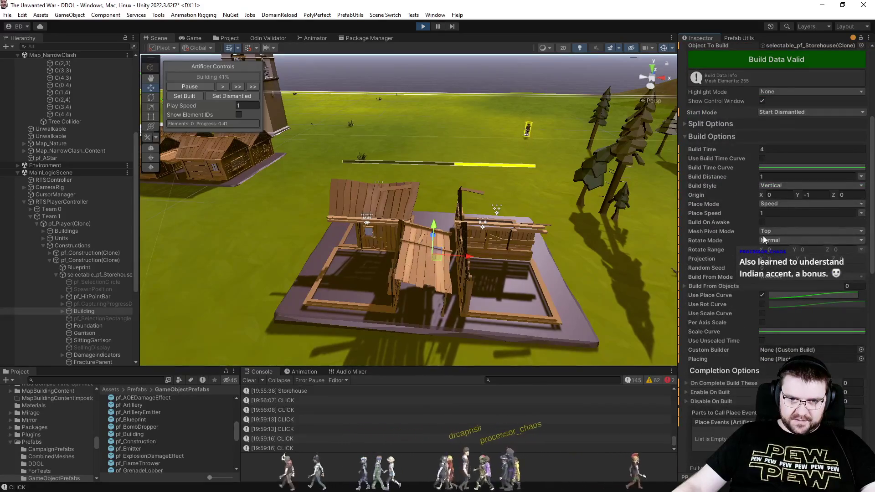
{"action": "left_click", "coordinate": [766, 231]}
{"action": "left_click", "coordinate": [775, 241]}
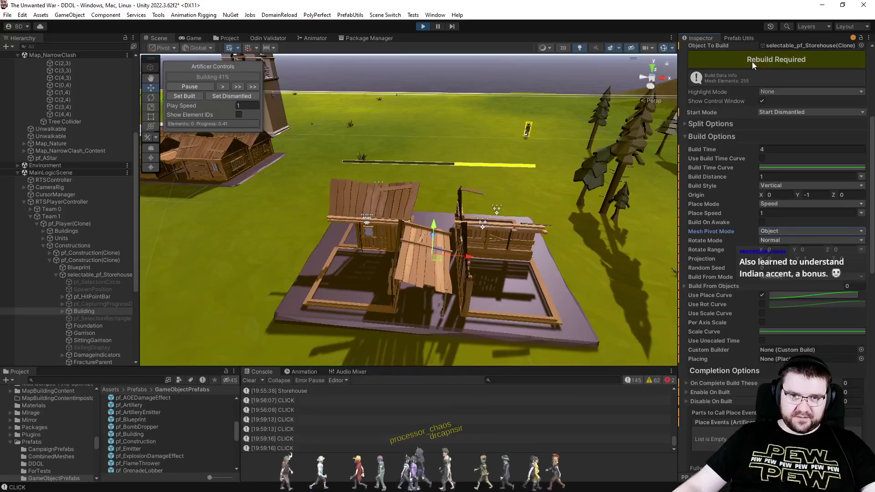
{"action": "left_click", "coordinate": [222, 97]}
{"action": "scroll", "coordinate": [744, 145], "scroll_direction": "up", "scroll_amount": 2}
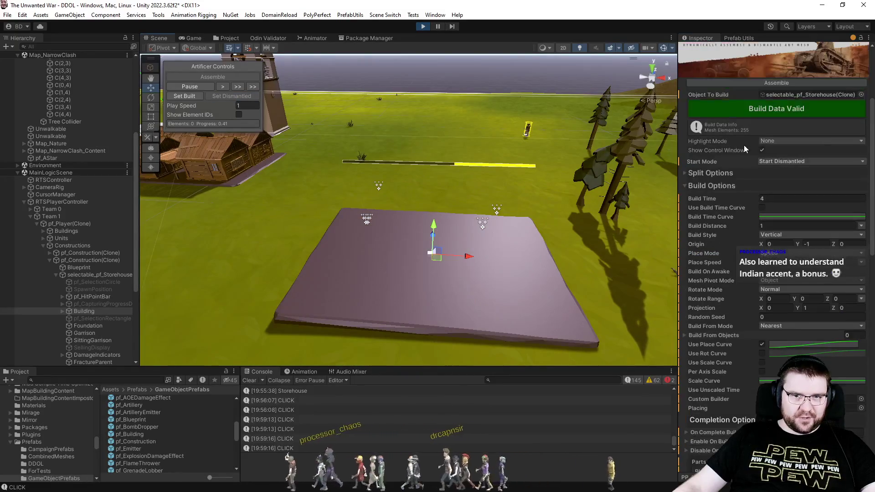
{"action": "left_click", "coordinate": [760, 84]}
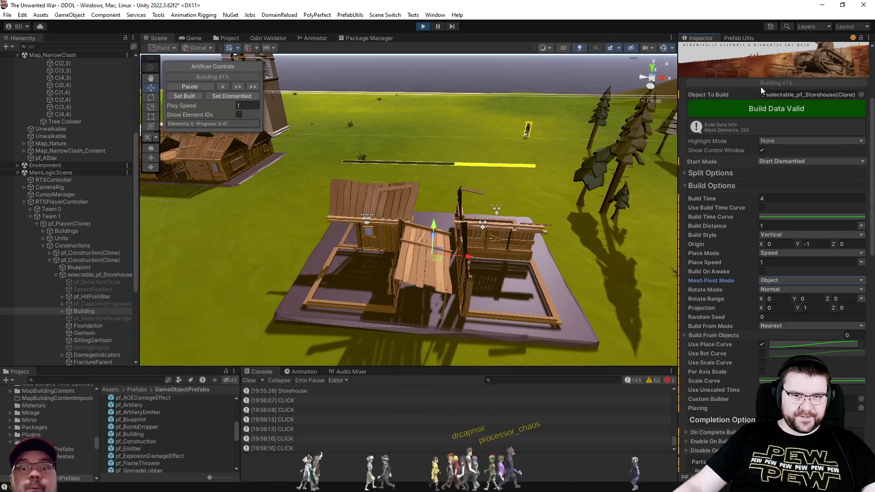
Switch the mesh pivot mode to Center and replay the assembly from the foundation
{"action": "left_click", "coordinate": [787, 281]}
{"action": "left_click", "coordinate": [790, 301]}
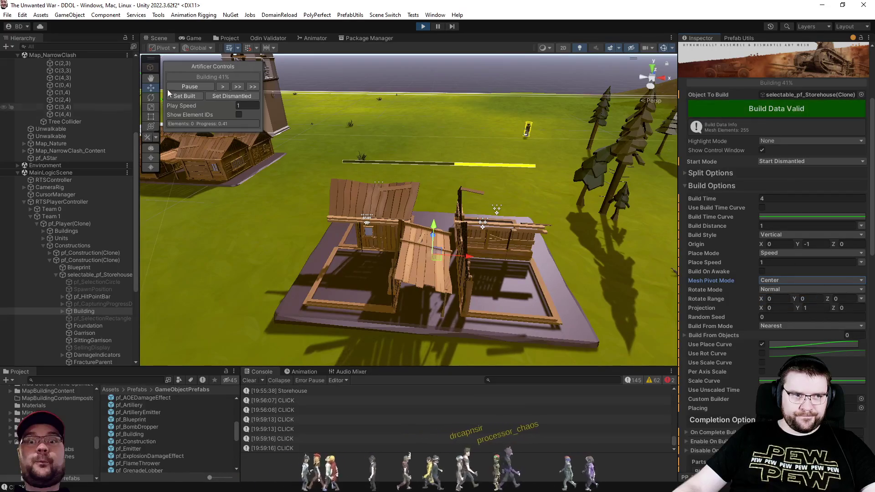
{"action": "left_click", "coordinate": [242, 94]}
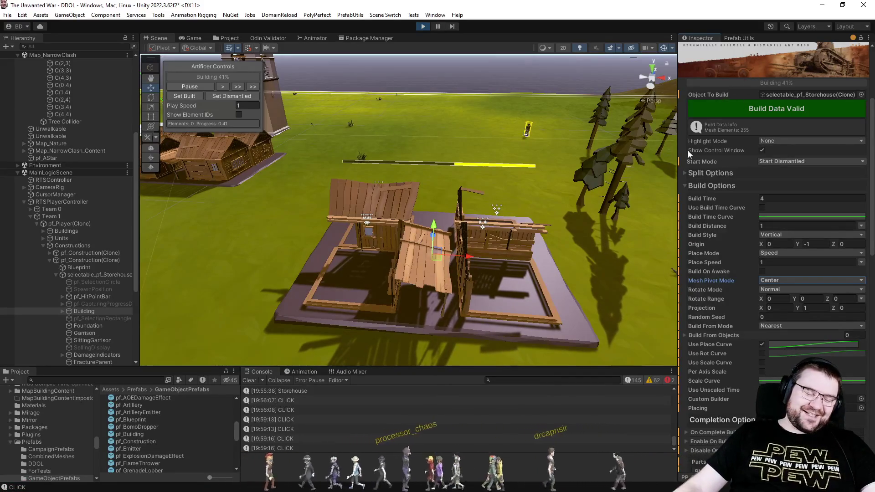
{"action": "left_click", "coordinate": [239, 99]}
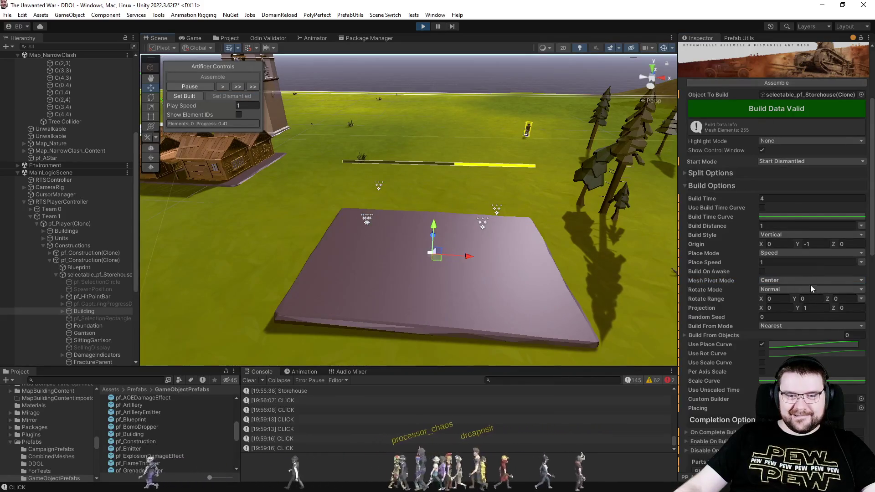
Test Rotate Mode Flip Y Axis during assembly, then set it back to Normal
{"action": "left_click", "coordinate": [789, 290]}
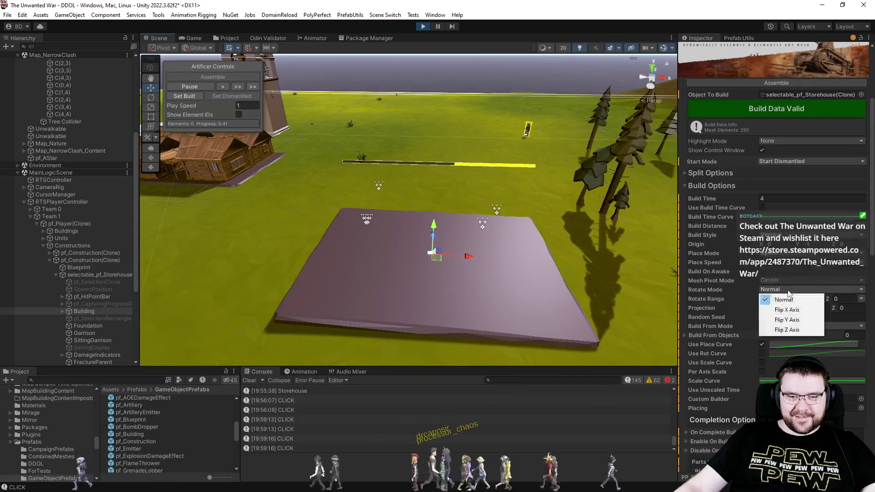
{"action": "left_click", "coordinate": [786, 319]}
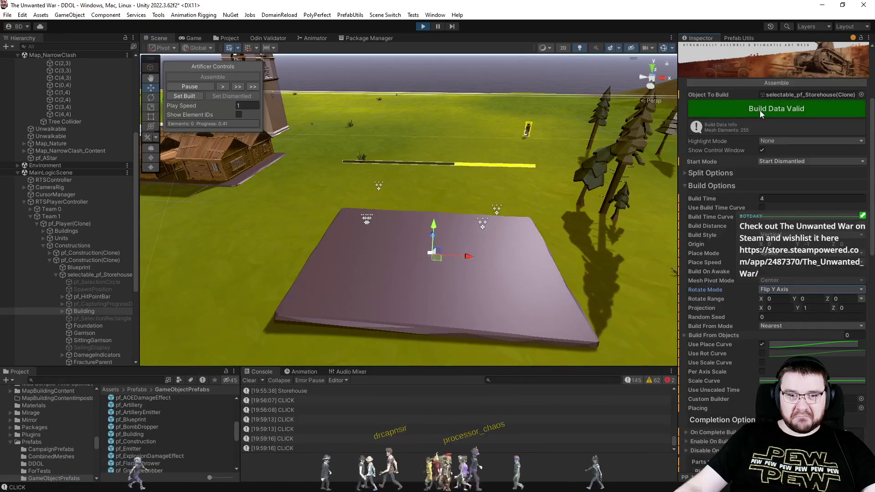
{"action": "left_click", "coordinate": [768, 85]}
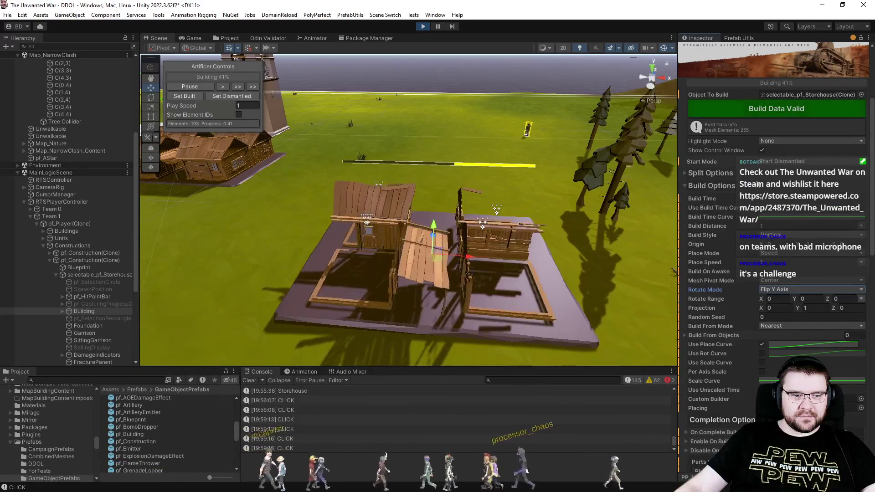
{"action": "left_click", "coordinate": [781, 290]}
{"action": "left_click", "coordinate": [783, 301]}
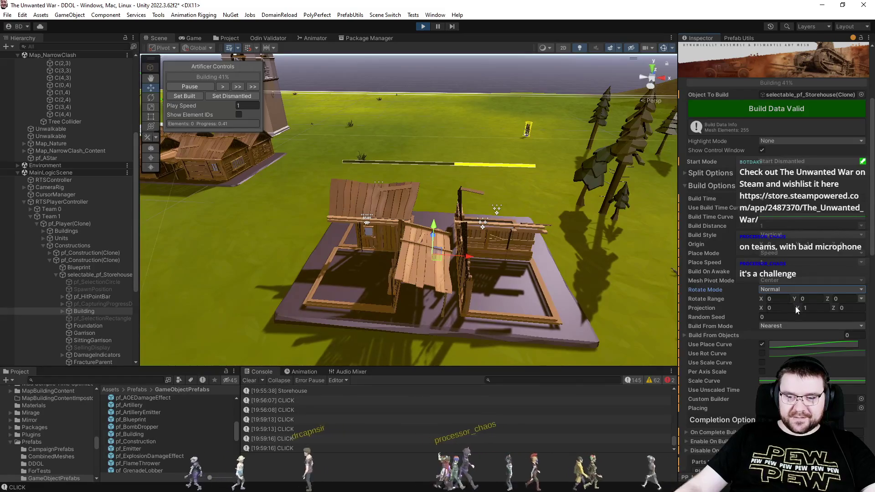
Enter rotation range values 45 for X and 4 for Y, then edit Place Speed
{"action": "left_click", "coordinate": [777, 298]}
{"action": "type", "text": "45"}
{"action": "key", "text": "Tab"}
{"action": "key", "text": "Tab"}
{"action": "type", "text": "4"}
{"action": "left_click", "coordinate": [784, 108]}
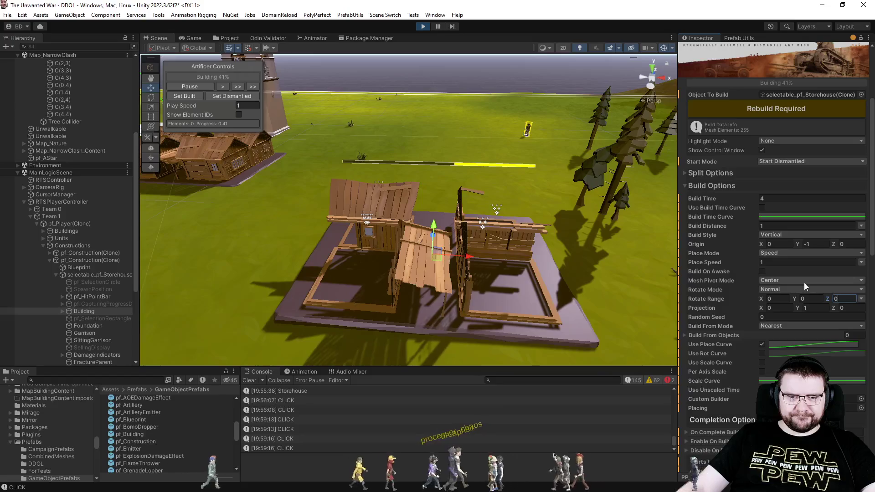
{"action": "left_click", "coordinate": [788, 263]}
{"action": "type", "text": "5"}
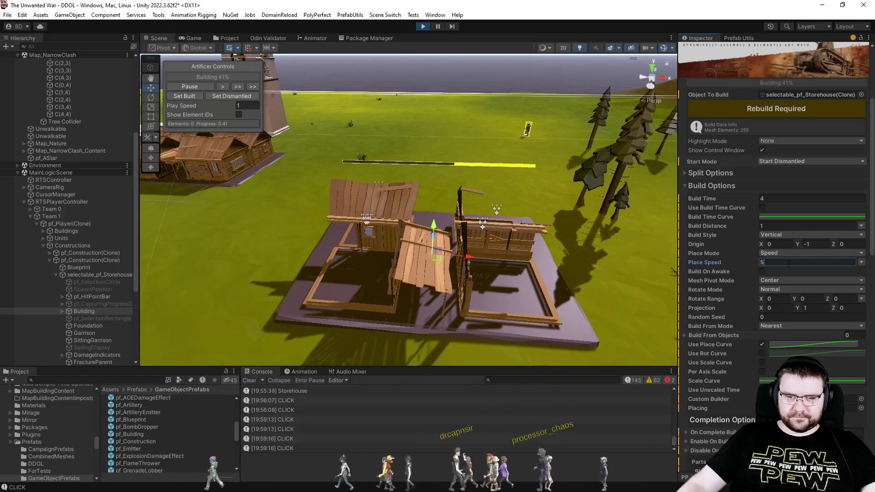
Regenerate the build data and replay the storehouse dismantle-and-assemble cycle
{"action": "left_click", "coordinate": [740, 108]}
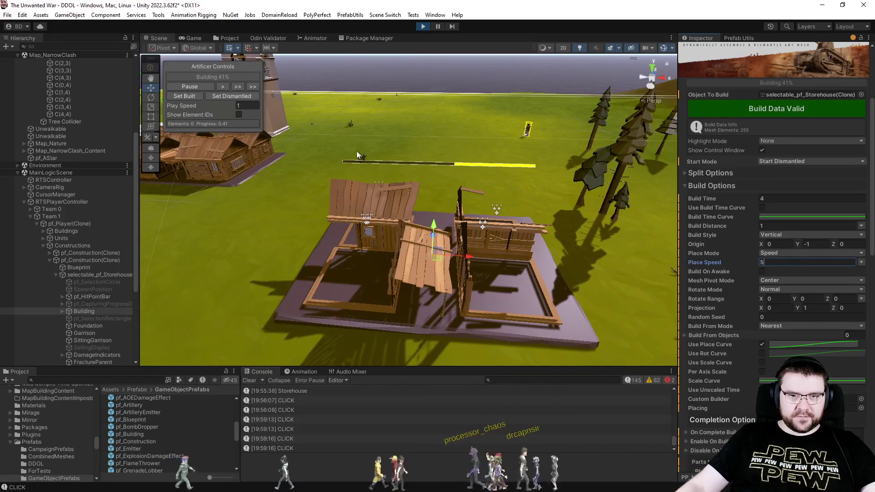
{"action": "left_click", "coordinate": [239, 96]}
{"action": "left_click", "coordinate": [758, 82]}
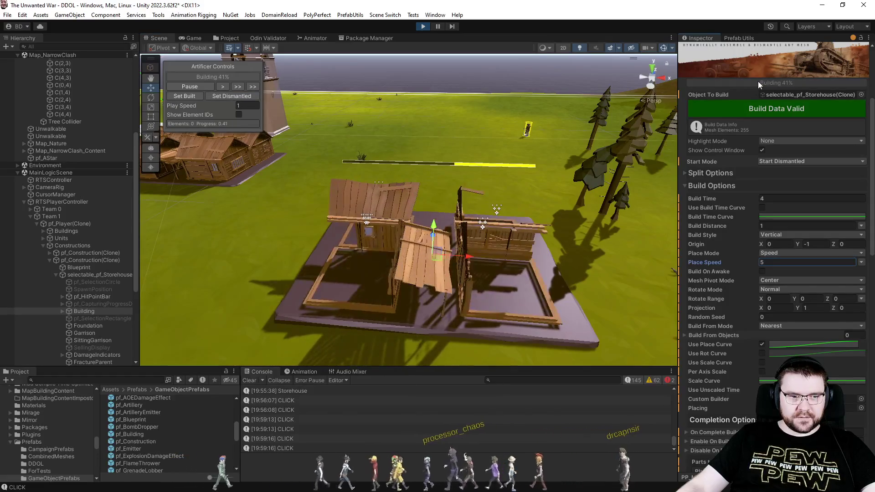
Change Place Speed to 0.1, rebuild, and watch the walls reassemble piece by piece
{"action": "key", "text": "BackSpace"}
{"action": "type", "text": "0.1"}
{"action": "left_click", "coordinate": [776, 109]}
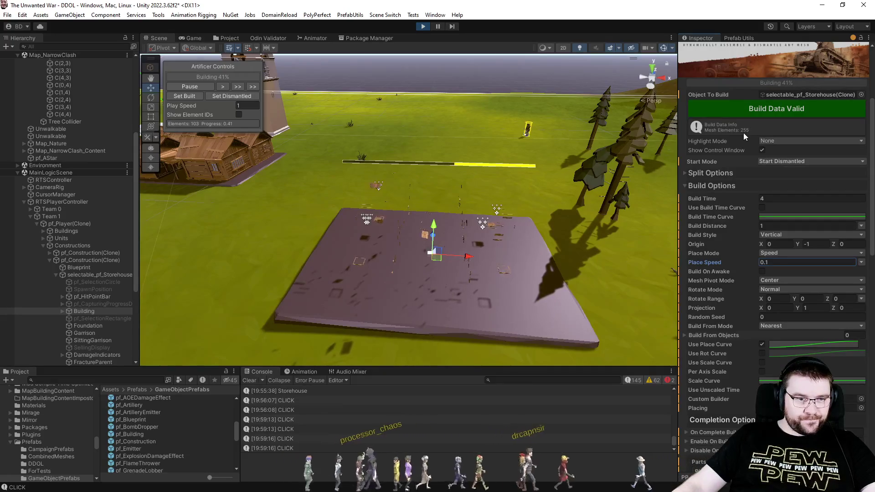
{"action": "mouse_move", "coordinate": [507, 236]}
{"action": "left_mouse_down"}
{"action": "mouse_move", "coordinate": [517, 197]}
{"action": "mouse_move", "coordinate": [503, 228]}
{"action": "left_mouse_up"}
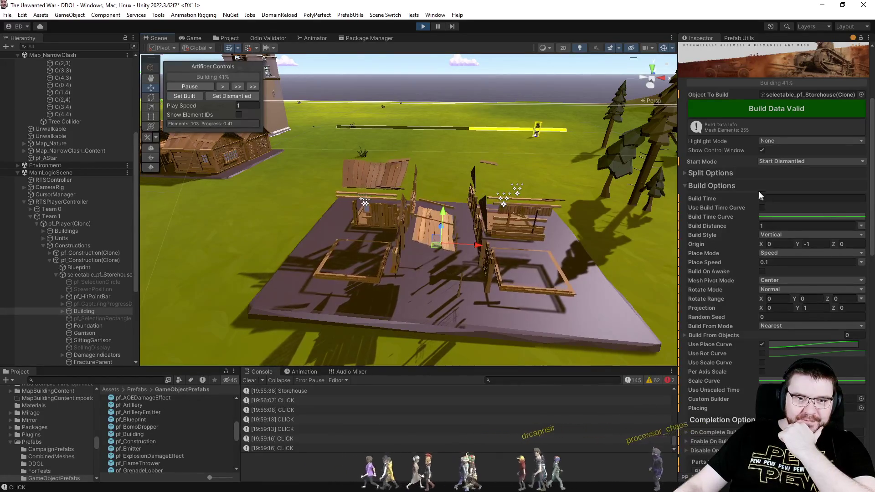
{"action": "left_click", "coordinate": [716, 172]}
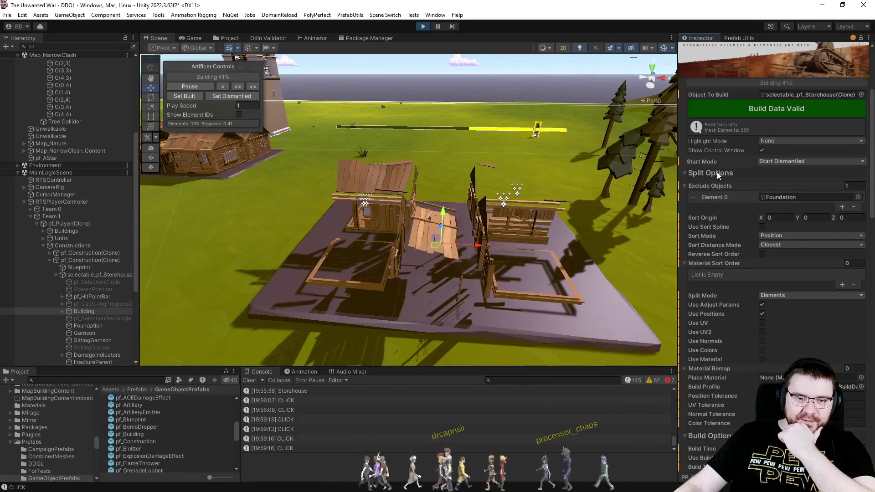
Set Sort Distance Mode to Centre in Split Options, rebuild, and restart the assembly
{"action": "left_click", "coordinate": [773, 235]}
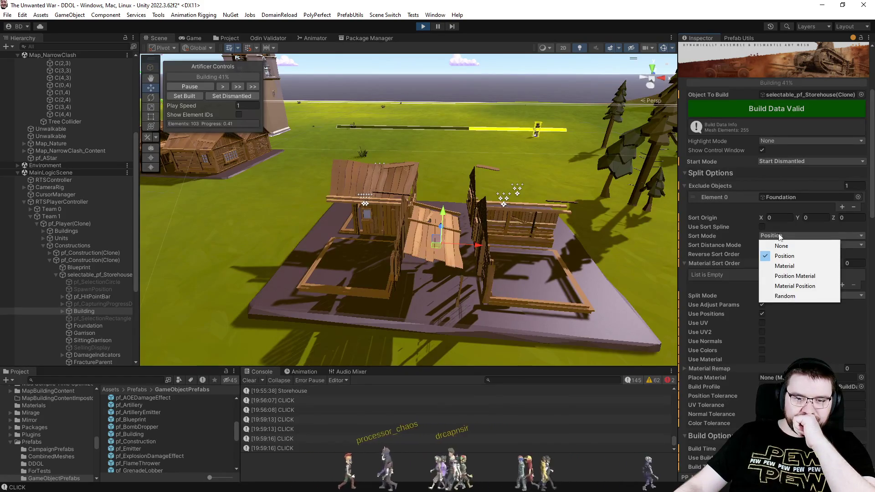
{"action": "right_click", "coordinate": [720, 240]}
{"action": "right_click", "coordinate": [721, 242]}
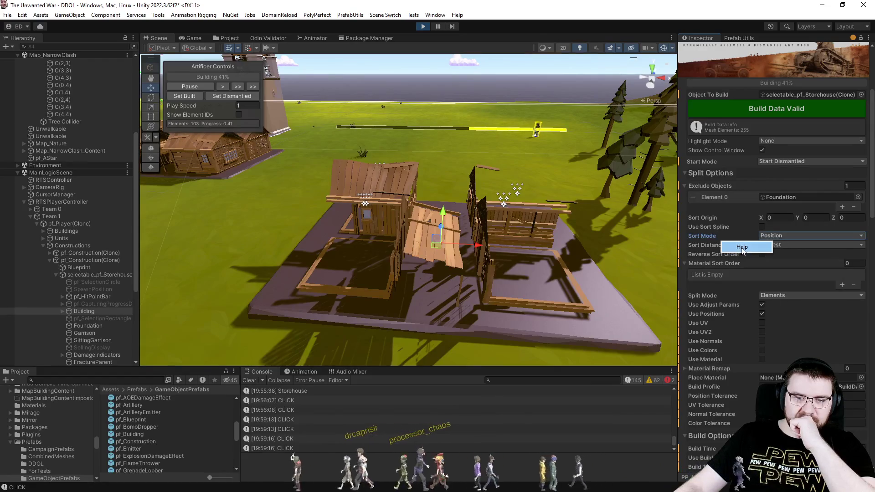
{"action": "left_click", "coordinate": [790, 245]}
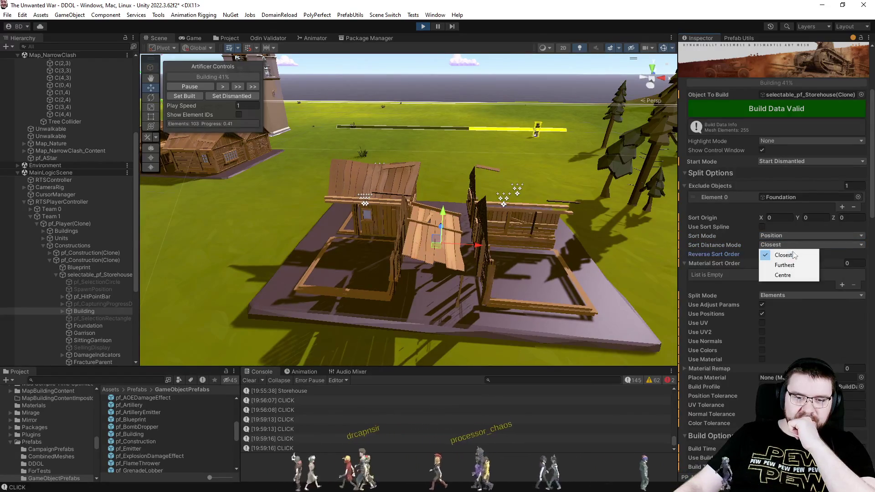
{"action": "left_click", "coordinate": [790, 275]}
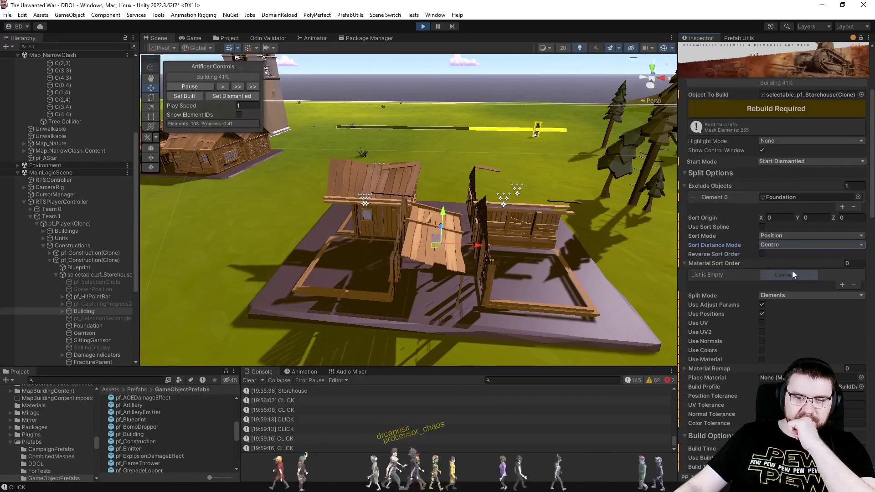
{"action": "left_click", "coordinate": [776, 111]}
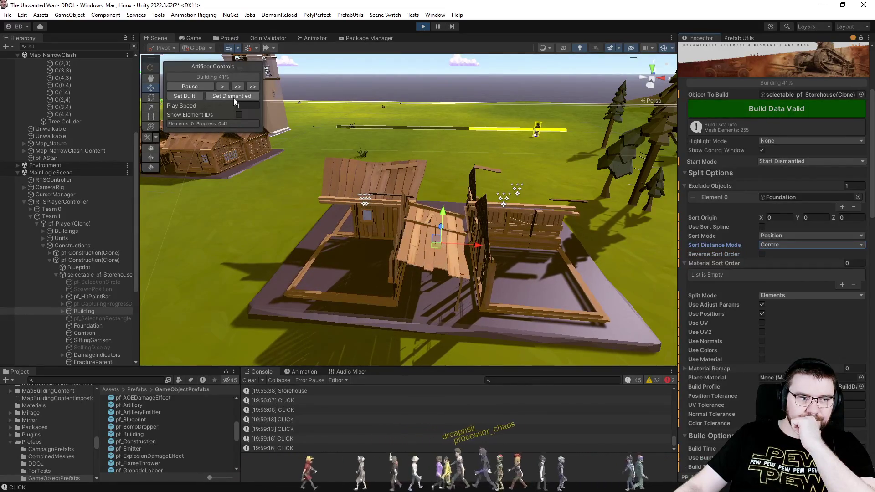
{"action": "left_click", "coordinate": [778, 83]}
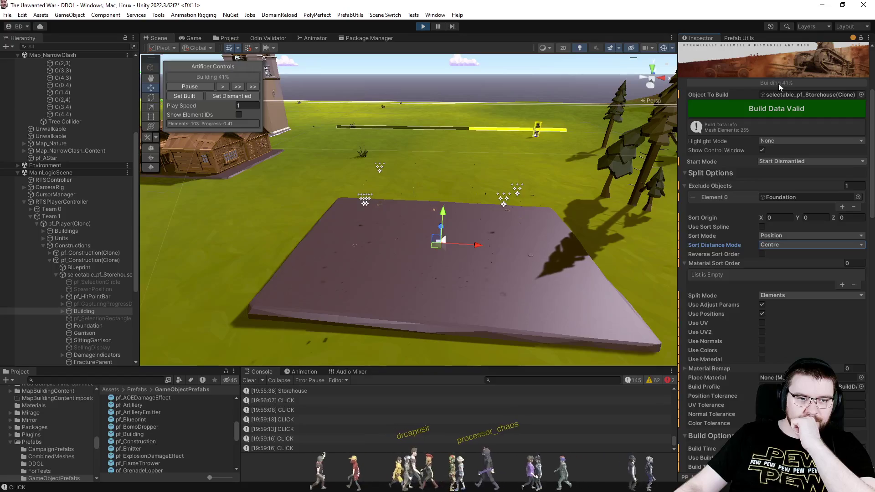
{"action": "scroll", "coordinate": [781, 308], "scroll_direction": "down", "scroll_amount": 5}
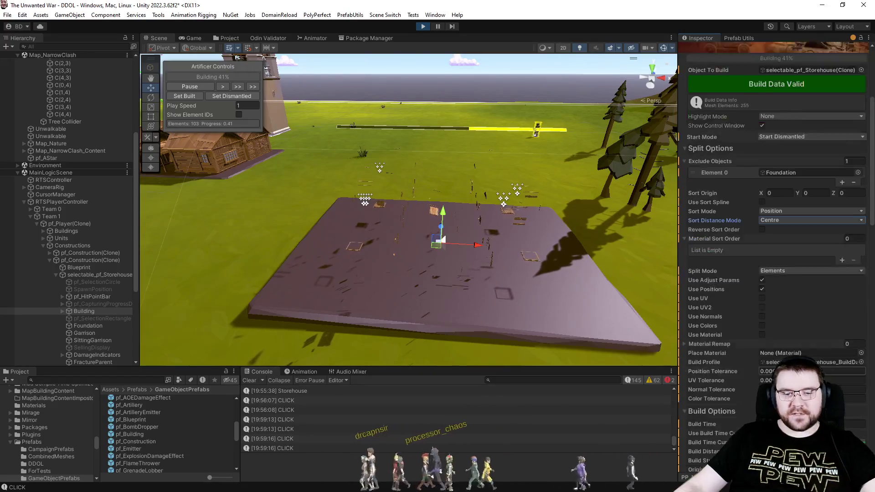
Regenerate the build data with Place Speed 1 and replay the storehouse assembly
{"action": "scroll", "coordinate": [780, 337], "scroll_direction": "down", "scroll_amount": 3}
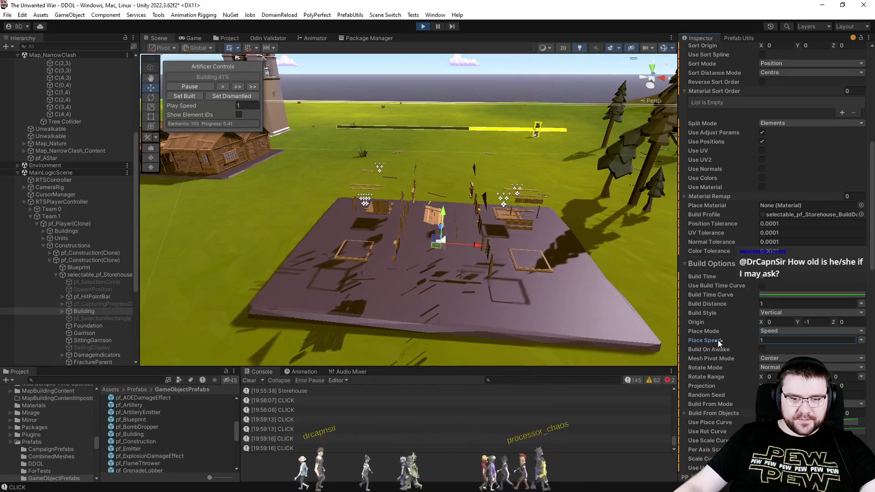
{"action": "scroll", "coordinate": [742, 136], "scroll_direction": "up", "scroll_amount": 9}
{"action": "left_click", "coordinate": [743, 127]}
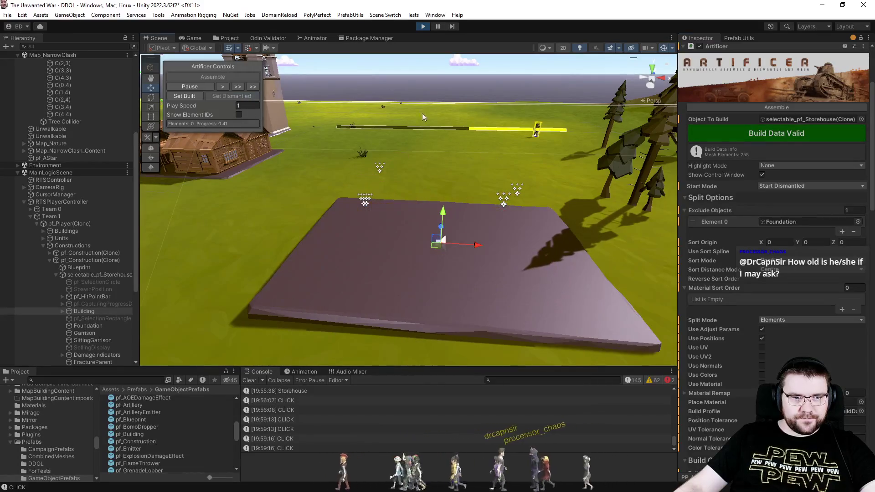
{"action": "left_click", "coordinate": [761, 108]}
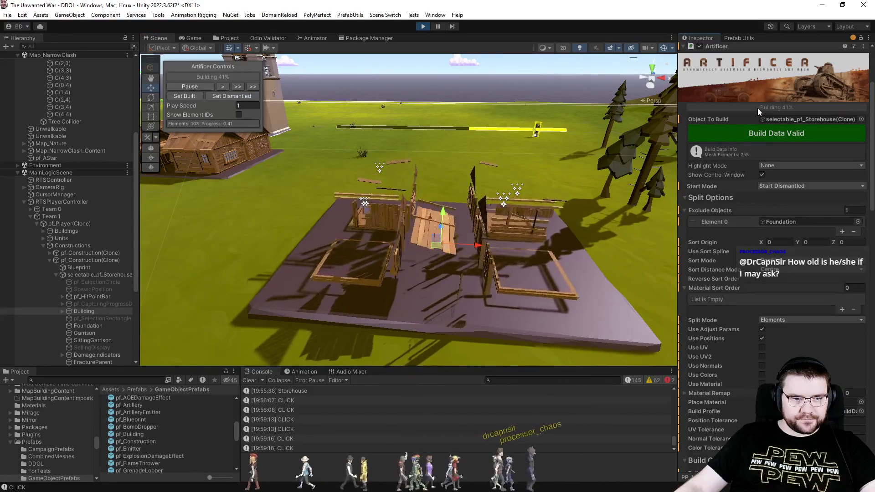
{"action": "left_click_drag", "start_coordinate": [580, 196], "coordinate": [595, 256]}
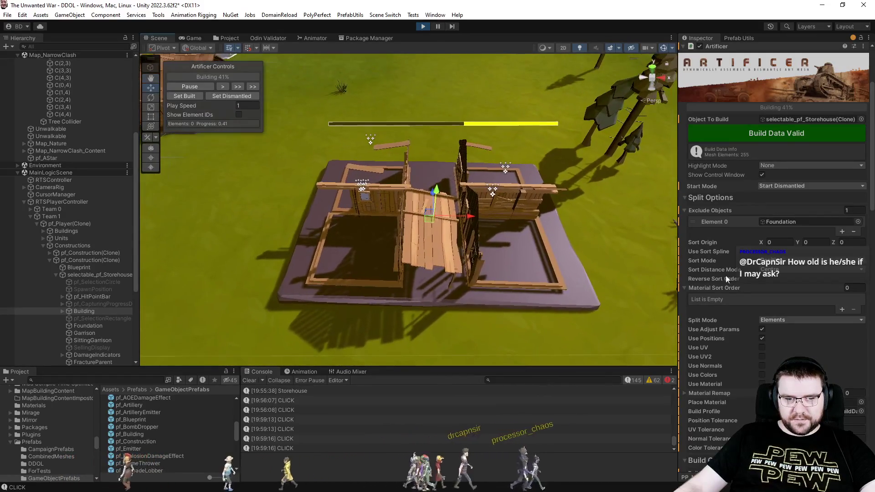
Scroll down the Artificer Inspector and expand the Build From Objects list
{"action": "scroll", "coordinate": [731, 278], "scroll_direction": "down", "scroll_amount": 3}
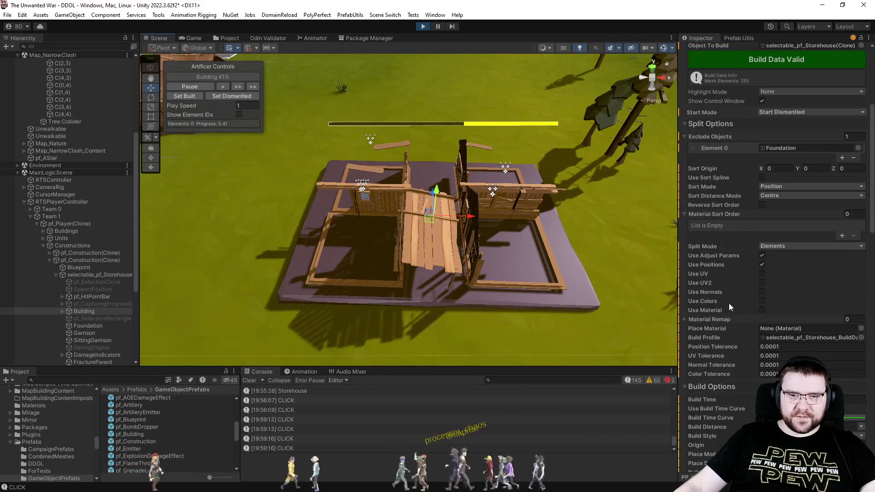
{"action": "scroll", "coordinate": [729, 303], "scroll_direction": "down", "scroll_amount": 7}
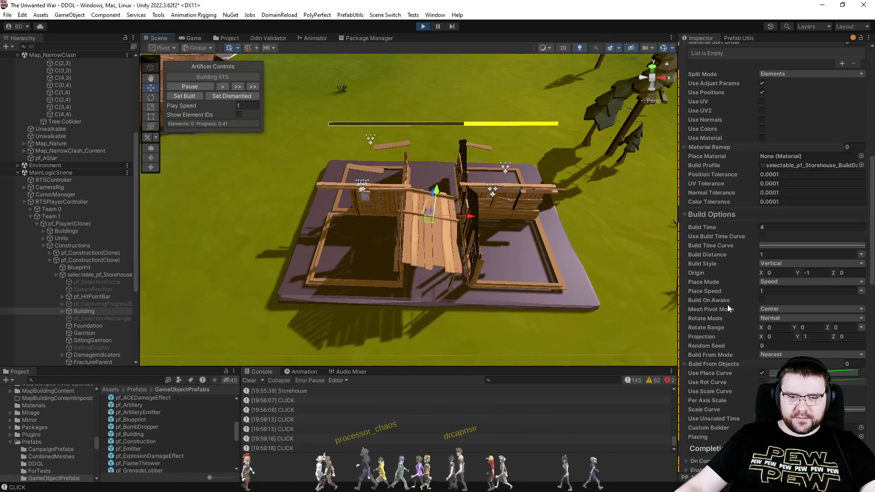
{"action": "scroll", "coordinate": [727, 309], "scroll_direction": "down", "scroll_amount": 2}
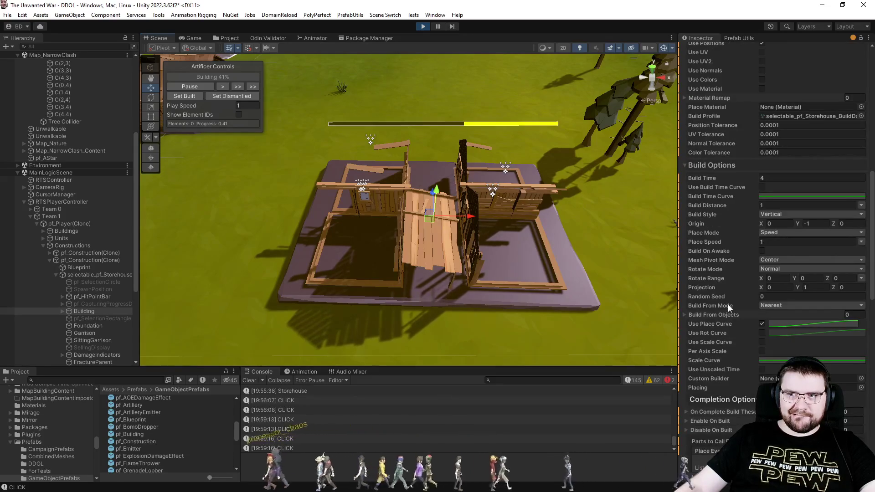
{"action": "scroll", "coordinate": [728, 308], "scroll_direction": "down", "scroll_amount": 2}
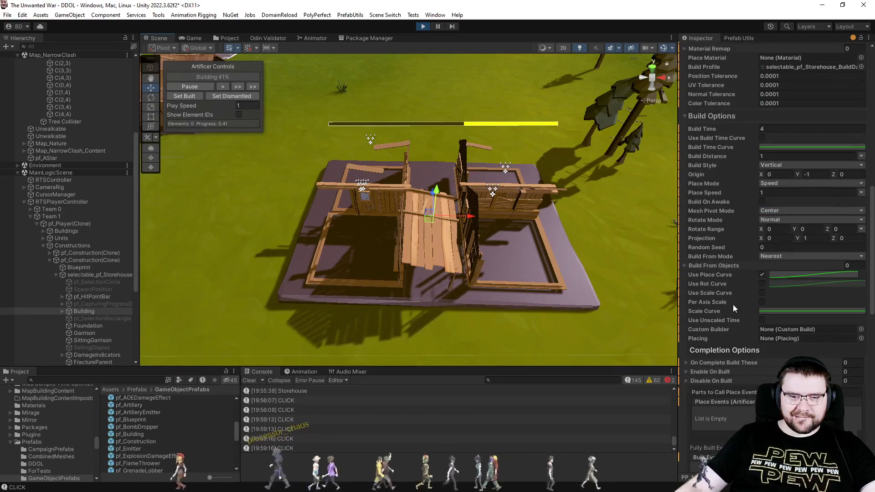
{"action": "left_click", "coordinate": [685, 266]}
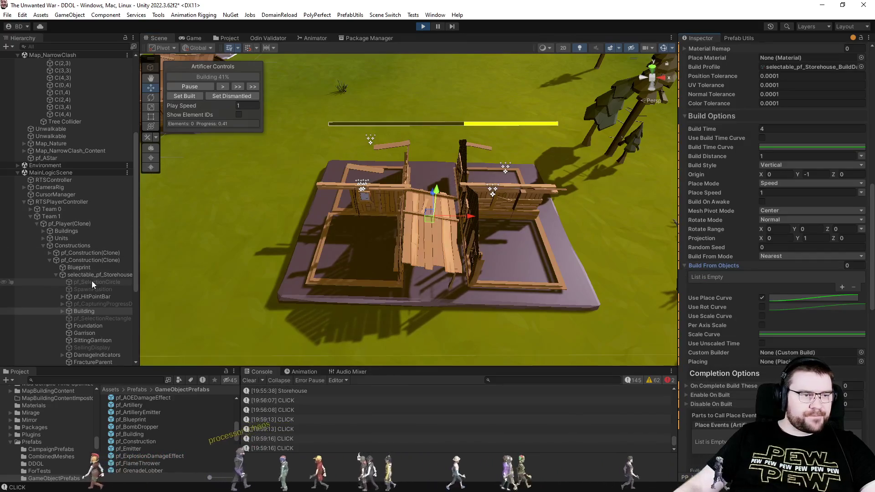
Add Element 0 to Build From Objects and drag Foundation into its Build From field
{"action": "scroll", "coordinate": [80, 253], "scroll_direction": "down", "scroll_amount": 4}
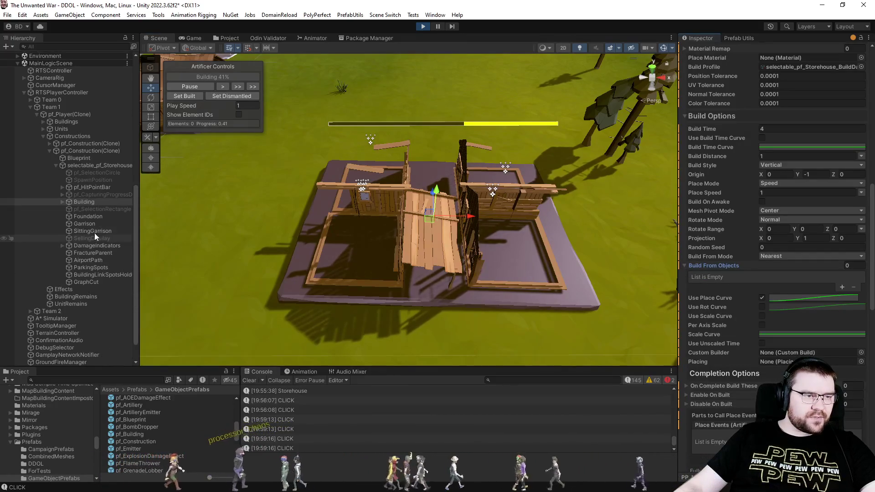
{"action": "left_click_drag", "start_coordinate": [83, 202], "coordinate": [748, 271]}
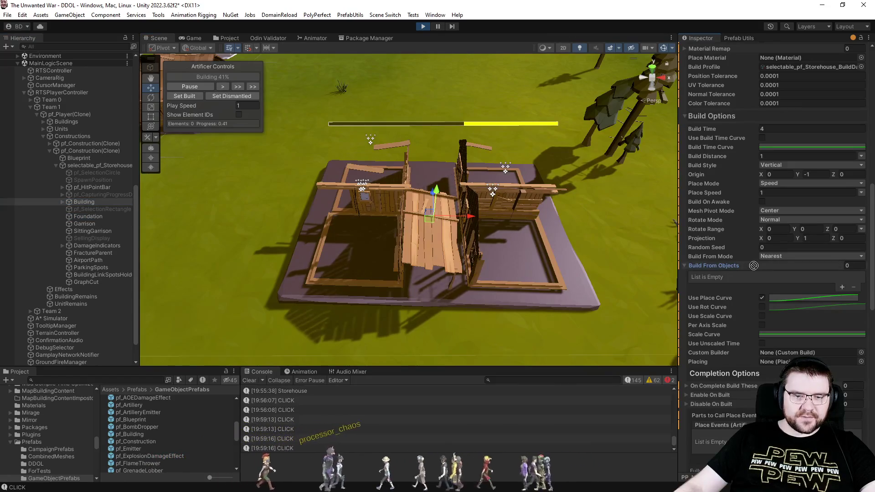
{"action": "left_click", "coordinate": [841, 288]}
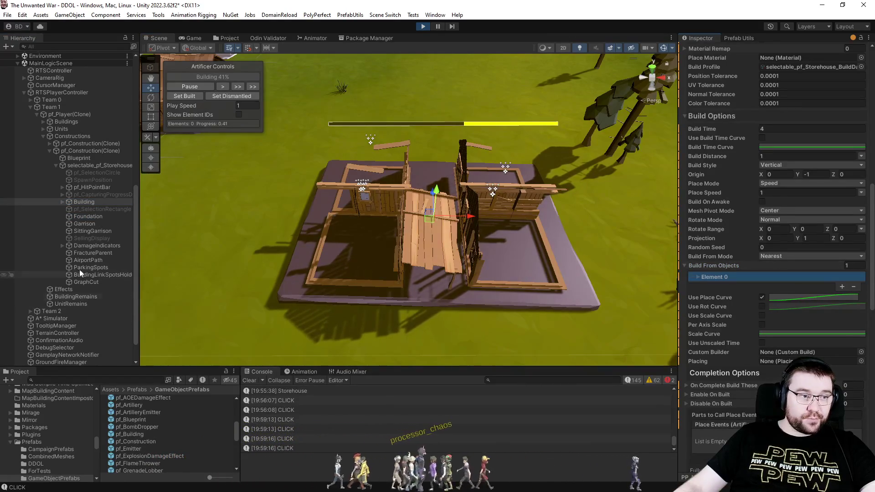
{"action": "left_click_drag", "start_coordinate": [89, 219], "coordinate": [809, 274]}
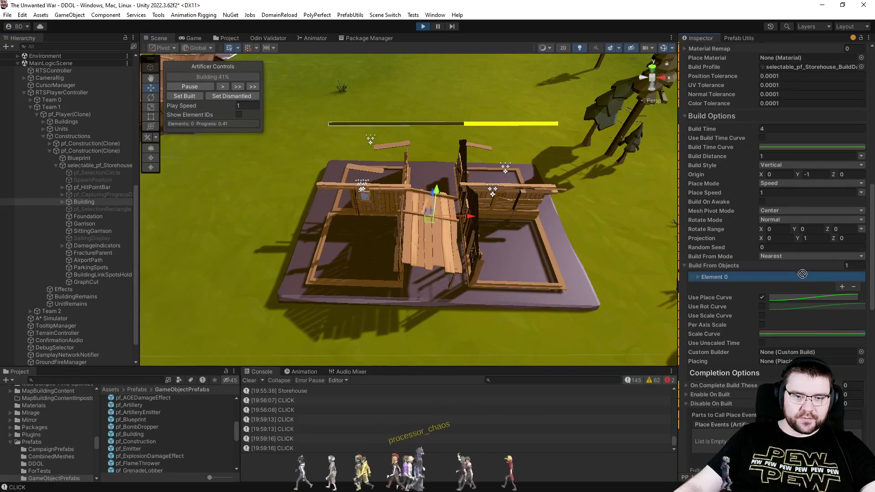
{"action": "left_click", "coordinate": [723, 279]}
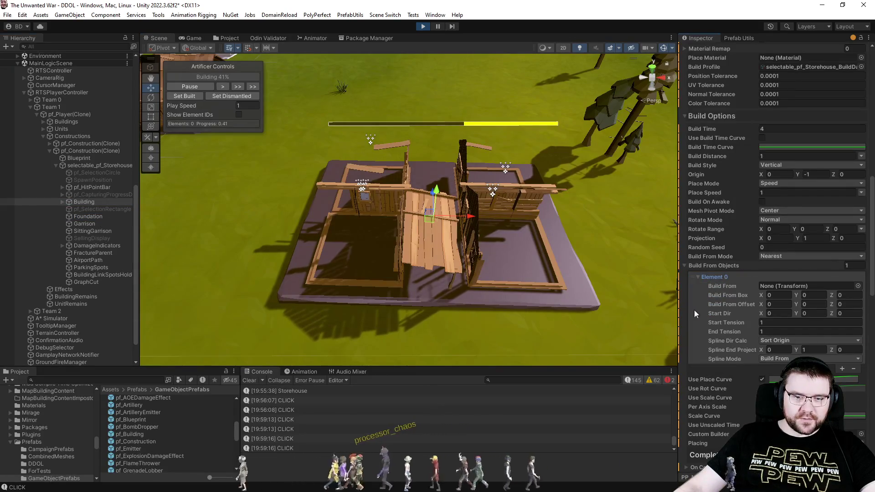
{"action": "mouse_move", "coordinate": [87, 218]}
{"action": "left_mouse_down"}
{"action": "mouse_move", "coordinate": [219, 245]}
{"action": "mouse_move", "coordinate": [805, 286]}
{"action": "left_mouse_up"}
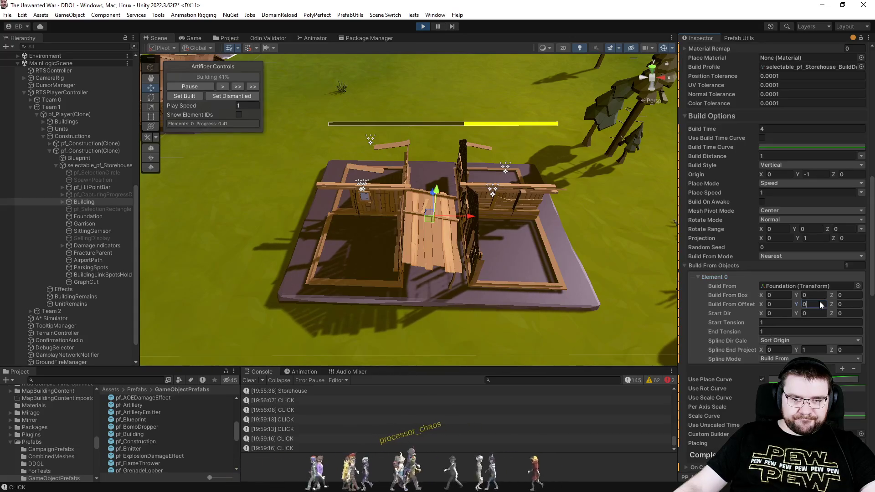
{"action": "scroll", "coordinate": [796, 298], "scroll_direction": "up", "scroll_amount": 15}
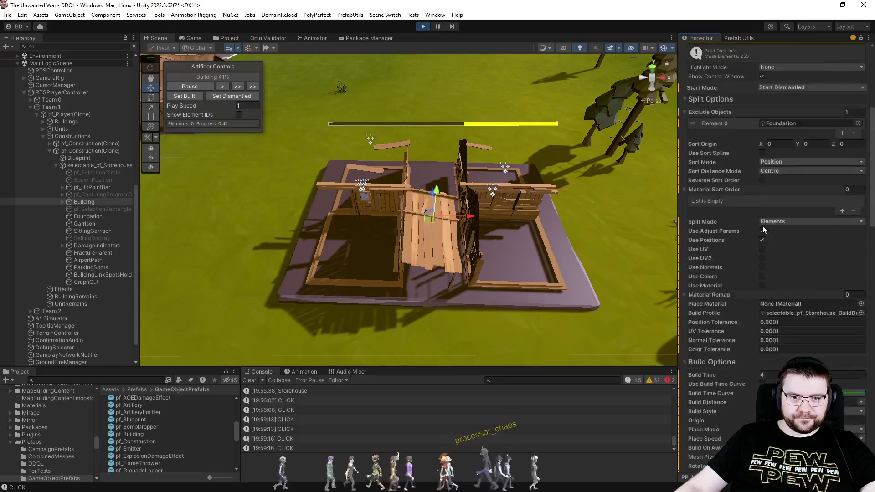
Dismantle and reassemble the storehouse twice to preview the Foundation build source
{"action": "left_click", "coordinate": [232, 96]}
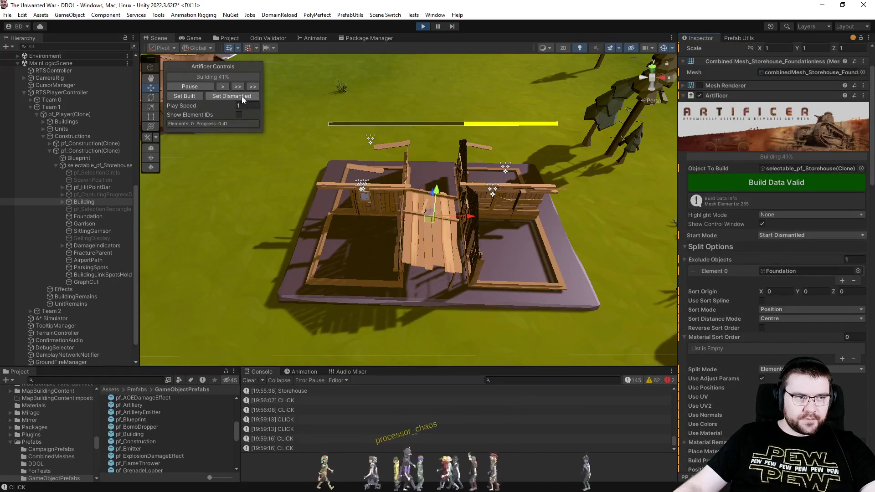
{"action": "left_click", "coordinate": [766, 156]}
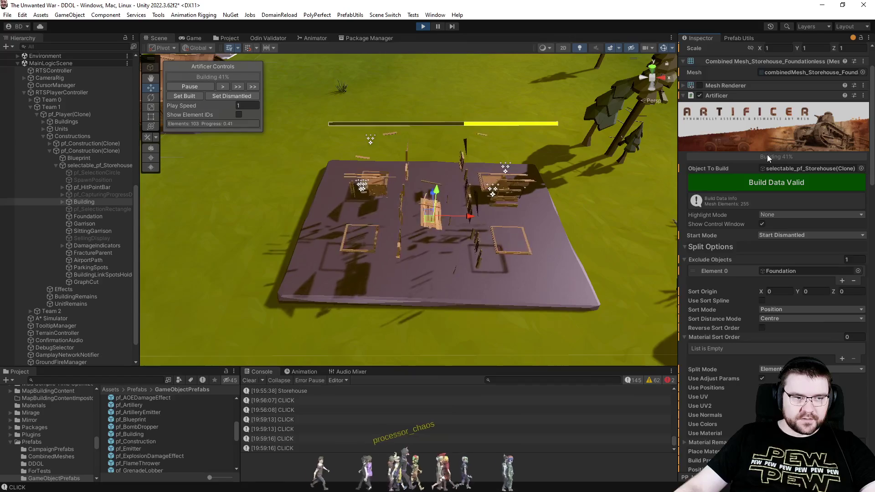
{"action": "scroll", "coordinate": [737, 254], "scroll_direction": "down", "scroll_amount": 4}
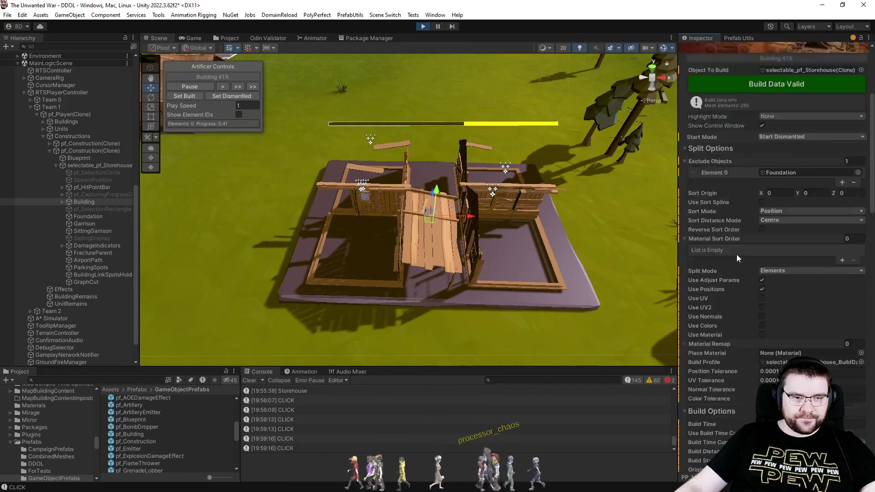
{"action": "scroll", "coordinate": [736, 253], "scroll_direction": "up", "scroll_amount": 4}
{"action": "left_click", "coordinate": [251, 96]}
{"action": "mouse_move", "coordinate": [535, 224]}
{"action": "left_mouse_down"}
{"action": "mouse_move", "coordinate": [506, 230]}
{"action": "mouse_move", "coordinate": [546, 118]}
{"action": "left_mouse_up"}
{"action": "left_click", "coordinate": [777, 158]}
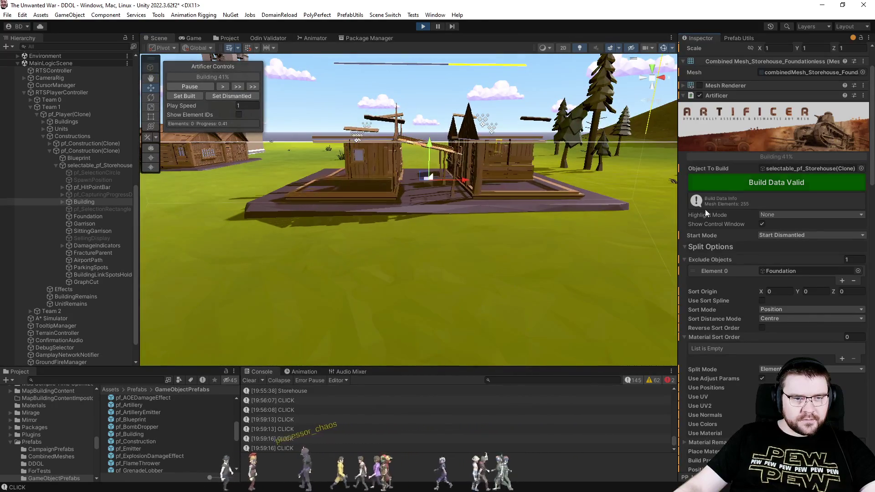
Rebuild the Artificer build data and replay the storehouse assembly from its foundation
{"action": "scroll", "coordinate": [730, 269], "scroll_direction": "down", "scroll_amount": 2}
{"action": "scroll", "coordinate": [730, 269], "scroll_direction": "down", "scroll_amount": 5}
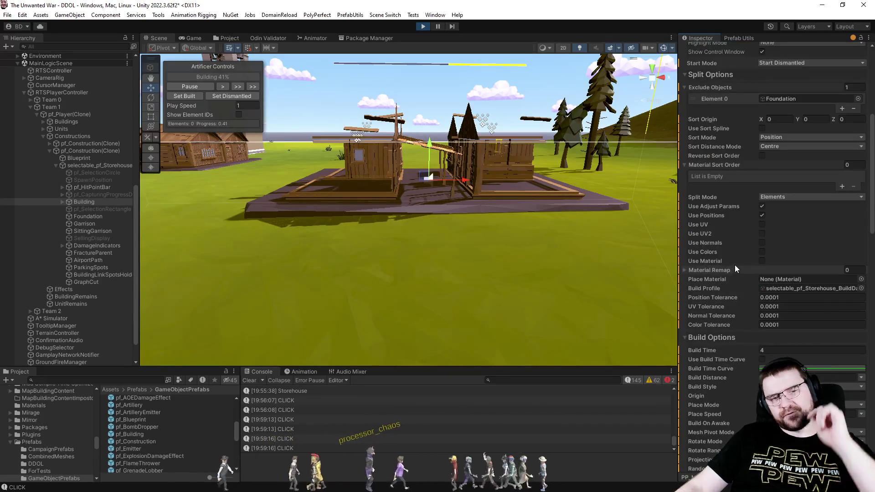
{"action": "scroll", "coordinate": [734, 265], "scroll_direction": "down", "scroll_amount": 8}
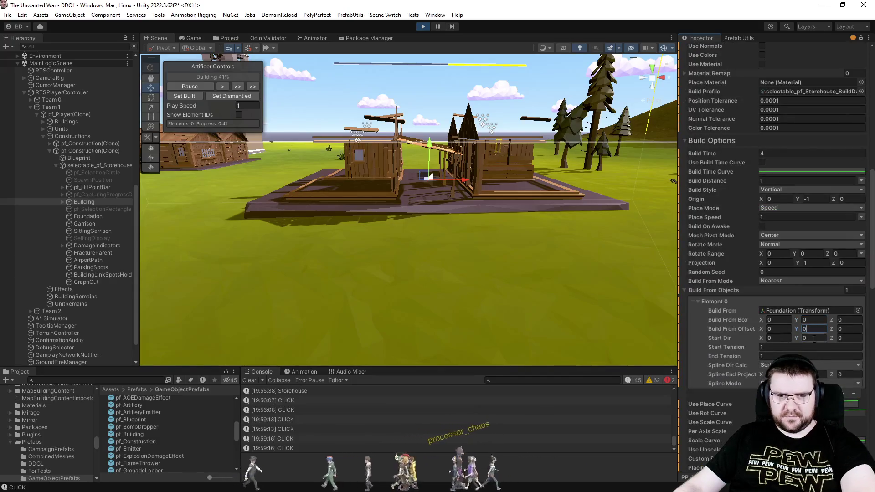
{"action": "scroll", "coordinate": [738, 232], "scroll_direction": "up", "scroll_amount": 10}
{"action": "scroll", "coordinate": [734, 229], "scroll_direction": "up", "scroll_amount": 3}
{"action": "left_click", "coordinate": [758, 158]}
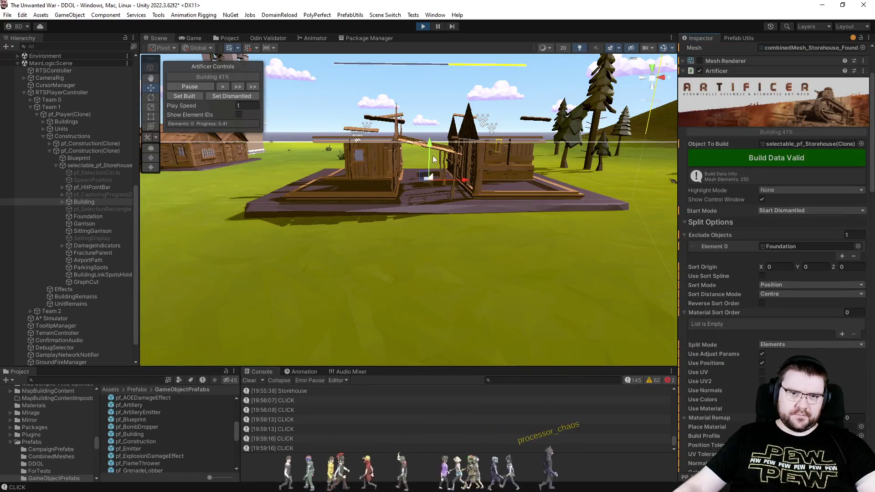
{"action": "left_click", "coordinate": [228, 94]}
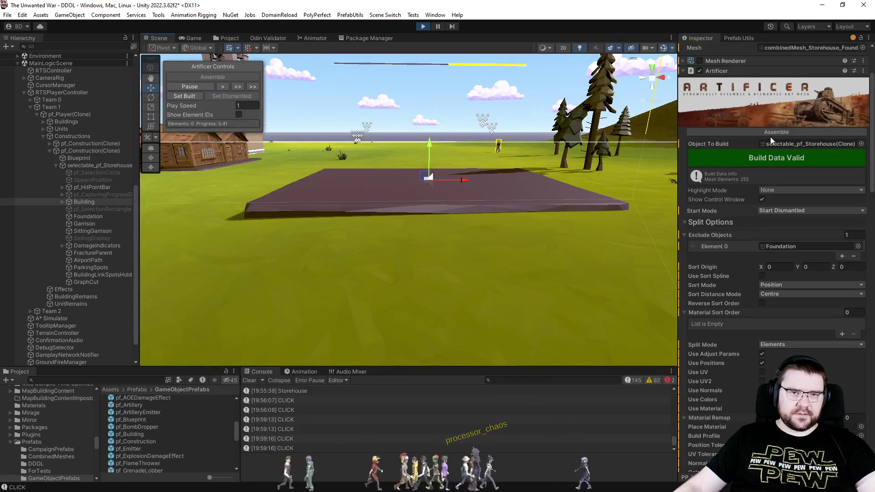
{"action": "scroll", "coordinate": [764, 181], "scroll_direction": "up", "scroll_amount": 2}
{"action": "left_click", "coordinate": [764, 182]}
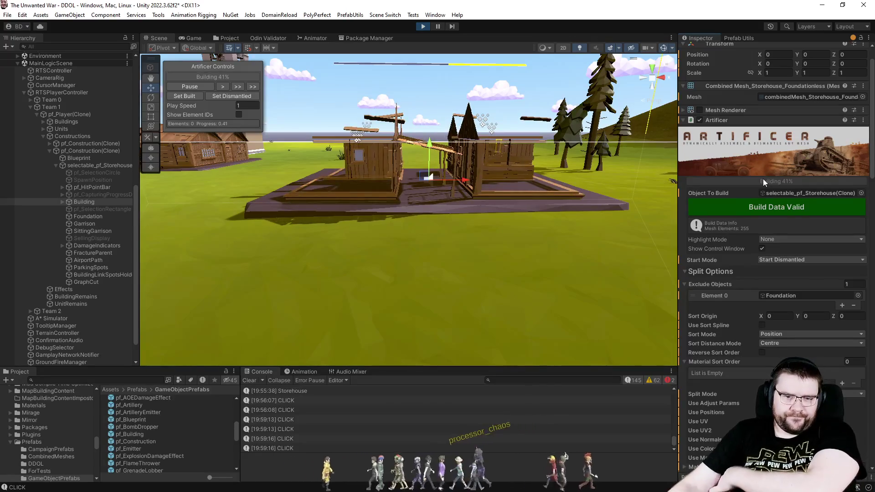
Collapse the Split Options section and start editing the Origin Y value
{"action": "scroll", "coordinate": [811, 253], "scroll_direction": "down", "scroll_amount": 3}
{"action": "scroll", "coordinate": [810, 253], "scroll_direction": "down", "scroll_amount": 10}
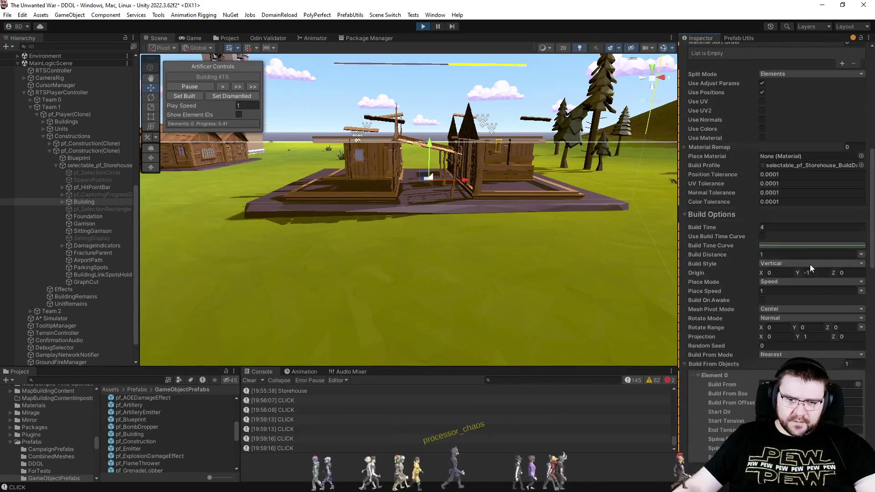
{"action": "scroll", "coordinate": [743, 188], "scroll_direction": "up", "scroll_amount": 8}
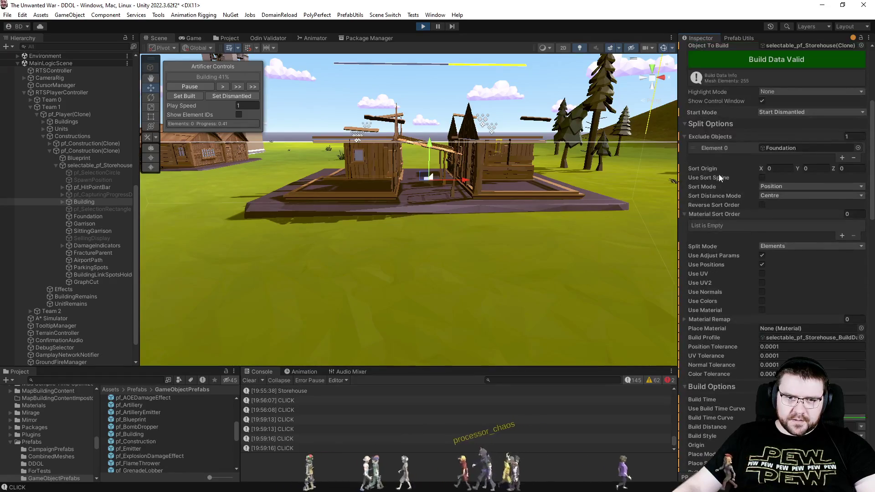
{"action": "left_click", "coordinate": [721, 124]}
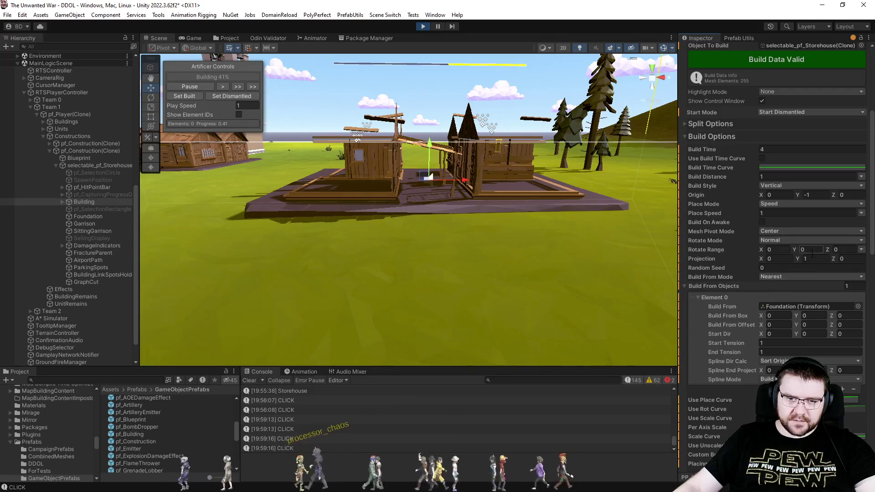
{"action": "left_click", "coordinate": [813, 195]}
Set Origin Y to -5 and replay the storehouse assembly from the foundation
{"action": "type", "text": "-5"}
{"action": "key", "text": "Return"}
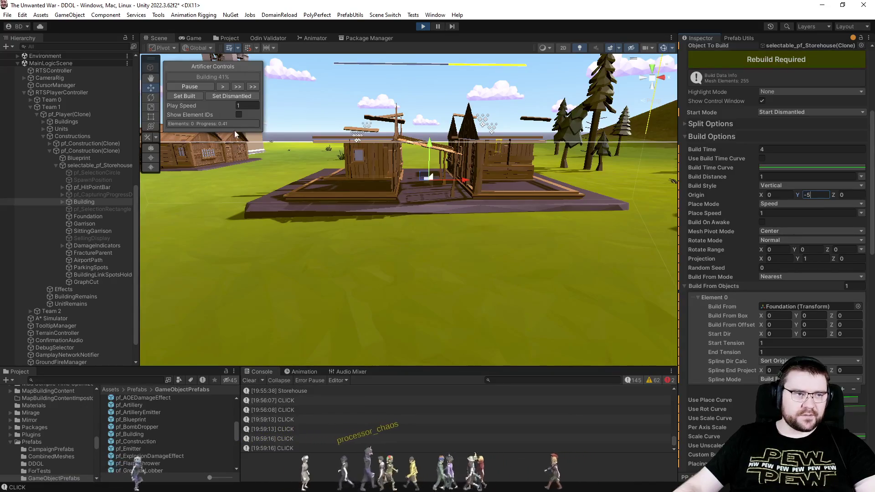
{"action": "left_click", "coordinate": [240, 97]}
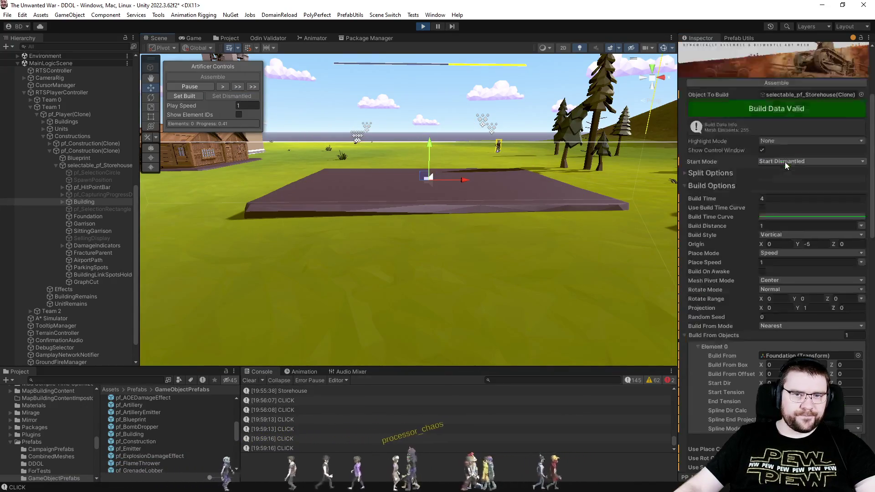
{"action": "scroll", "coordinate": [785, 162], "scroll_direction": "up", "scroll_amount": 5}
{"action": "left_click", "coordinate": [773, 133]}
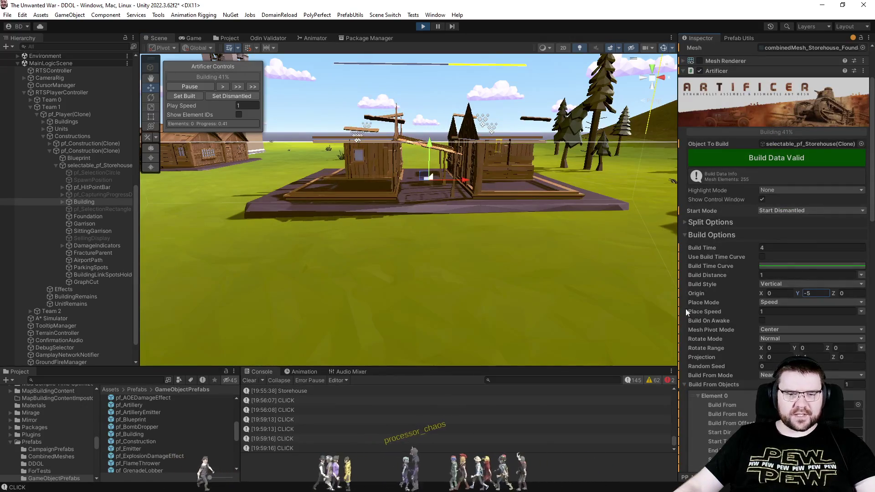
Switch Build Style to Transform, rebuild the build data and dismantle the storehouse to test
{"action": "left_click", "coordinate": [760, 284]}
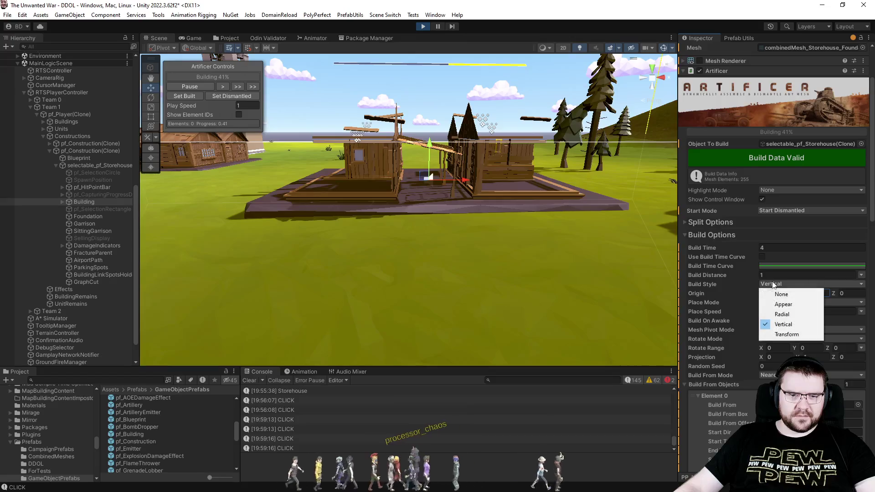
{"action": "left_click", "coordinate": [785, 335]}
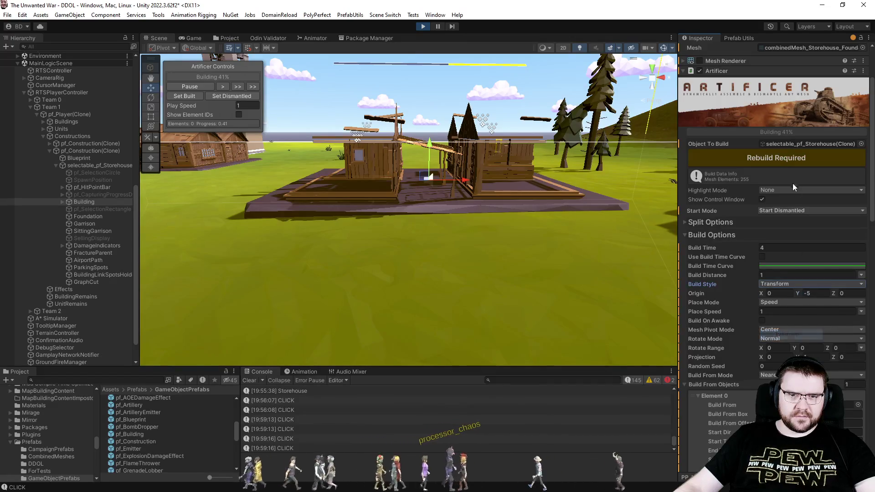
{"action": "left_click", "coordinate": [222, 95]}
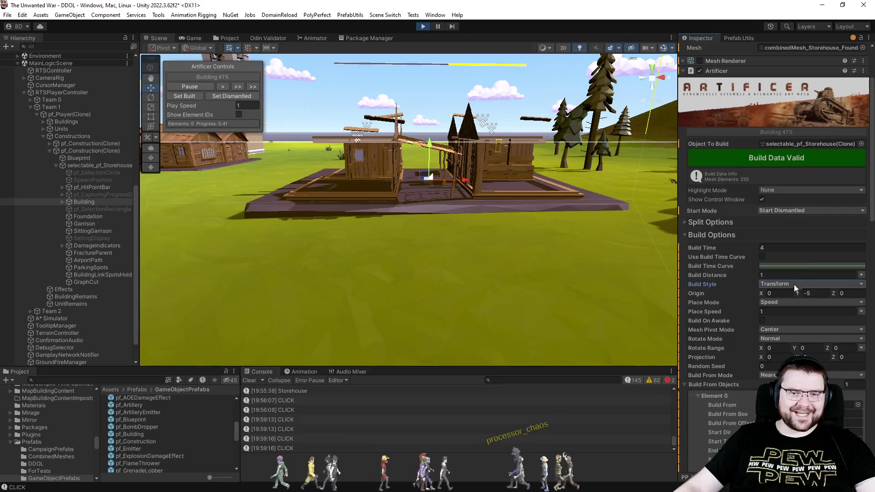
{"action": "type", "text": "-5"}
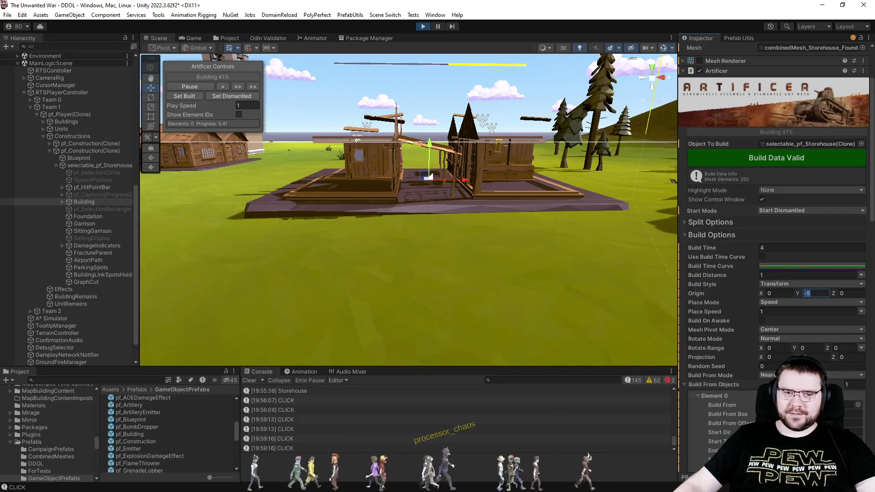
{"action": "type", "text": "-1"}
{"action": "left_click", "coordinate": [776, 157]}
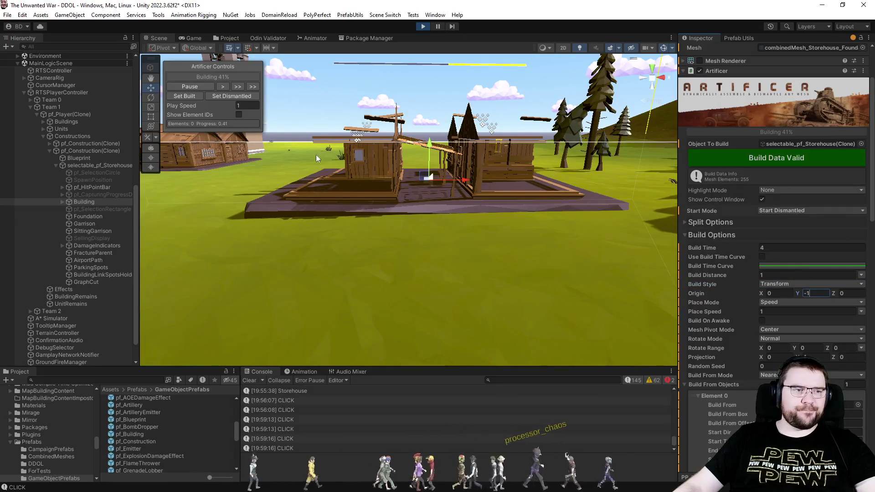
{"action": "left_click", "coordinate": [237, 97]}
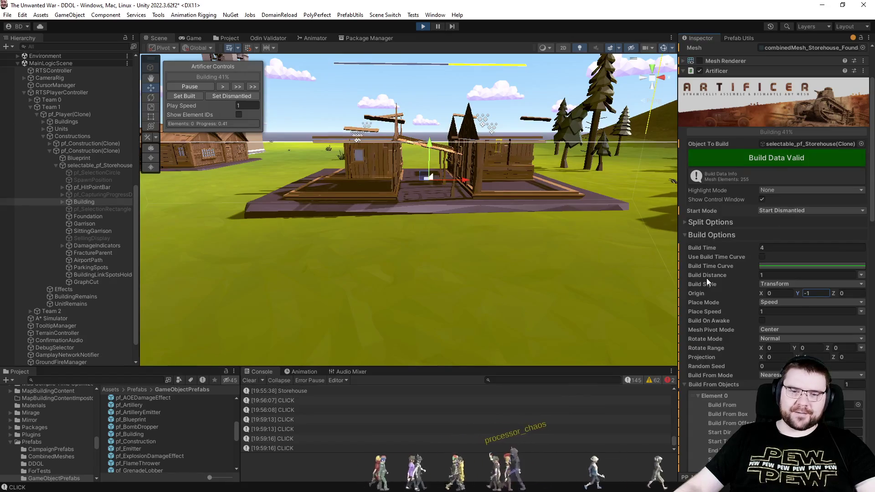
Inspect the dismantle scale curve, close it, and collapse the Dismantle Options section
{"action": "scroll", "coordinate": [706, 278], "scroll_direction": "down", "scroll_amount": 10}
{"action": "scroll", "coordinate": [707, 277], "scroll_direction": "down", "scroll_amount": 13}
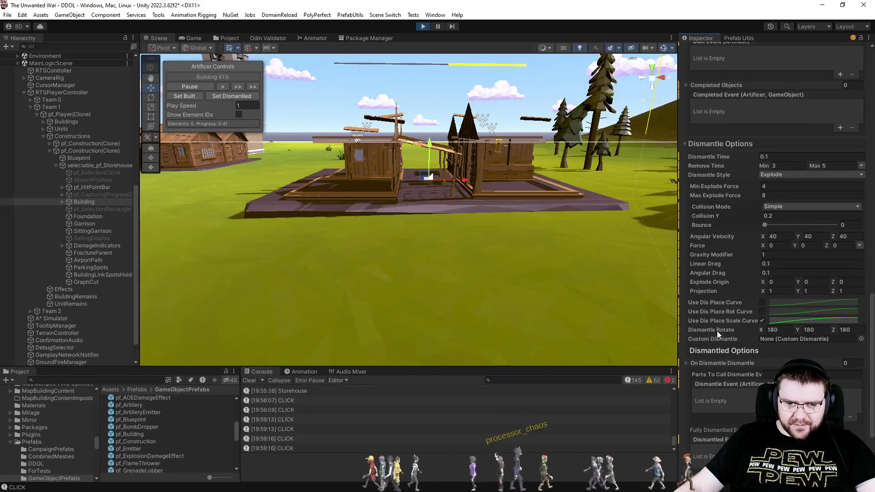
{"action": "left_click", "coordinate": [811, 322]}
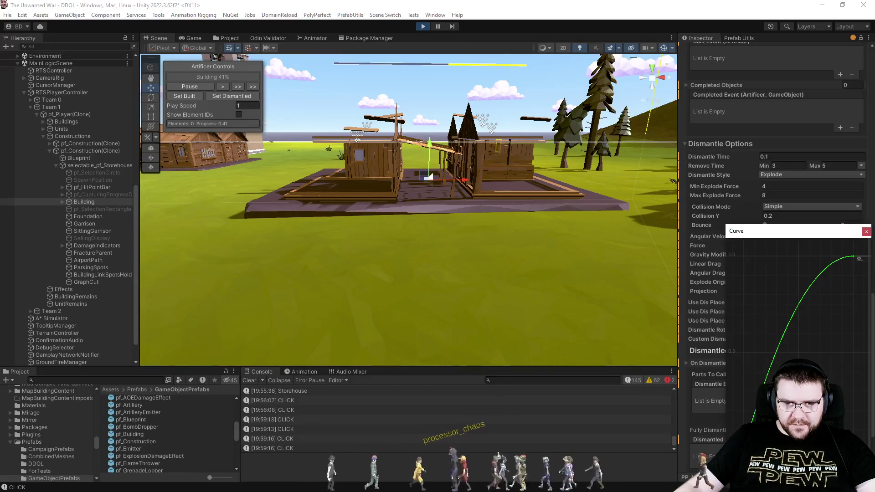
{"action": "left_click", "coordinate": [866, 232]}
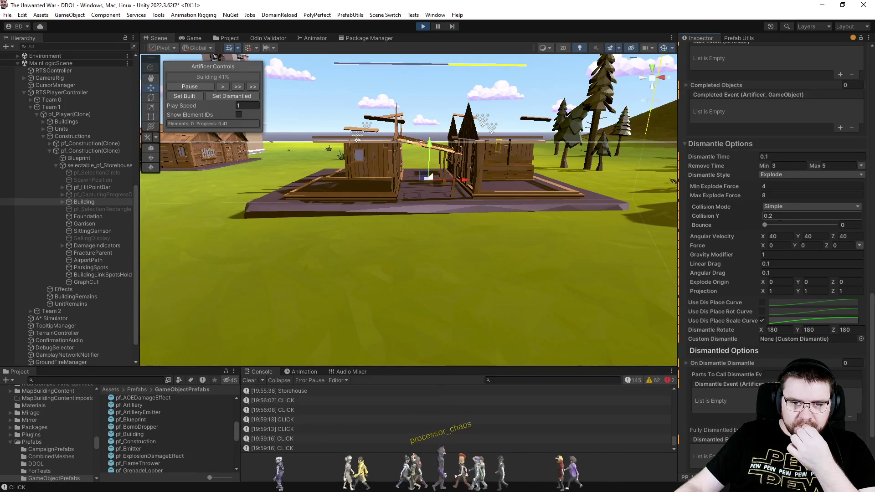
{"action": "left_click", "coordinate": [717, 144]}
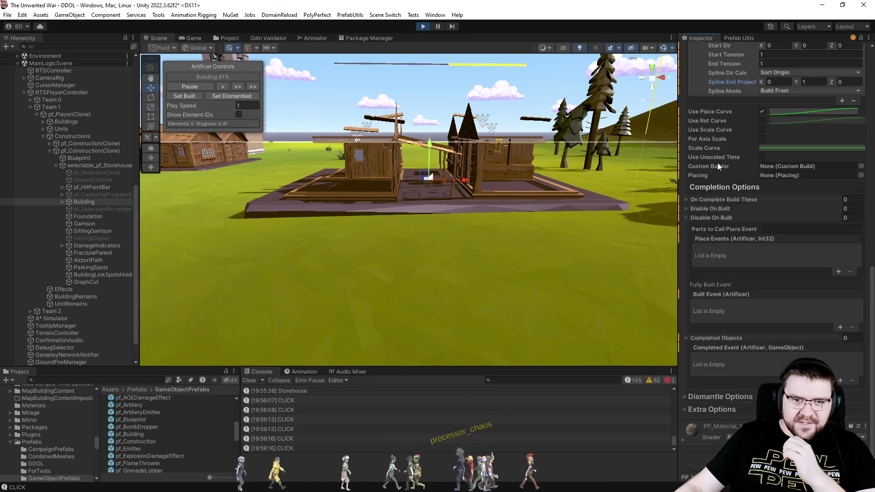
{"action": "scroll", "coordinate": [729, 321], "scroll_direction": "up", "scroll_amount": 3}
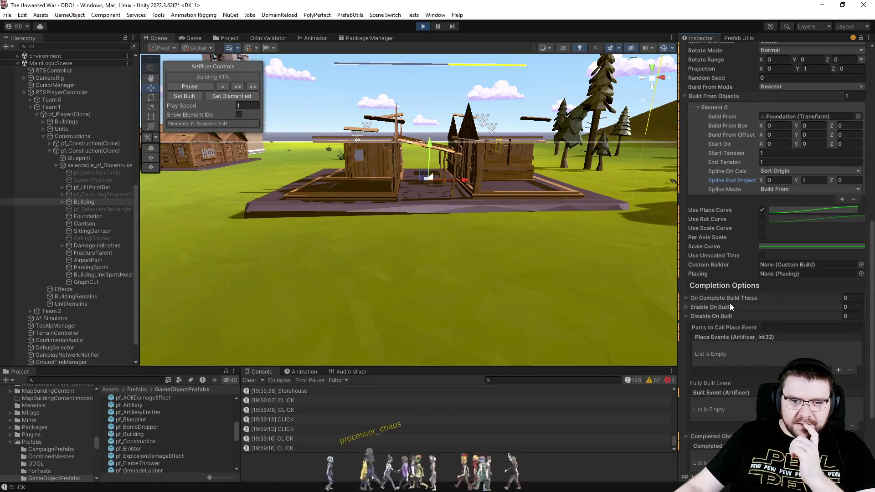
Preview the place curve, then delete the Foundation entry from Build From Objects
{"action": "left_click", "coordinate": [818, 210]}
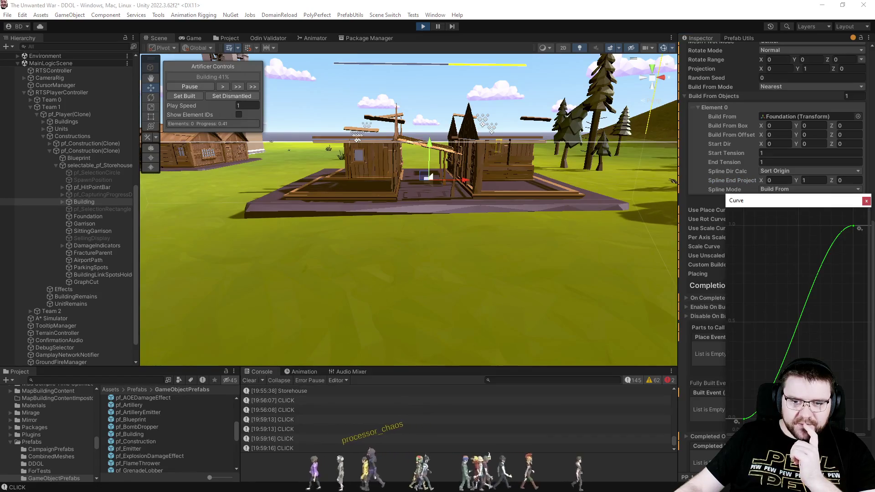
{"action": "left_click", "coordinate": [866, 201]}
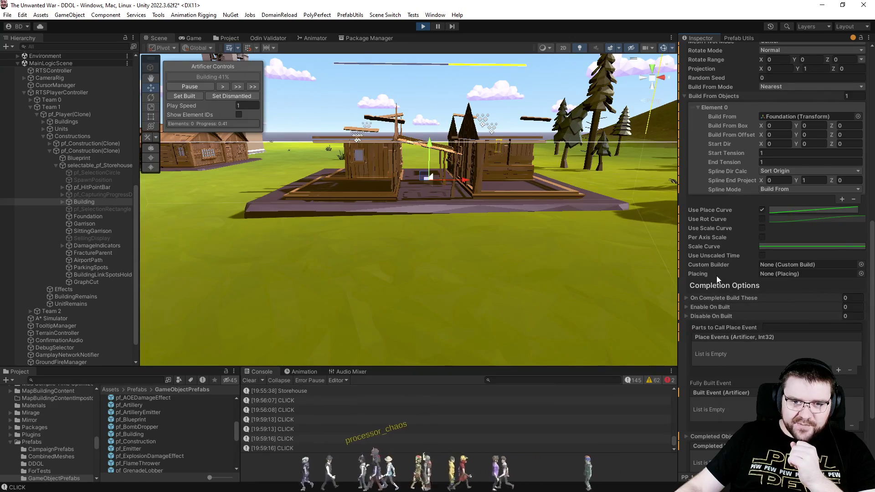
{"action": "scroll", "coordinate": [716, 275], "scroll_direction": "up", "scroll_amount": 2}
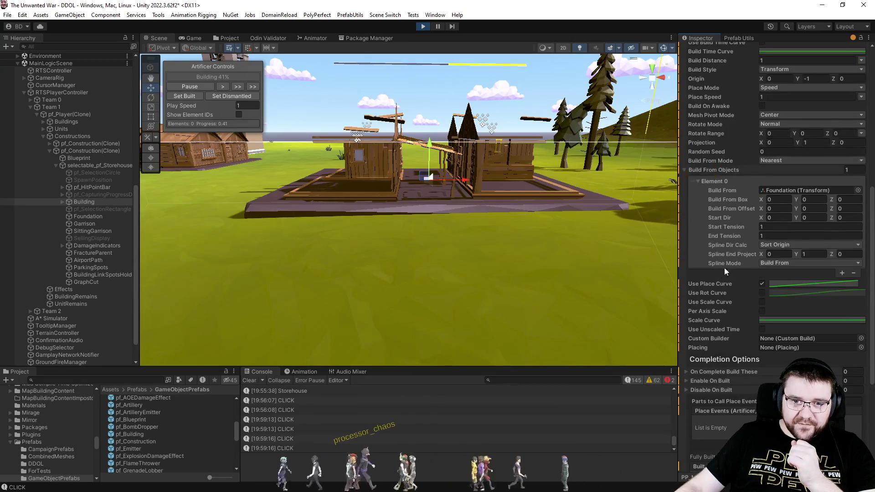
{"action": "left_click", "coordinate": [854, 273]}
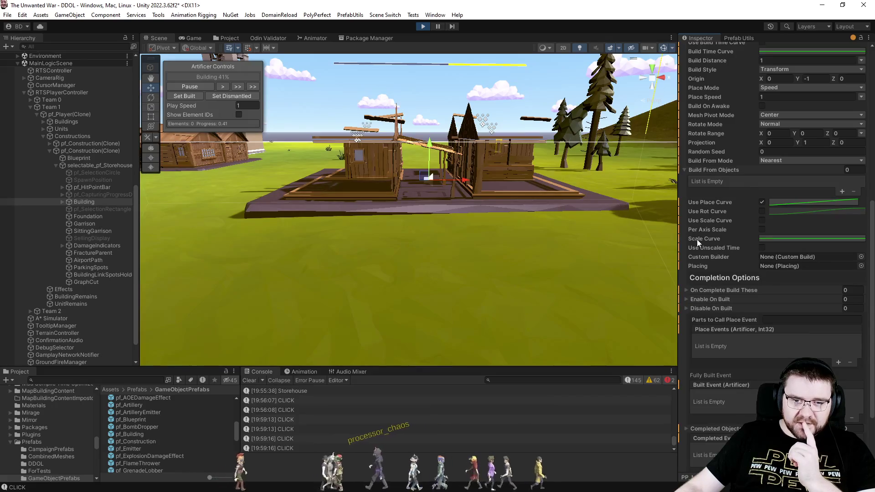
{"action": "scroll", "coordinate": [700, 239], "scroll_direction": "up", "scroll_amount": 7}
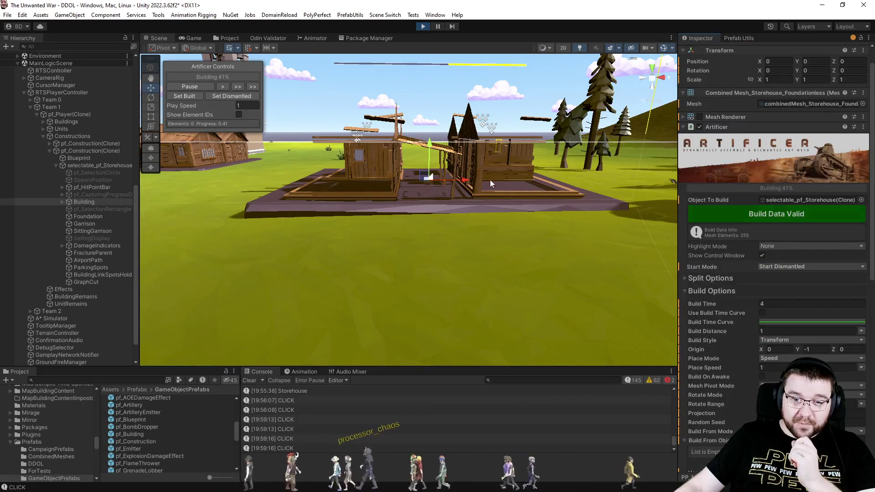
Reset the storehouse to dismantled and replay its assembly as a preview
{"action": "left_click", "coordinate": [236, 97]}
{"action": "left_click", "coordinate": [742, 187]}
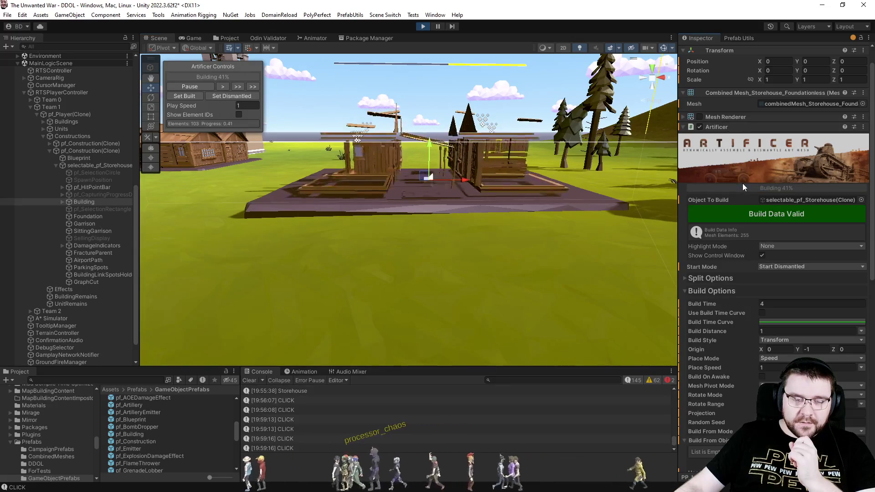
{"action": "scroll", "coordinate": [735, 282], "scroll_direction": "down", "scroll_amount": 3}
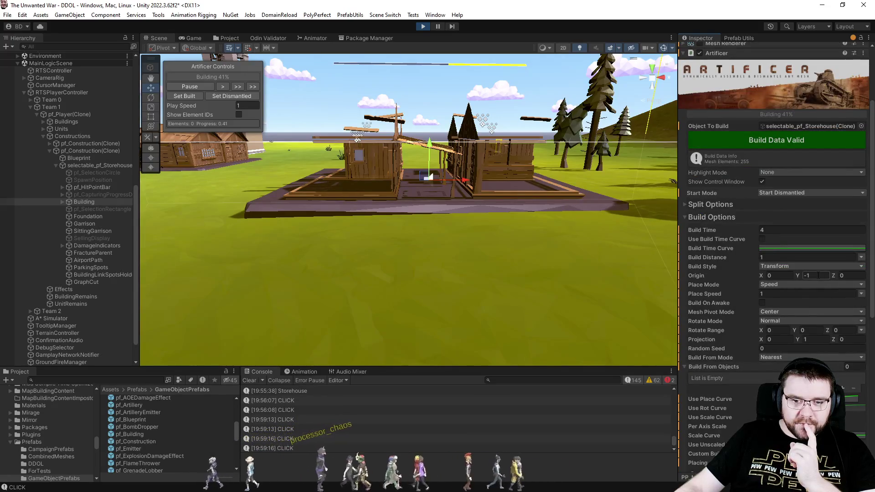
{"action": "scroll", "coordinate": [730, 313], "scroll_direction": "down", "scroll_amount": 10}
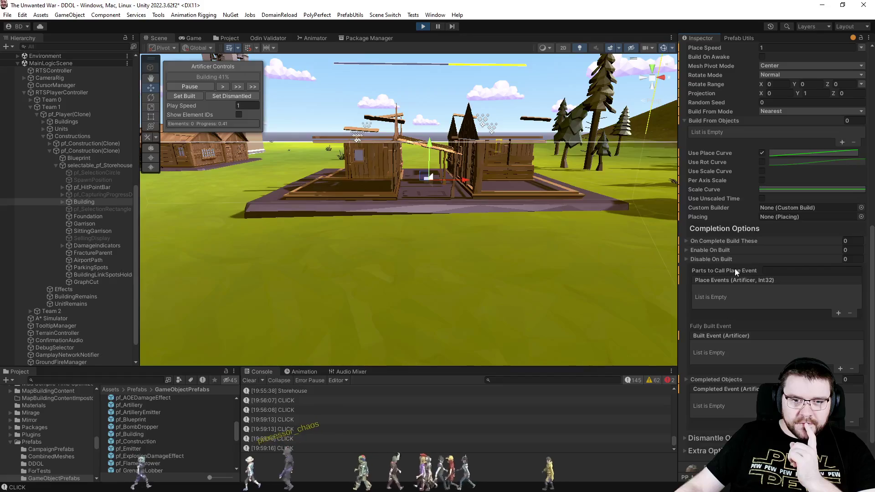
Add a Build From Objects entry sourced from Foundation with spline mode Move Along
{"action": "left_click", "coordinate": [841, 141]}
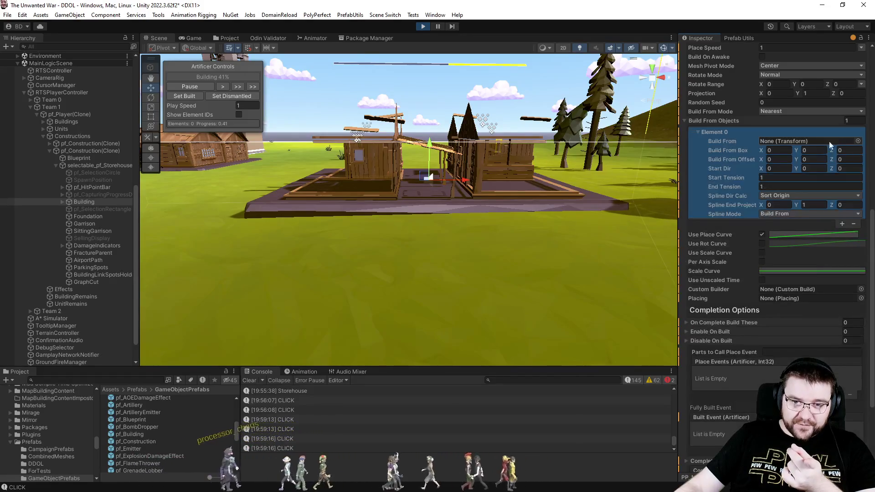
{"action": "left_click_drag", "start_coordinate": [86, 216], "coordinate": [808, 140]}
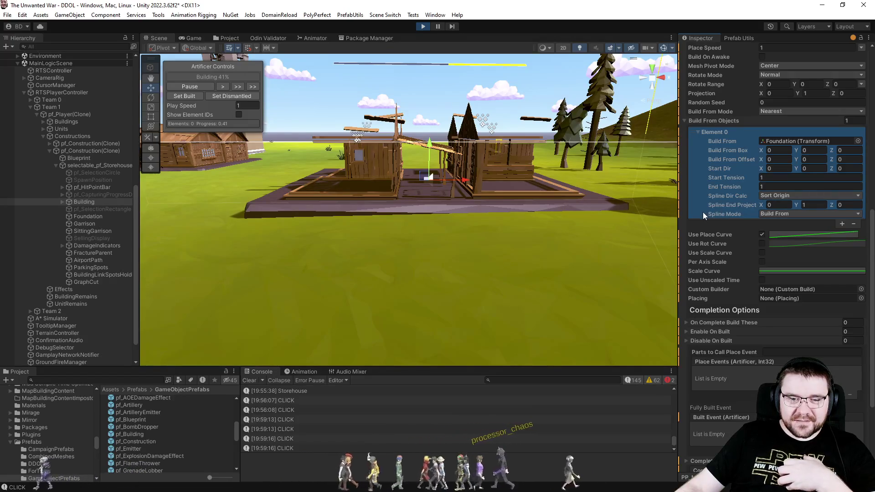
{"action": "left_click", "coordinate": [768, 214]}
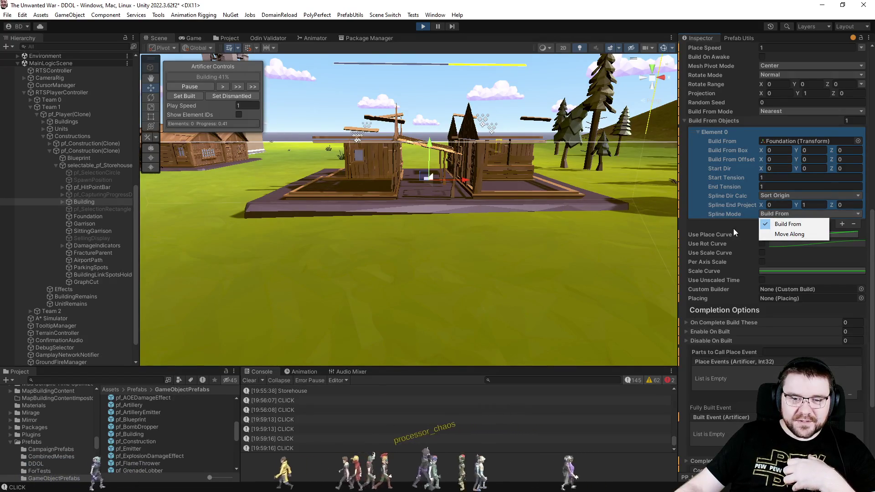
{"action": "left_click", "coordinate": [773, 237]}
{"action": "scroll", "coordinate": [720, 235], "scroll_direction": "up", "scroll_amount": 5}
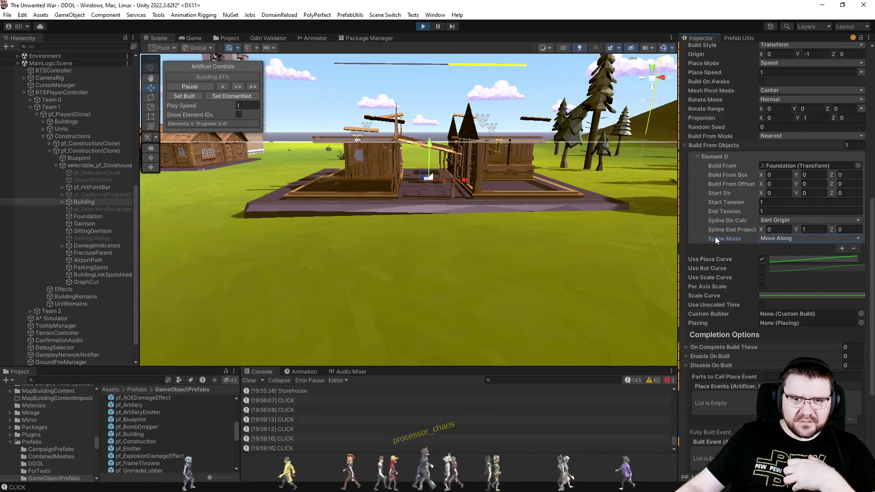
{"action": "scroll", "coordinate": [743, 174], "scroll_direction": "up", "scroll_amount": 2}
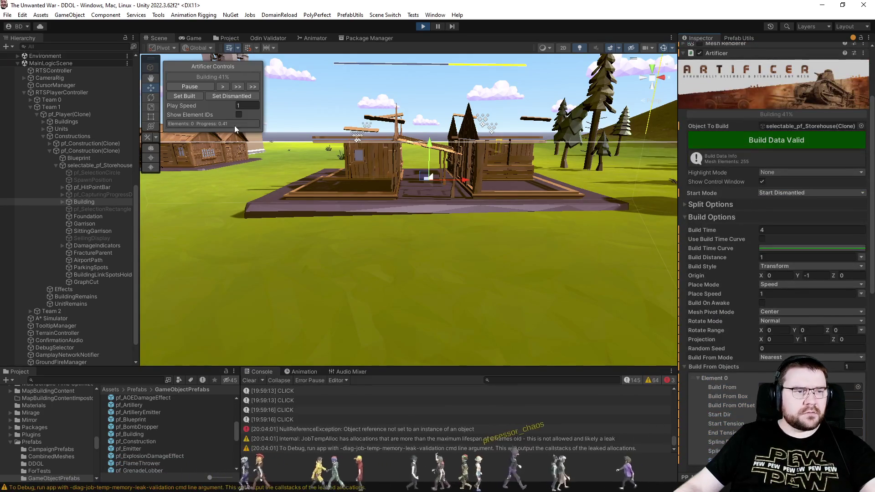
Dismantle the storehouse to replay its build, inspect the NullReferenceException, and clear the Console
{"action": "left_click", "coordinate": [233, 95]}
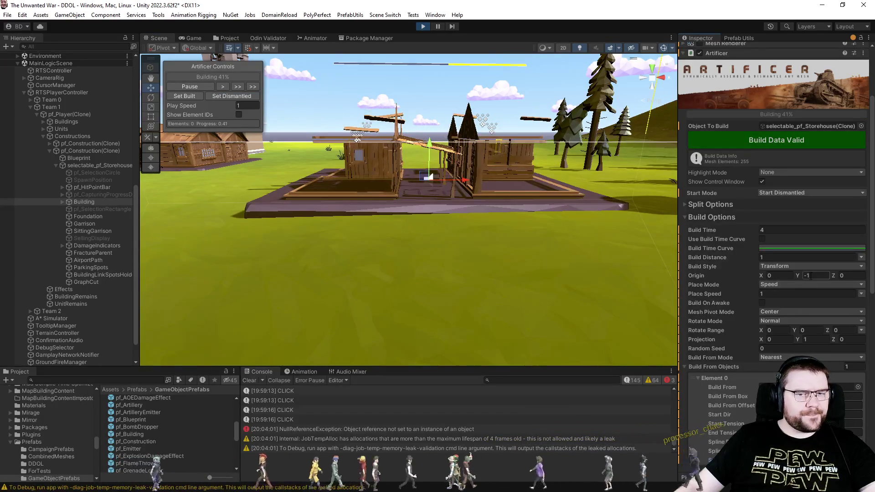
{"action": "left_click", "coordinate": [499, 430]}
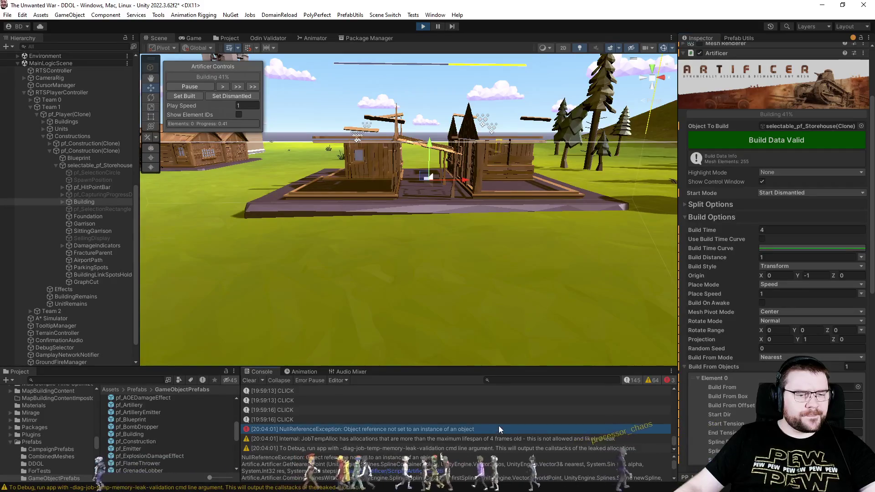
{"action": "left_click", "coordinate": [249, 381]}
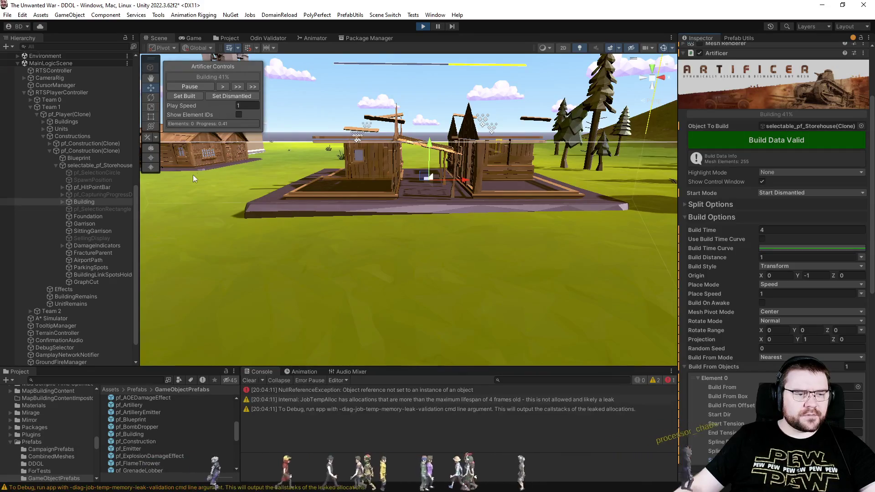
Open Artificer.cs at GetNearestPoint line 2685 from the NullReferenceException stack trace
{"action": "left_click", "coordinate": [325, 390]}
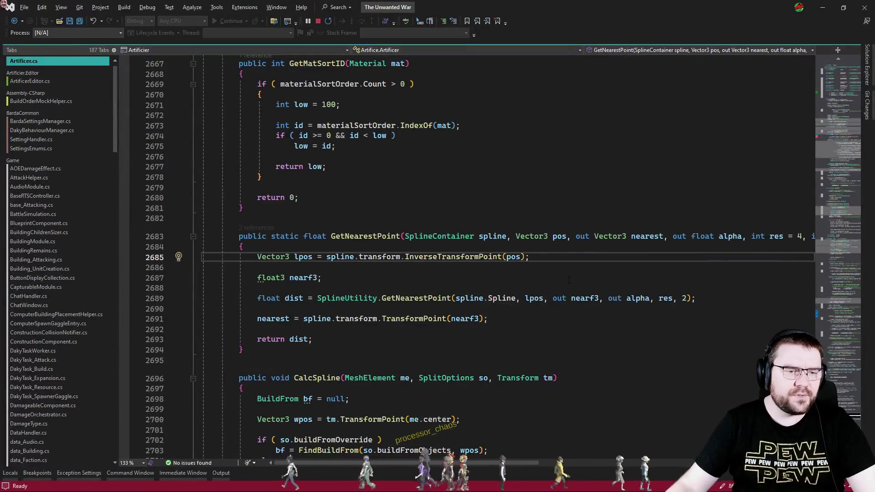
{"action": "key", "text": "alt+Tab"}
{"action": "key", "text": "alt+Tab"}
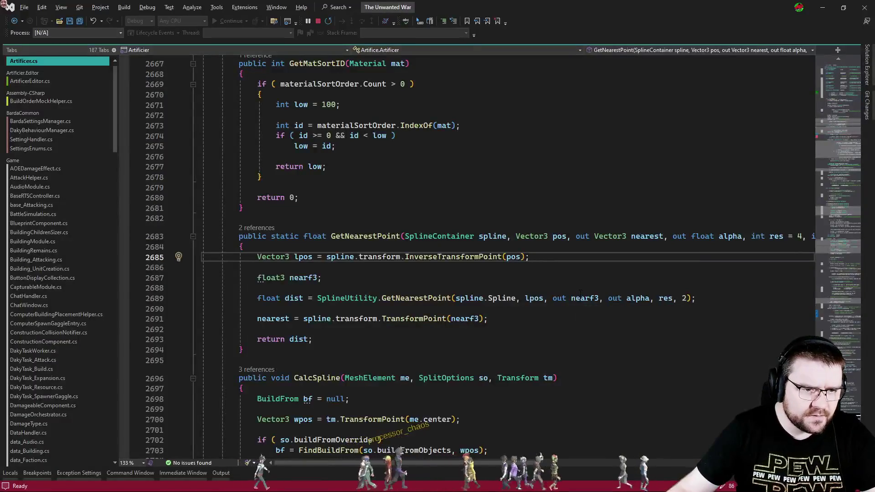
{"action": "key", "text": "alt+Tab"}
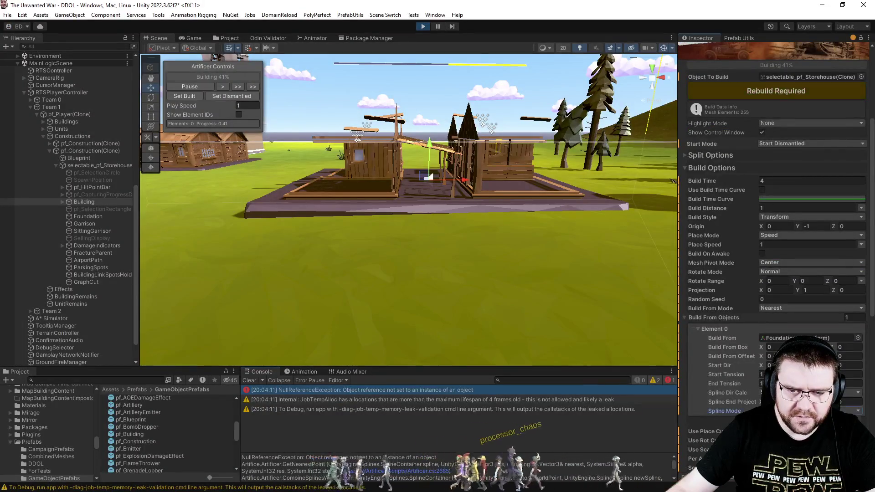
Regenerate the storehouse build data, then dismantle and replay its assembly
{"action": "left_click", "coordinate": [740, 389]}
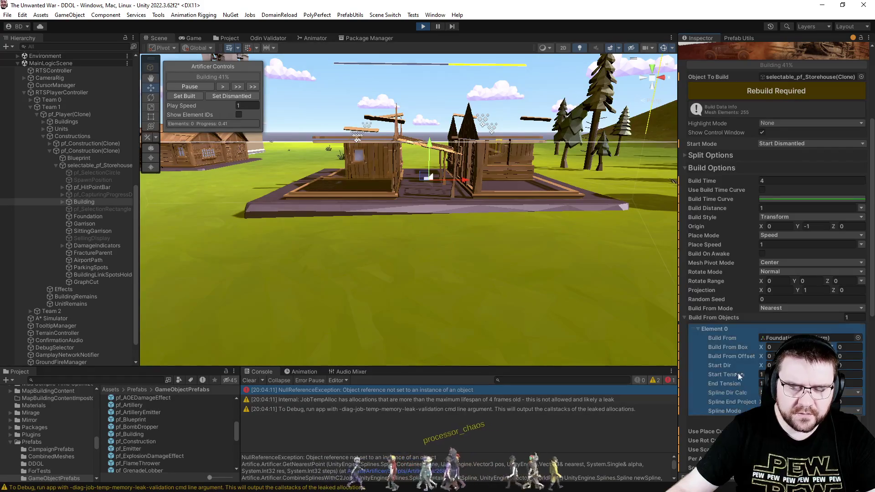
{"action": "left_click", "coordinate": [764, 94]}
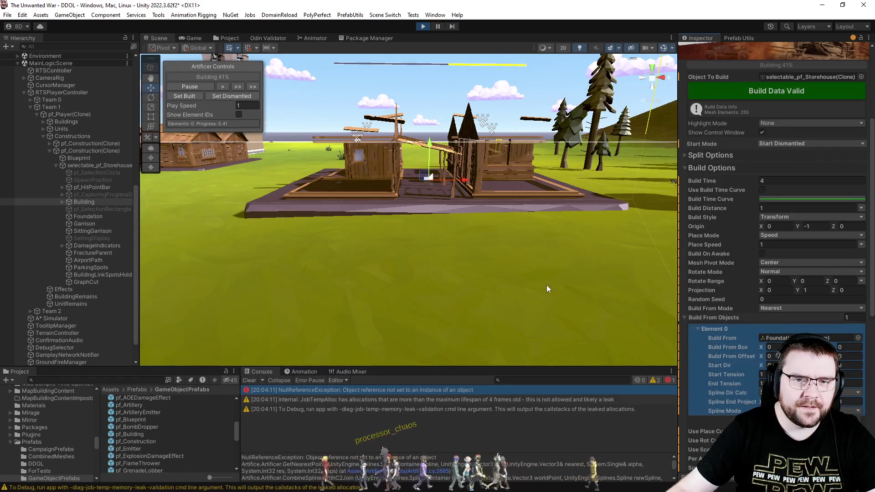
{"action": "left_click", "coordinate": [222, 97]}
{"action": "left_click", "coordinate": [756, 67]}
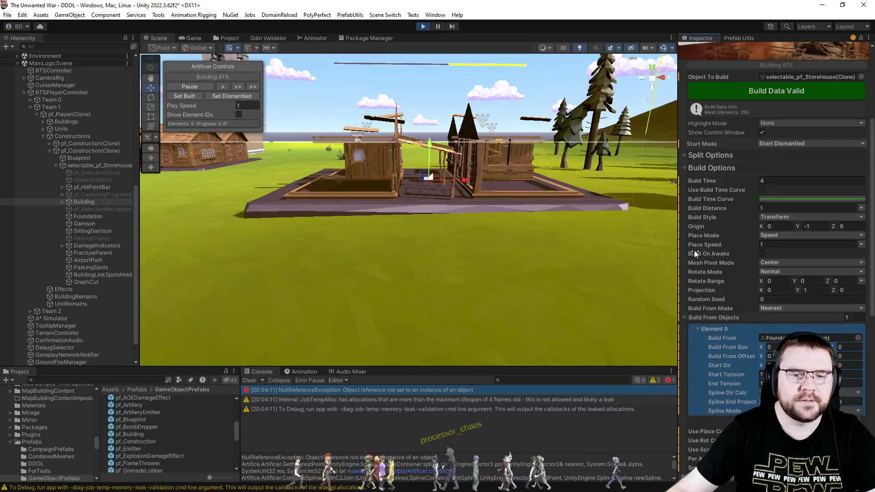
Change Origin Y to 0, regenerate the build data, and dismantle the storehouse to retest
{"action": "left_click", "coordinate": [813, 226]}
{"action": "type", "text": "0"}
{"action": "left_click", "coordinate": [787, 89]}
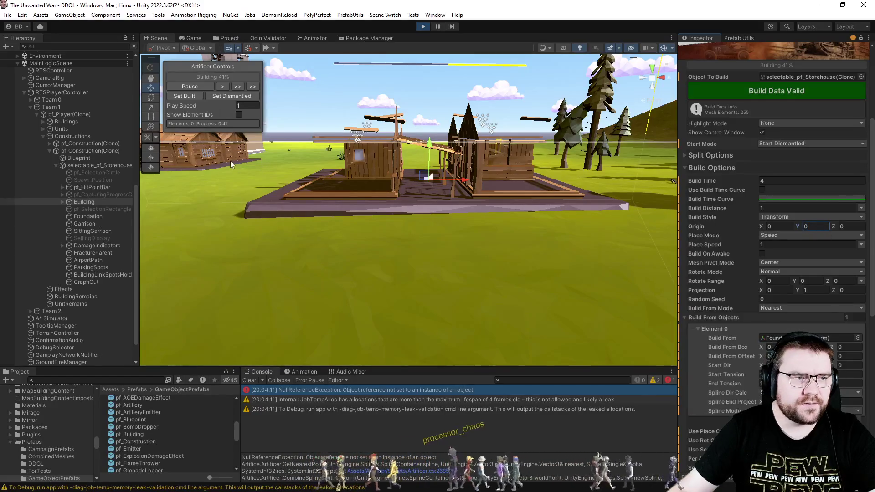
{"action": "left_click", "coordinate": [217, 97]}
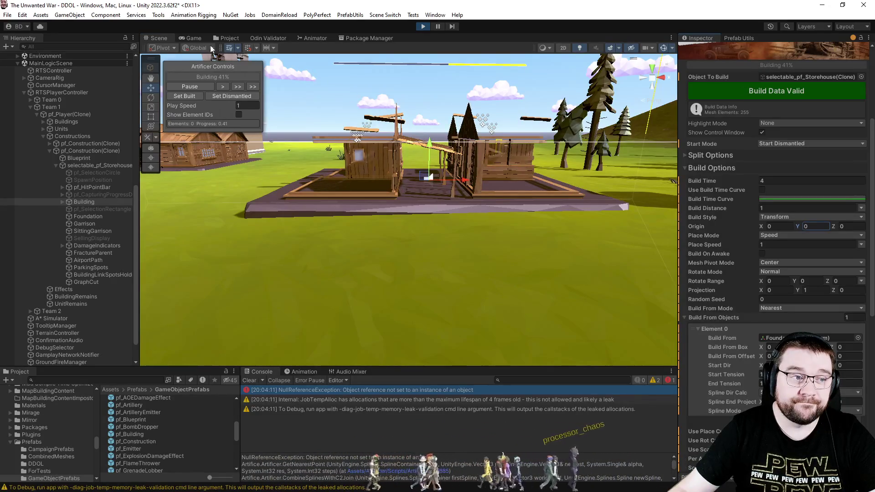
{"action": "left_click", "coordinate": [191, 38]}
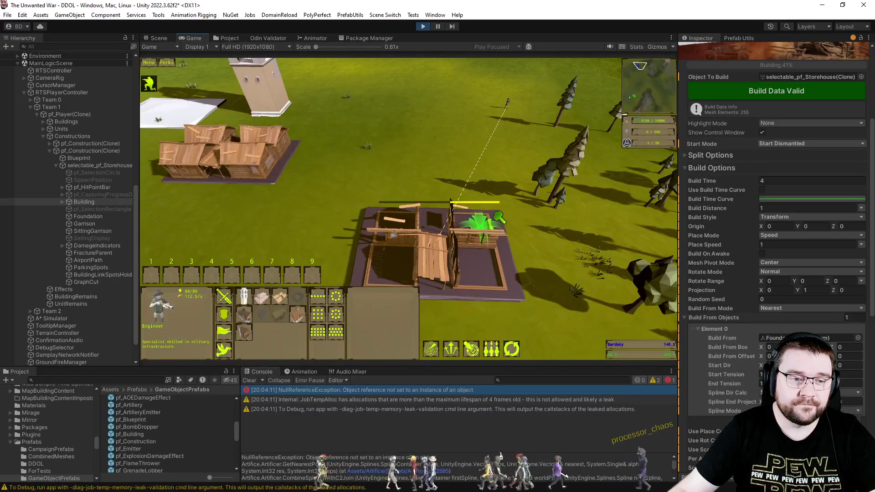
Change the game speed, look over the assembled storehouse, and expand the Split Options foldout
{"action": "left_click", "coordinate": [627, 142]}
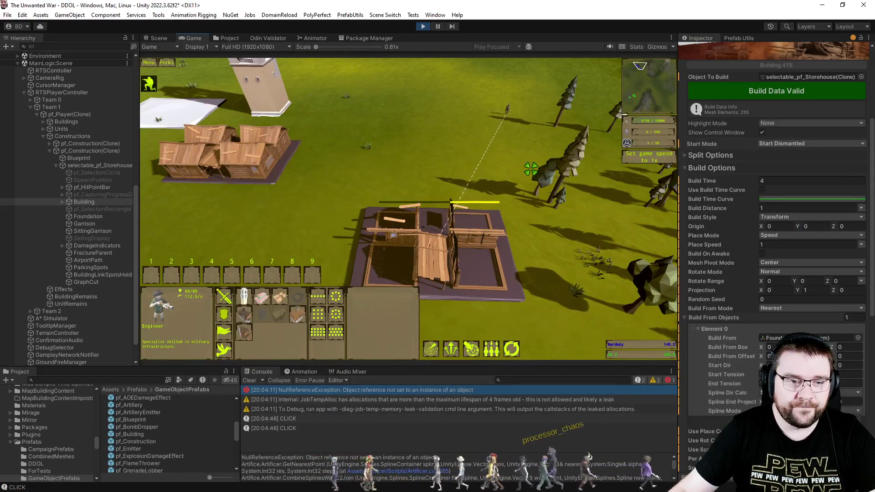
{"action": "scroll", "coordinate": [531, 169], "scroll_direction": "up", "scroll_amount": 5}
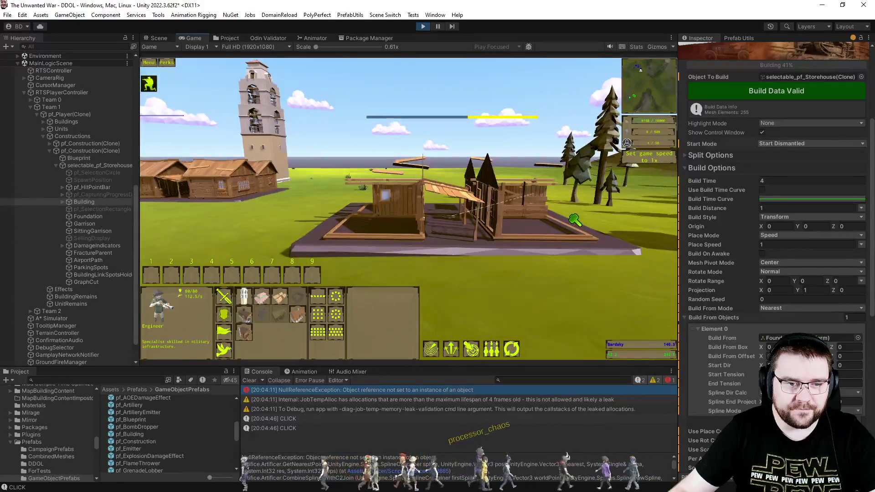
{"action": "scroll", "coordinate": [575, 221], "scroll_direction": "down", "scroll_amount": 2}
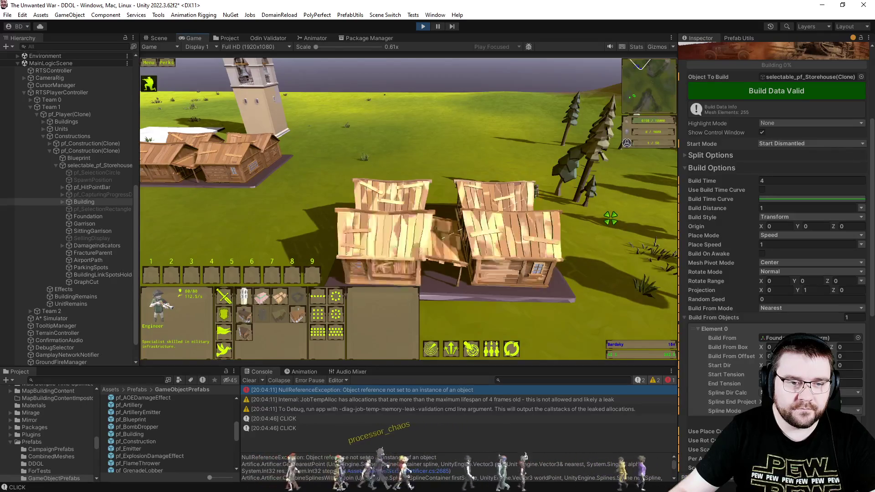
{"action": "key", "text": "d"}
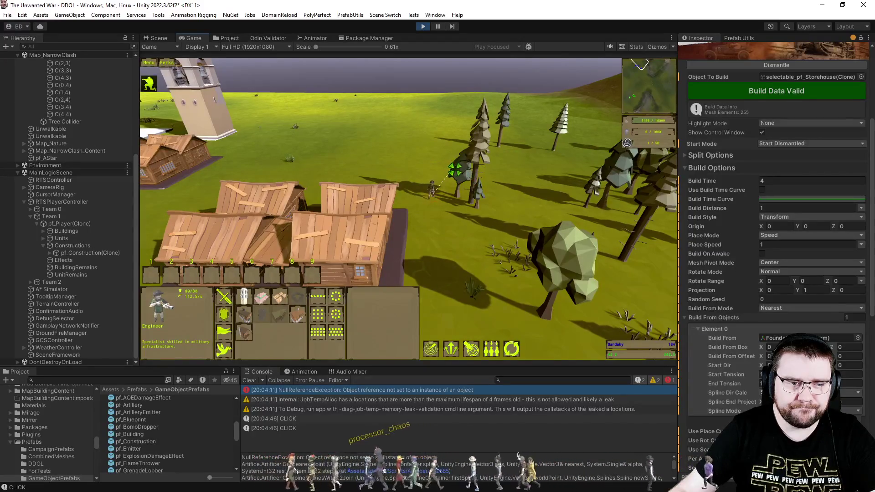
{"action": "key", "text": "a"}
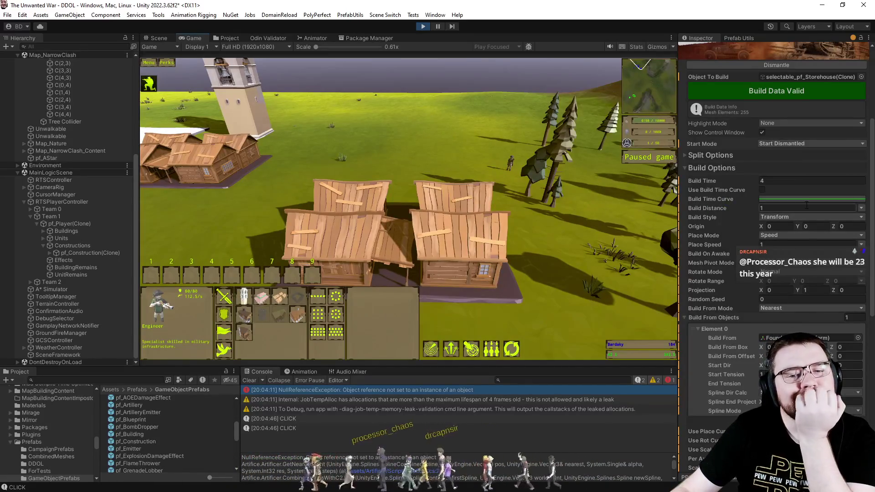
{"action": "left_click", "coordinate": [726, 157]}
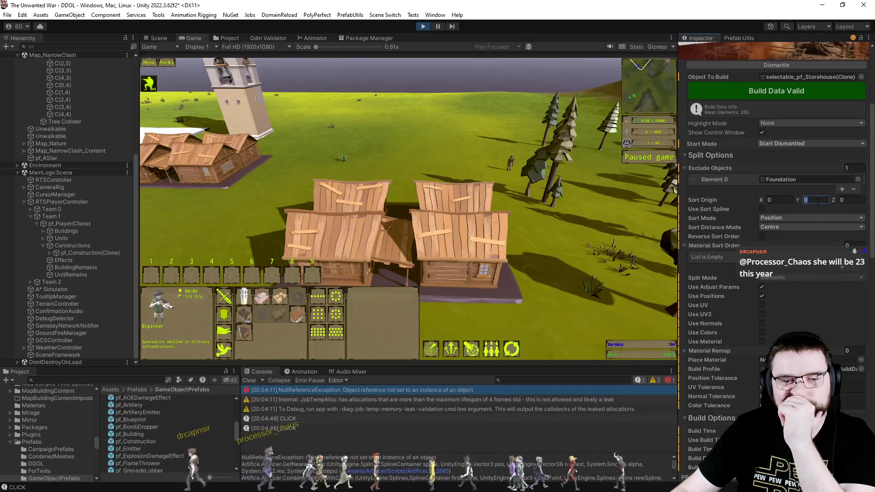
Review the sort mode choices and the help for the sort and sort origin settings
{"action": "left_click", "coordinate": [778, 218]}
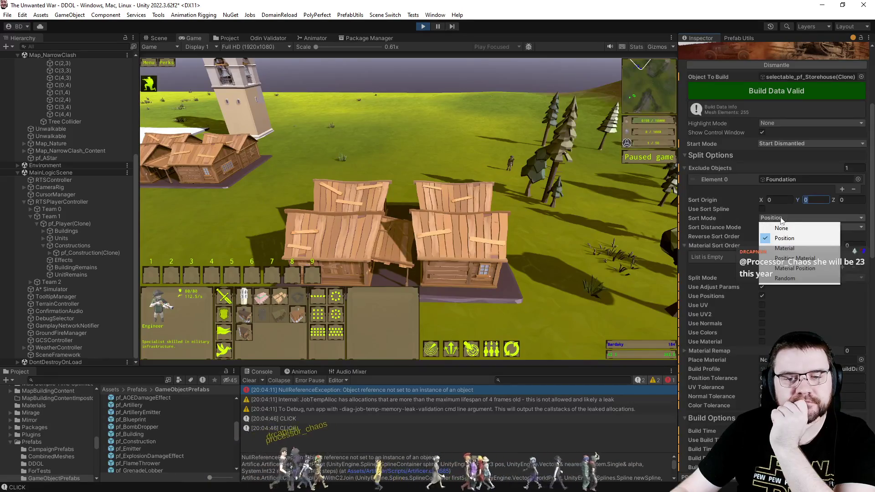
{"action": "right_click", "coordinate": [717, 209]}
{"action": "right_click", "coordinate": [718, 190]}
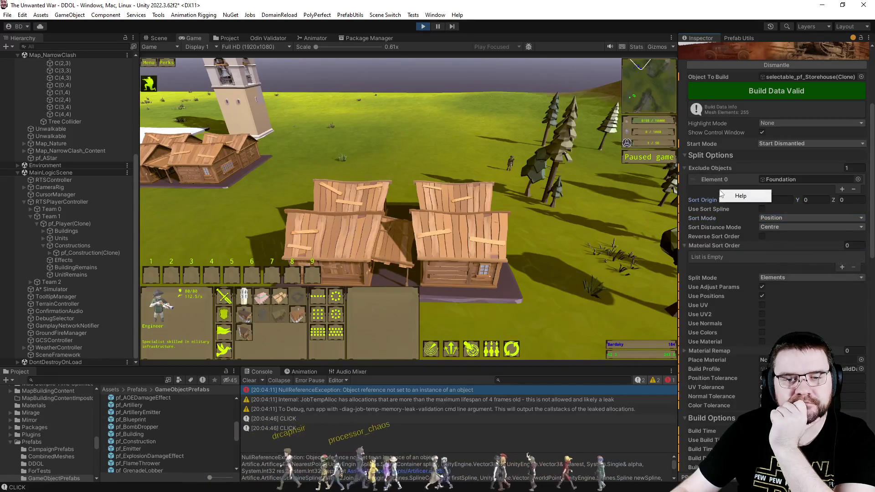
Place a new storehouse construction in the game and select its Building part
{"action": "left_click", "coordinate": [416, 144]}
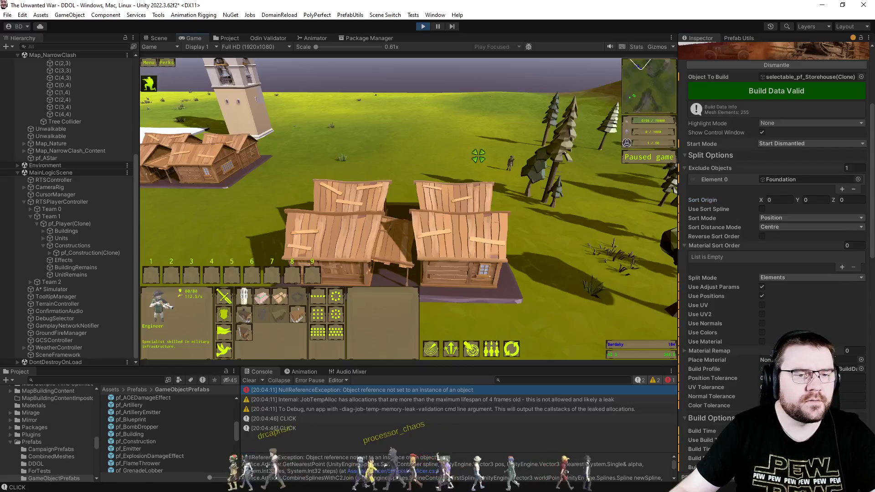
{"action": "left_click", "coordinate": [302, 185]}
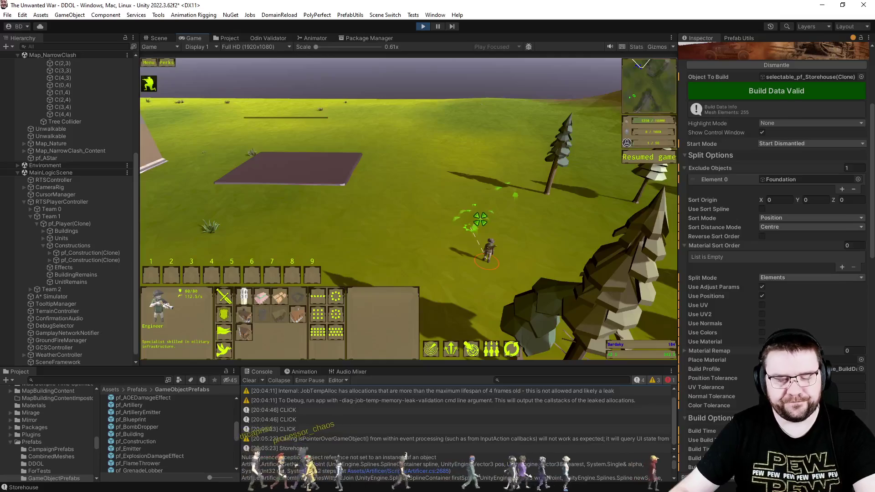
{"action": "left_click", "coordinate": [51, 263]}
{"action": "left_click", "coordinate": [50, 260]}
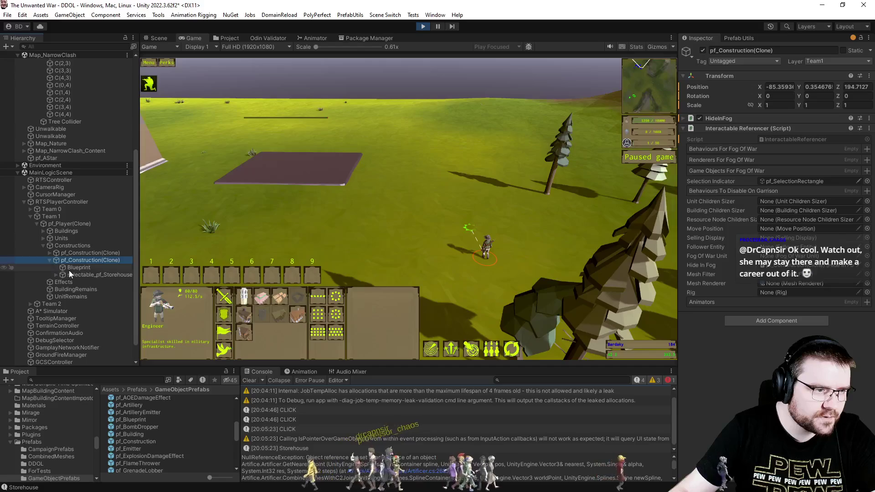
{"action": "left_click", "coordinate": [56, 275]}
{"action": "scroll", "coordinate": [78, 260], "scroll_direction": "down", "scroll_amount": 5}
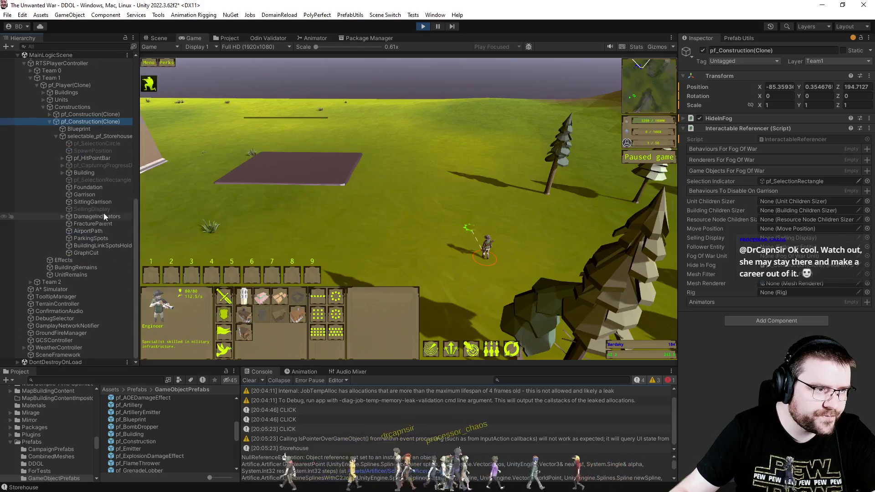
{"action": "left_click", "coordinate": [86, 190]}
{"action": "left_click", "coordinate": [86, 173]}
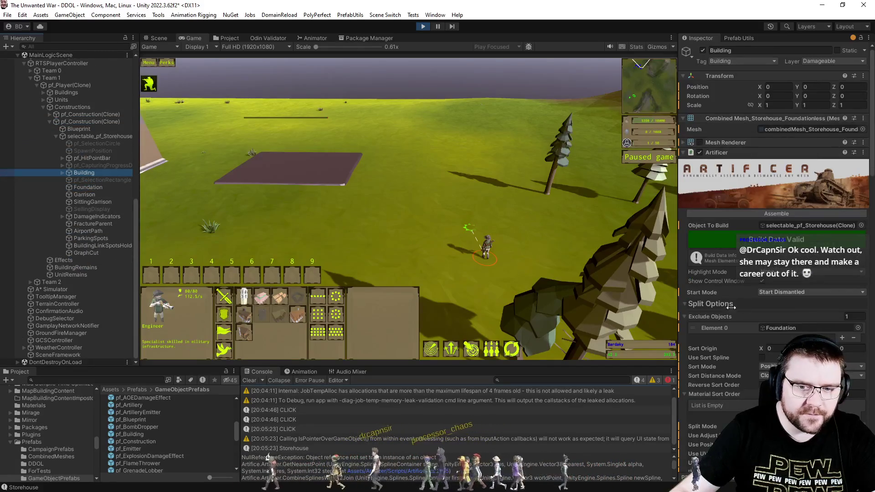
Add a Build From Objects entry using Foundation and set Origin Y to -1
{"action": "scroll", "coordinate": [731, 308], "scroll_direction": "down", "scroll_amount": 10}
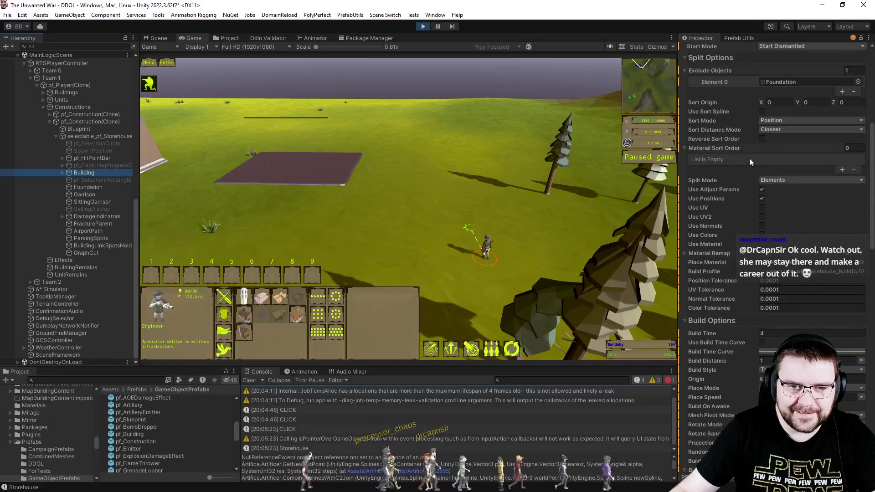
{"action": "scroll", "coordinate": [744, 170], "scroll_direction": "down", "scroll_amount": 4}
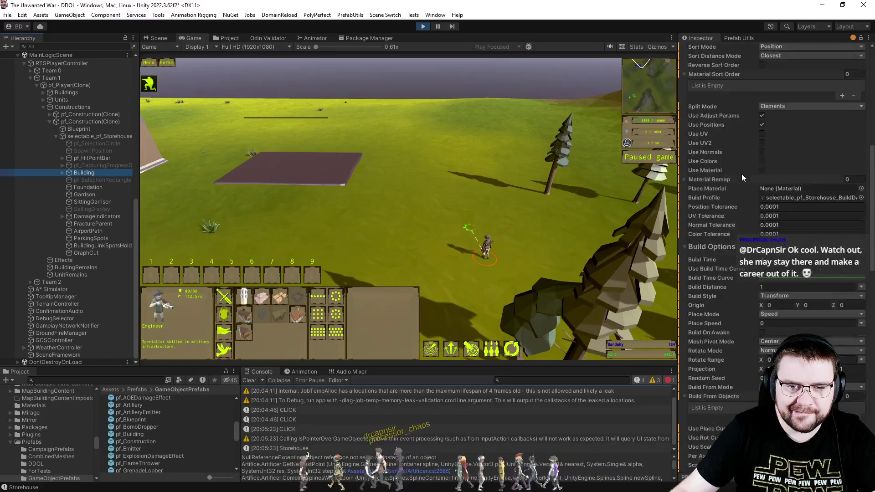
{"action": "scroll", "coordinate": [710, 196], "scroll_direction": "down", "scroll_amount": 5}
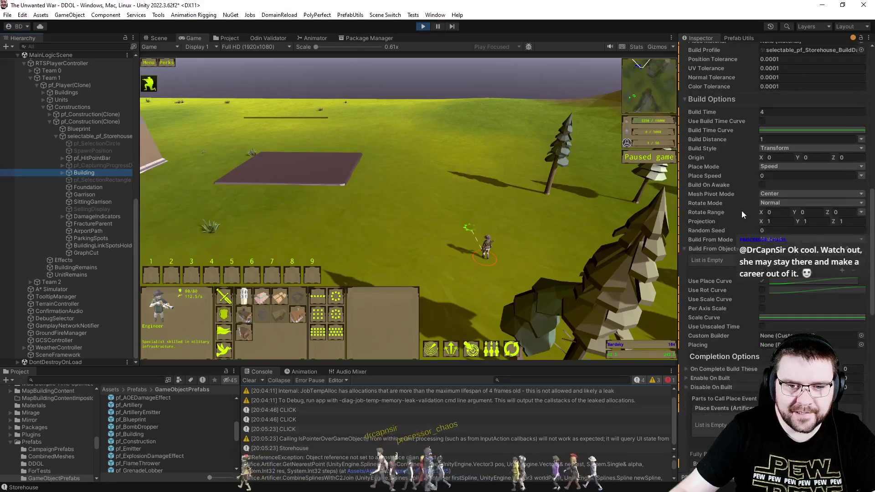
{"action": "left_click", "coordinate": [841, 272]}
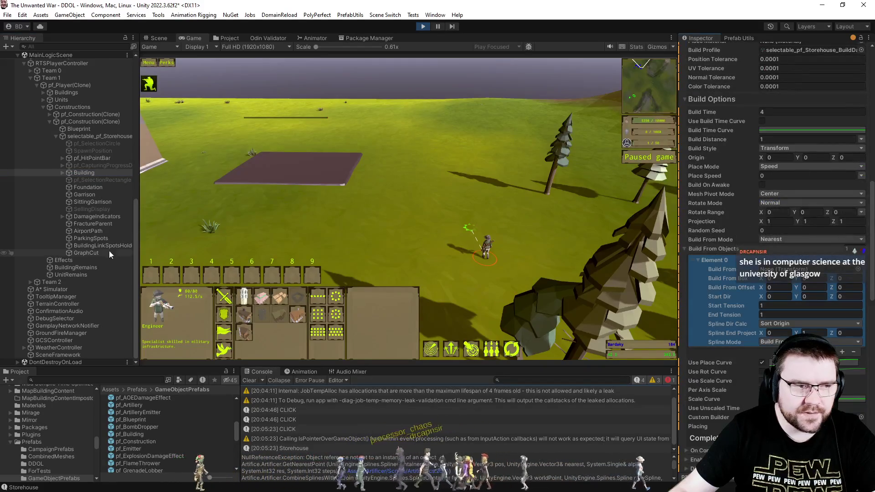
{"action": "left_click", "coordinate": [88, 187]}
{"action": "left_click_drag", "start_coordinate": [88, 187], "coordinate": [783, 269]}
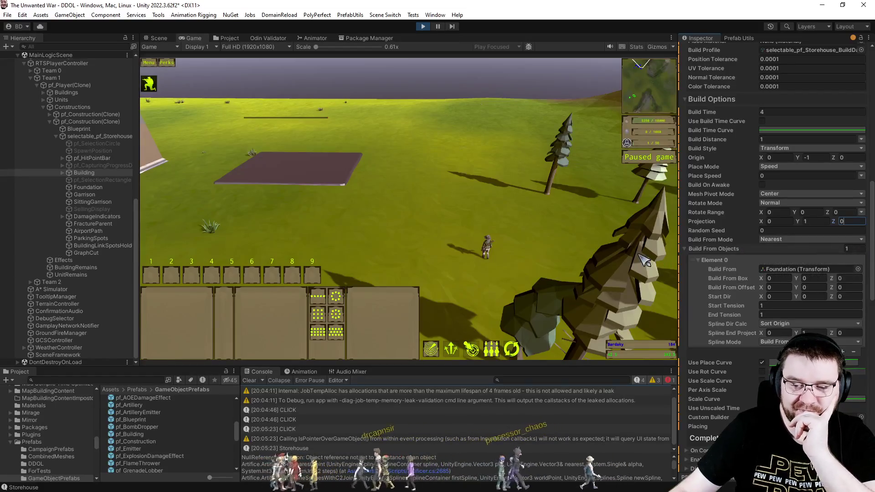
{"action": "left_click", "coordinate": [508, 207]}
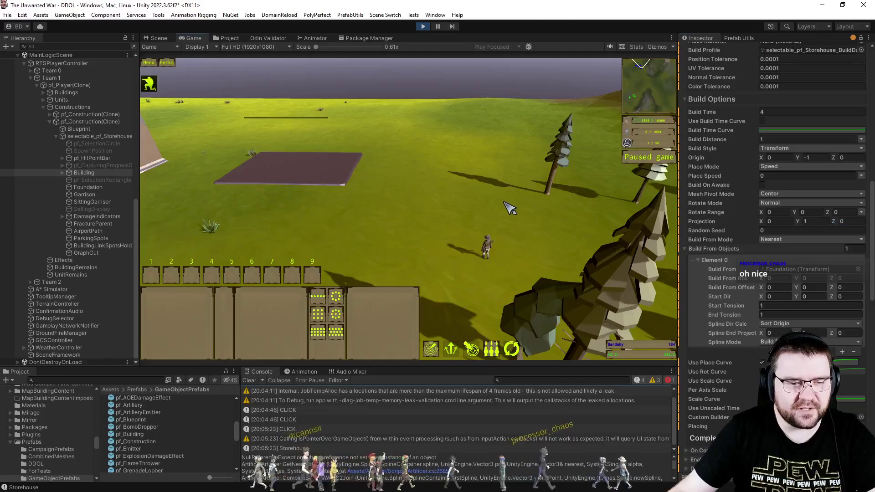
{"action": "key", "text": "a"}
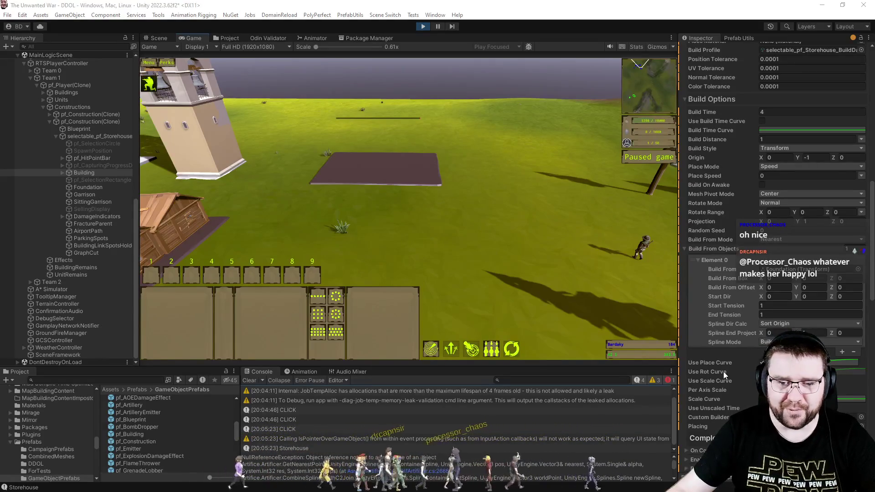
{"action": "left_click", "coordinate": [769, 168]}
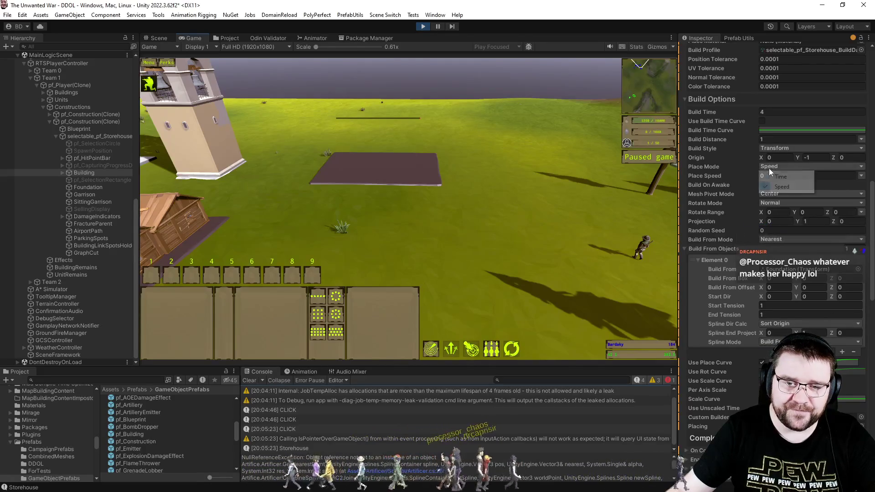
Keep Speed place mode with a place speed of 1
{"action": "left_click", "coordinate": [778, 177]}
{"action": "type", "text": "1"}
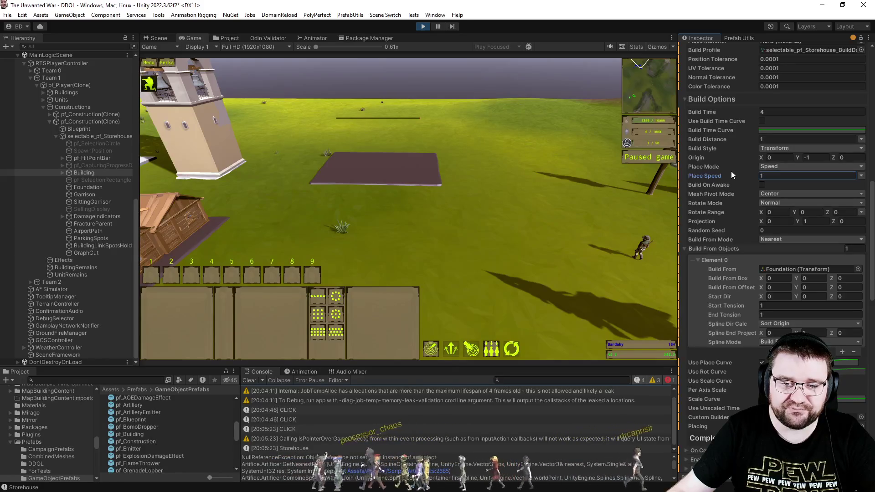
{"action": "scroll", "coordinate": [726, 184], "scroll_direction": "down", "scroll_amount": 5}
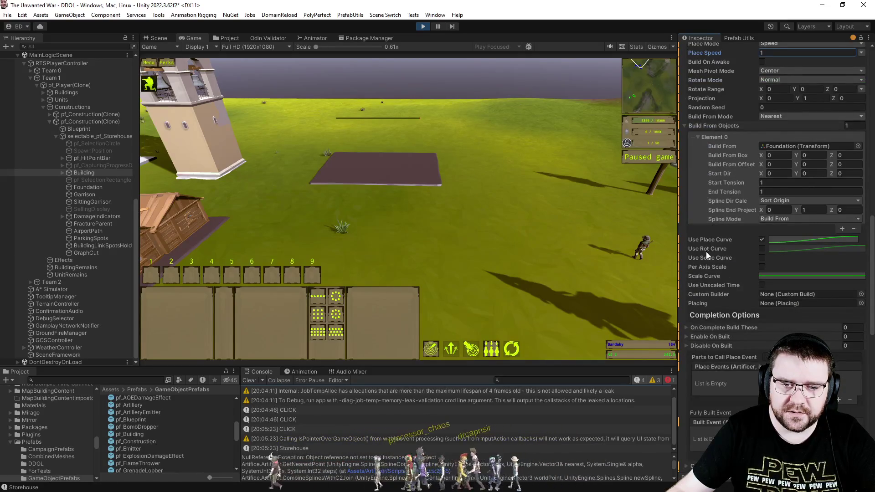
Reshape the place curve into a linear ramp
{"action": "left_click", "coordinate": [829, 240]}
{"action": "left_click_drag", "start_coordinate": [859, 258], "coordinate": [866, 272]}
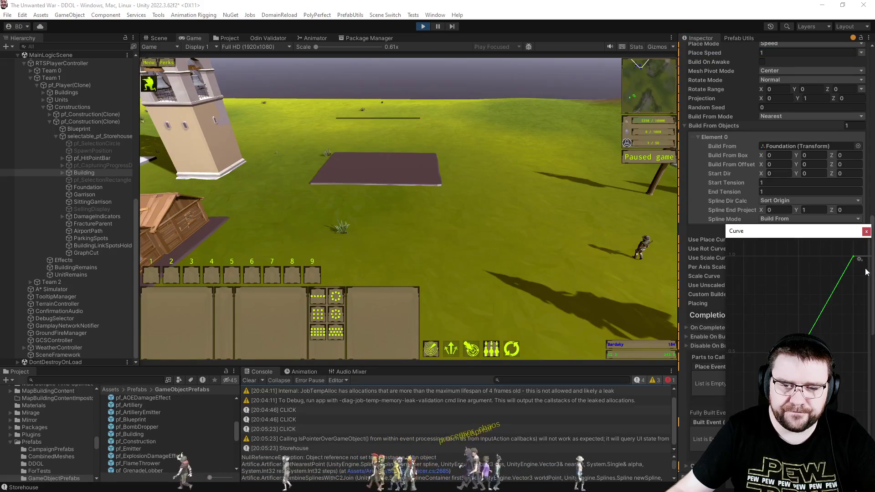
{"action": "left_click", "coordinate": [866, 232]}
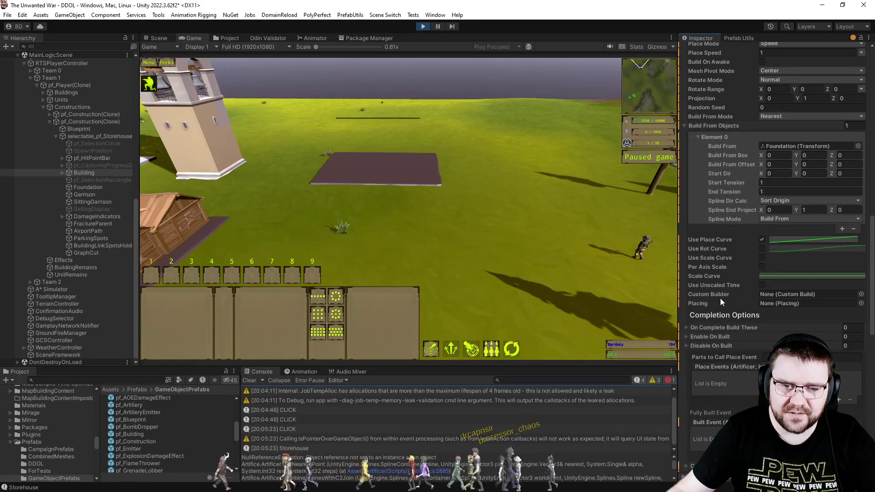
{"action": "left_click", "coordinate": [783, 240]}
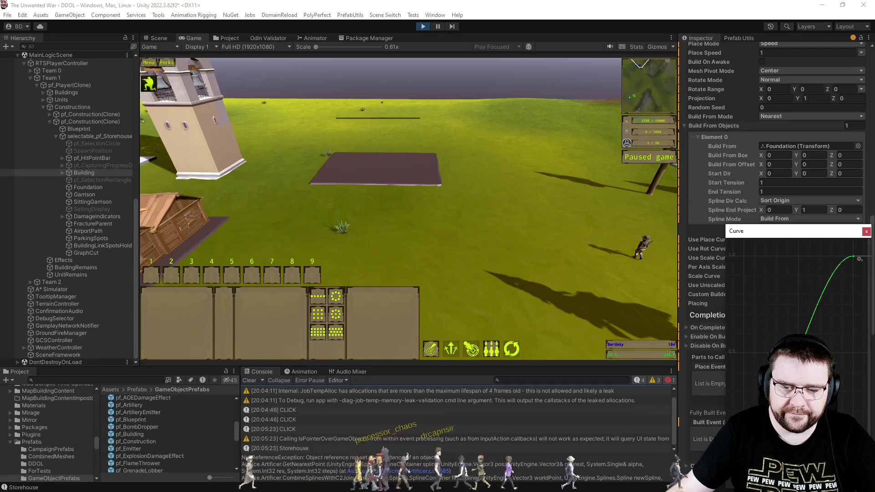
{"action": "left_click", "coordinate": [866, 232]}
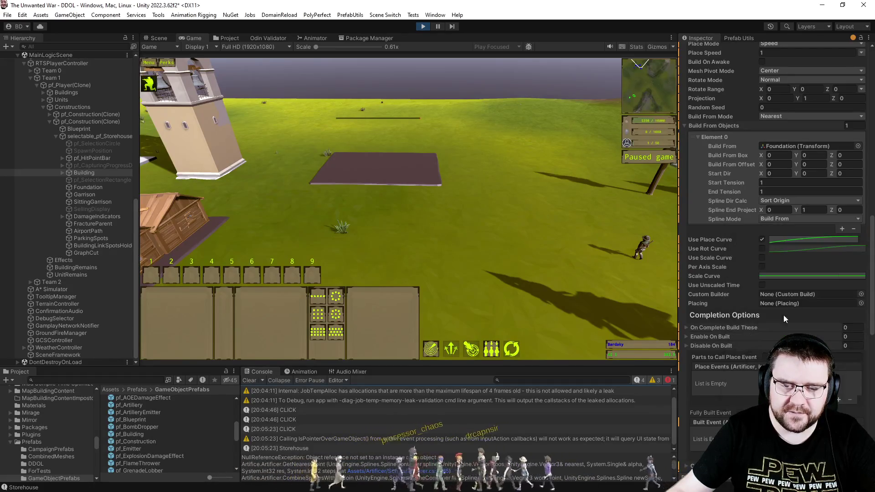
{"action": "scroll", "coordinate": [734, 293], "scroll_direction": "down", "scroll_amount": 5}
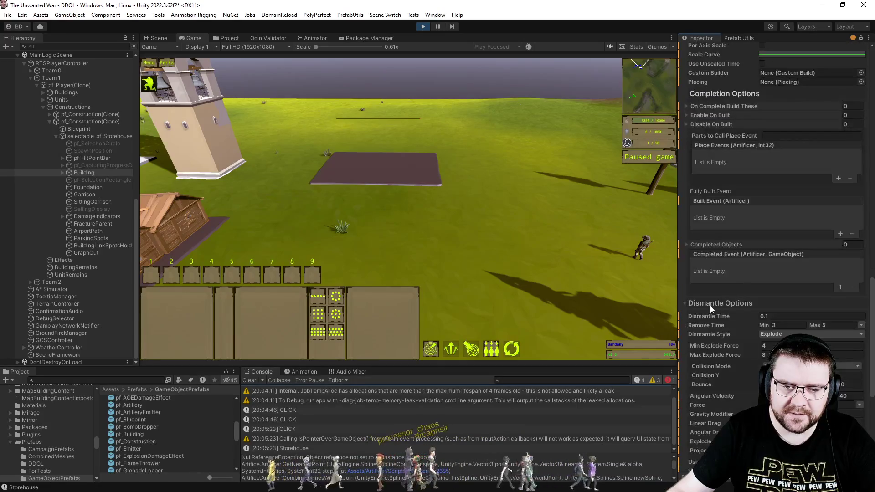
{"action": "scroll", "coordinate": [714, 304], "scroll_direction": "up", "scroll_amount": 20}
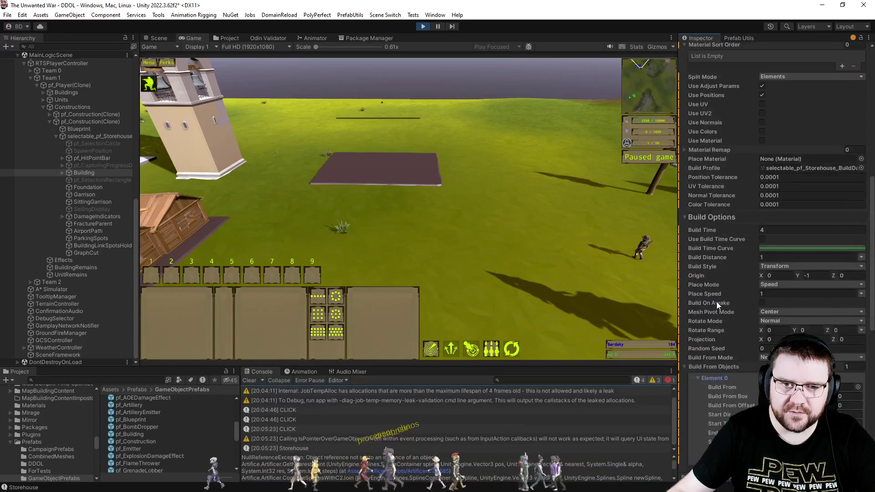
{"action": "scroll", "coordinate": [717, 301], "scroll_direction": "up", "scroll_amount": 4}
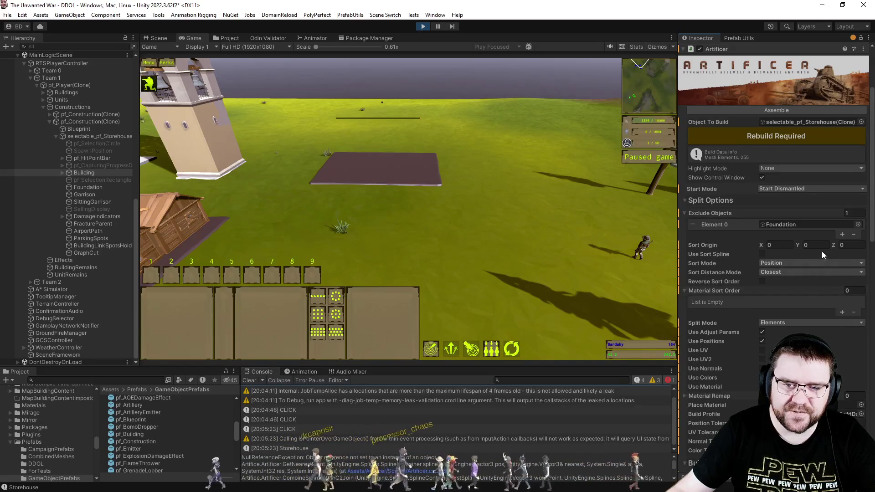
Enter -2, regenerate the build data, and order the engineer to build the storehouse
{"action": "type", "text": "-2"}
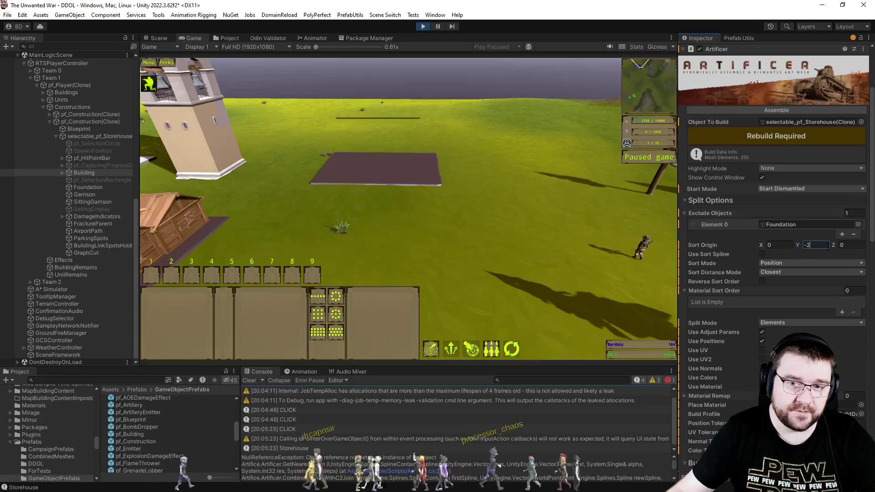
{"action": "left_click", "coordinate": [794, 138]}
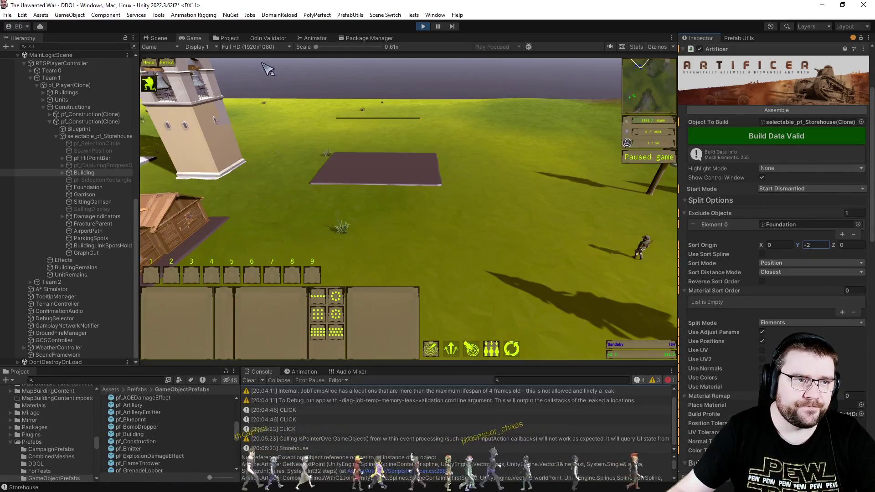
{"action": "left_click_drag", "start_coordinate": [652, 286], "coordinate": [426, 176]}
{"action": "right_click", "coordinate": [426, 176]}
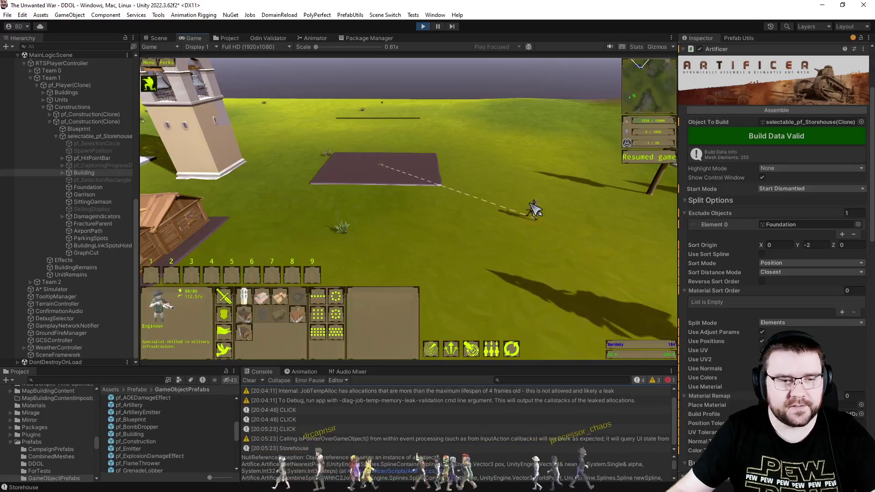
{"action": "scroll", "coordinate": [557, 218], "scroll_direction": "up", "scroll_amount": 2}
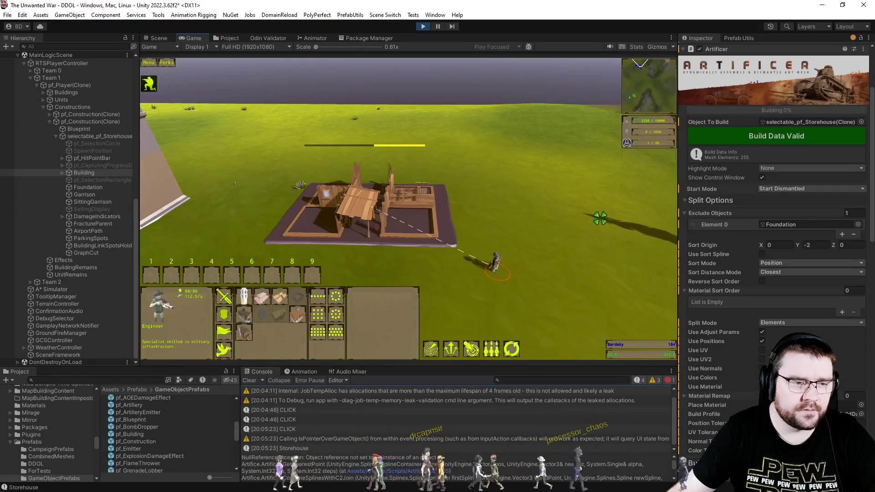
{"action": "scroll", "coordinate": [600, 218], "scroll_direction": "up", "scroll_amount": 2}
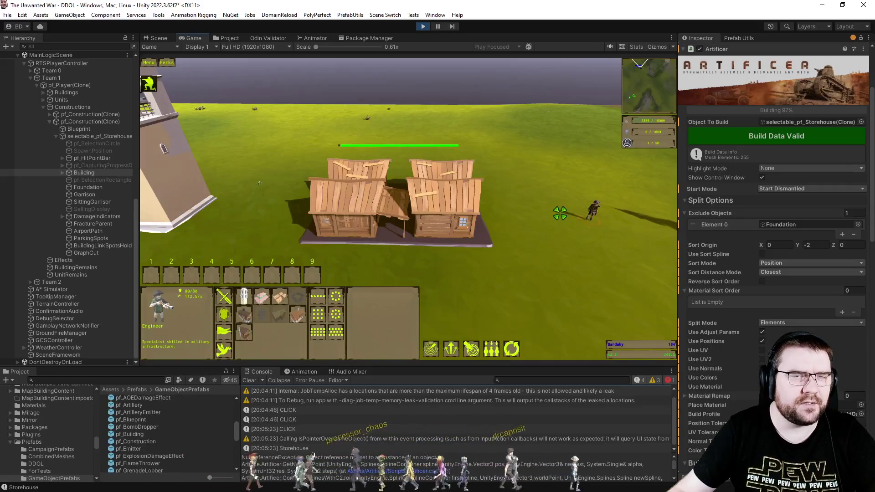
{"action": "left_click", "coordinate": [576, 247]}
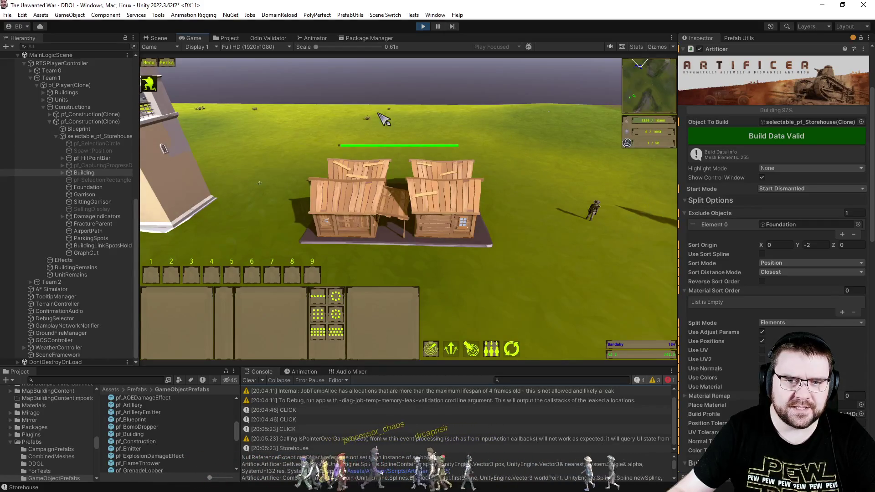
Dismantle the storehouse from the Scene view and replay its assembly in the Game view
{"action": "left_click", "coordinate": [158, 38]}
{"action": "left_click", "coordinate": [240, 96]}
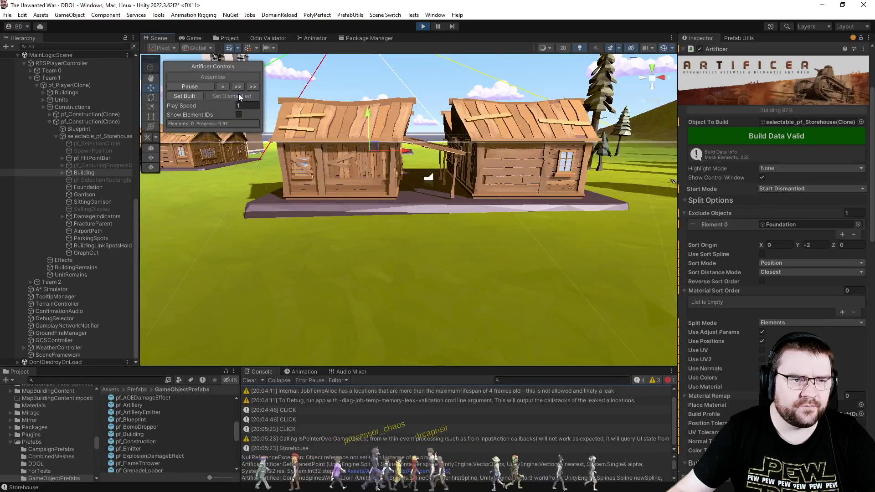
{"action": "left_click", "coordinate": [196, 40]}
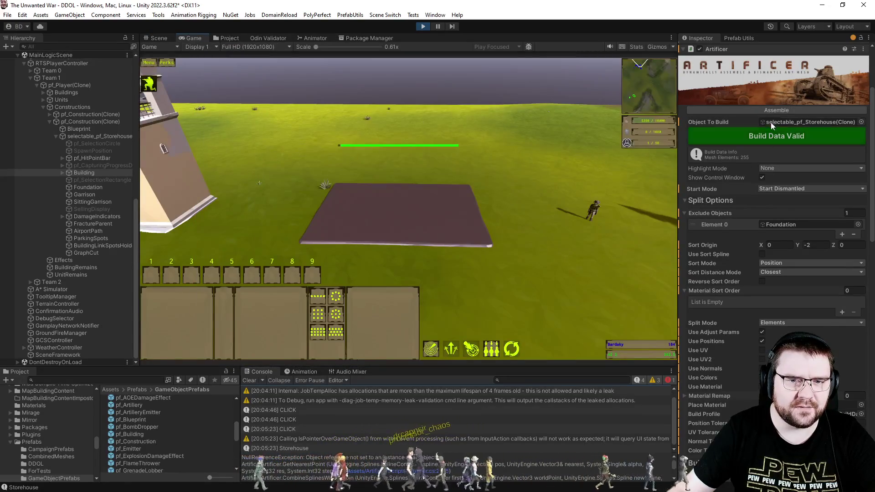
{"action": "left_click", "coordinate": [773, 111]}
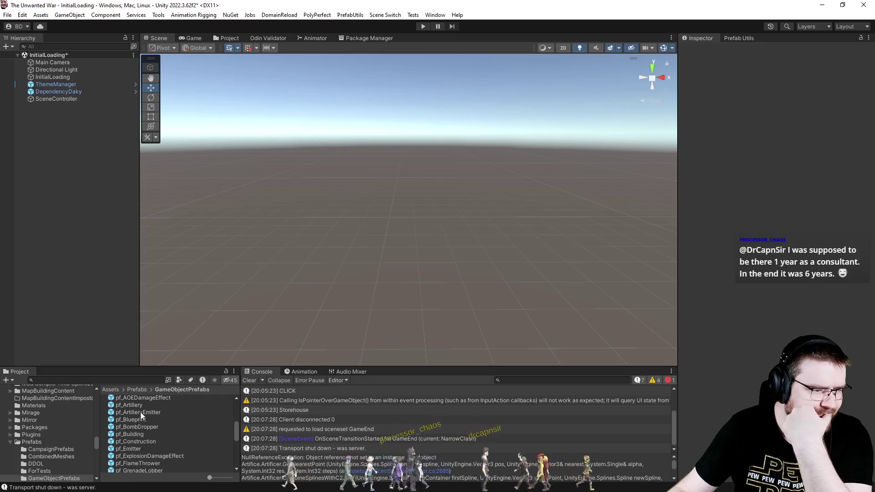
Open pf_Building, select its Building object, and add a Build From Objects entry
{"action": "left_click", "coordinate": [136, 435]}
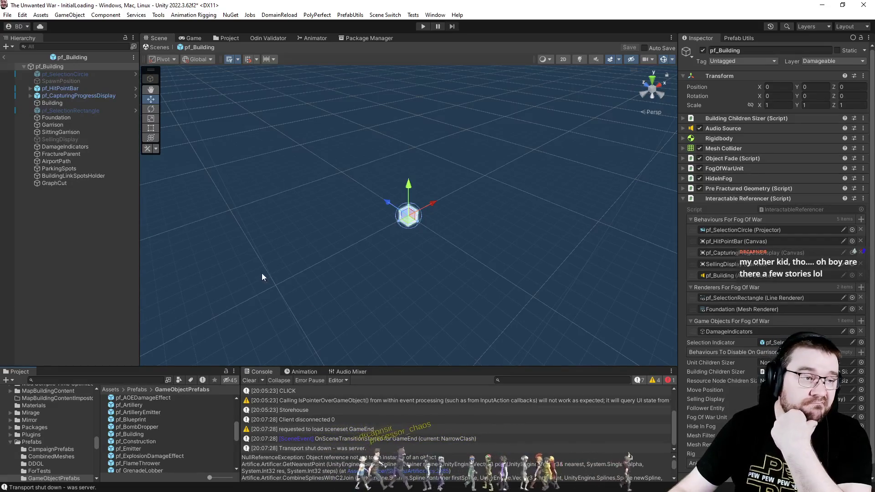
{"action": "left_click", "coordinate": [54, 103]}
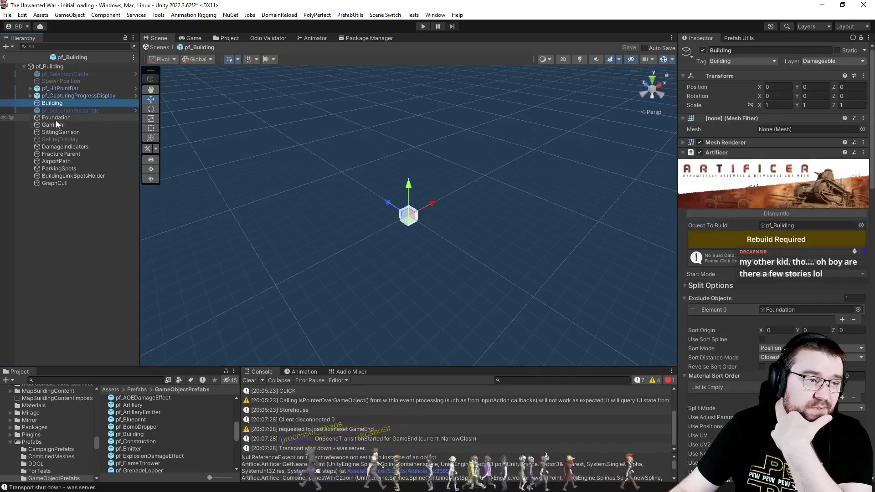
{"action": "scroll", "coordinate": [757, 343], "scroll_direction": "down", "scroll_amount": 10}
{"action": "scroll", "coordinate": [747, 315], "scroll_direction": "down", "scroll_amount": 3}
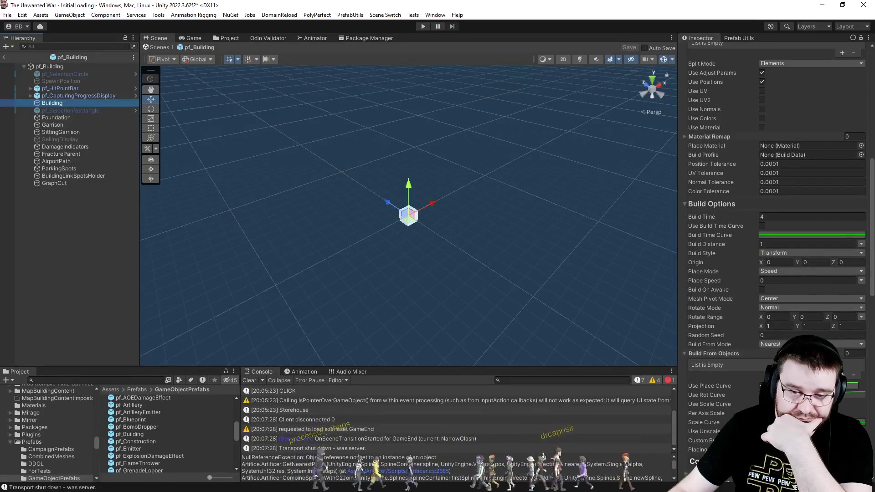
{"action": "left_click", "coordinate": [842, 375]}
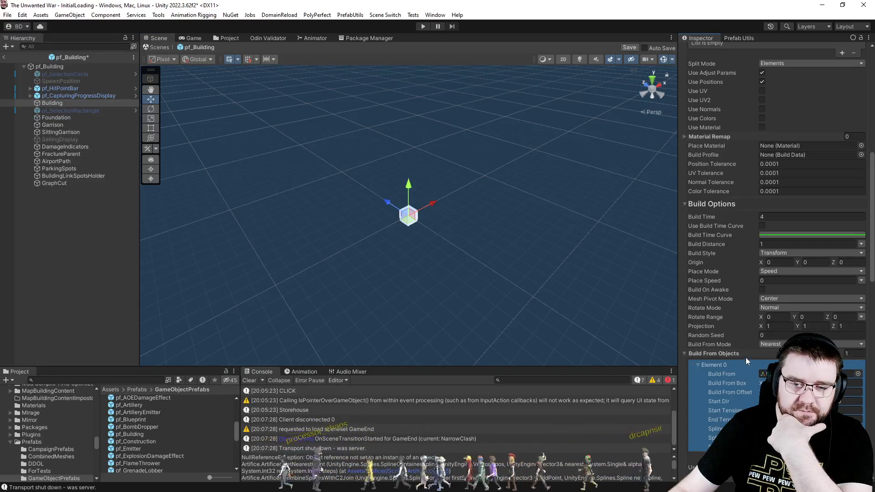
Set Place Speed to 1 and the projection values to 1, checking Rotate Mode help
{"action": "left_click", "coordinate": [784, 280]}
{"action": "type", "text": "1"}
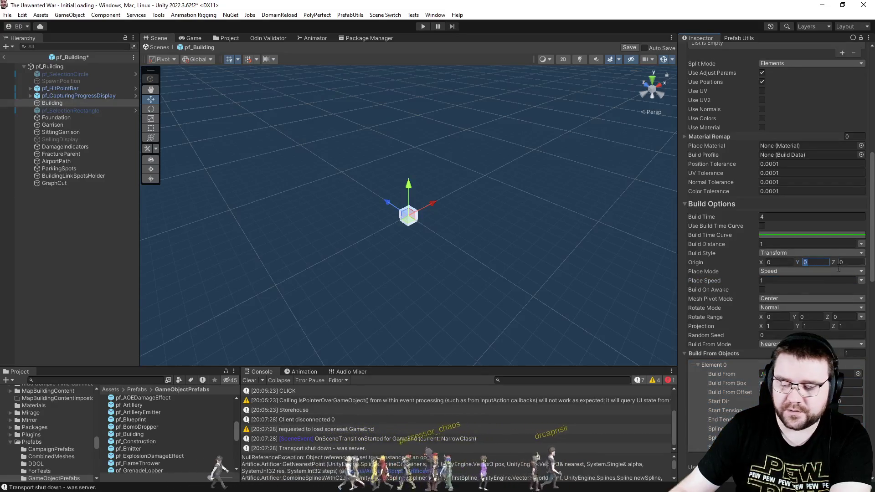
{"action": "type", "text": "-5"}
{"action": "left_click", "coordinate": [778, 326]}
{"action": "left_click", "coordinate": [839, 324]}
{"action": "type", "text": "0"}
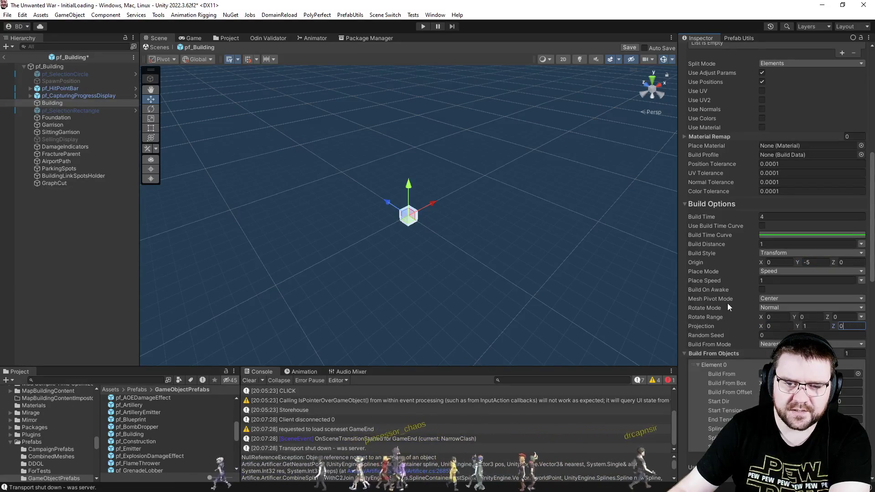
{"action": "left_click", "coordinate": [775, 325]}
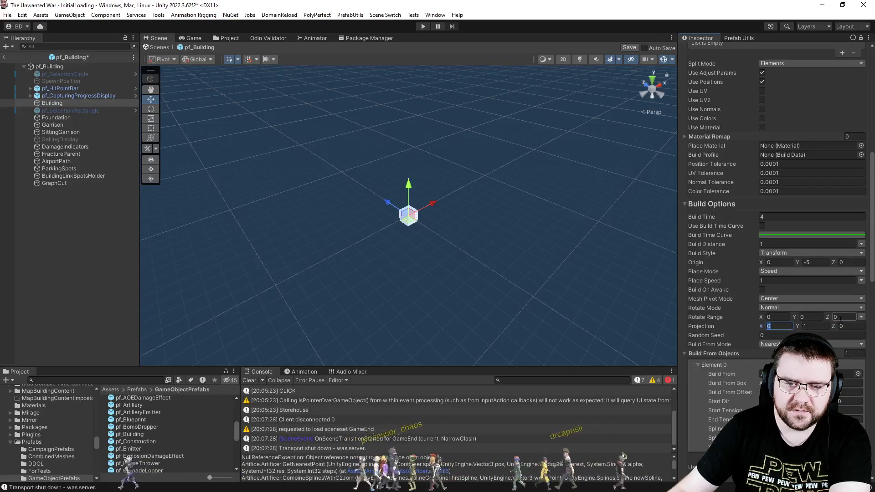
{"action": "type", "text": "1"}
{"action": "key", "text": "Tab"}
{"action": "key", "text": "Tab"}
{"action": "type", "text": "1"}
{"action": "right_click", "coordinate": [718, 324]}
{"action": "right_click", "coordinate": [717, 310]}
{"action": "left_click", "coordinate": [729, 280]}
{"action": "scroll", "coordinate": [746, 279], "scroll_direction": "up", "scroll_amount": 5}
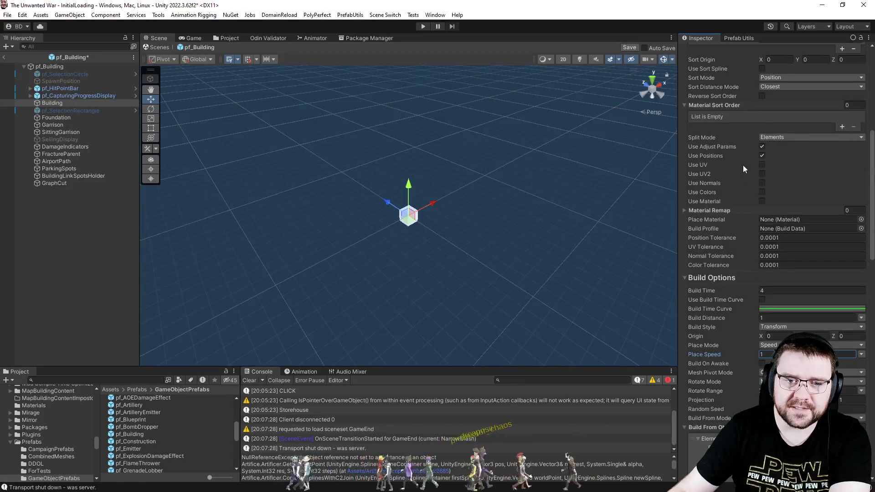
Set Sort Origin Y and Origin Y to -5
{"action": "left_click", "coordinate": [822, 109]}
{"action": "type", "text": "-5"}
{"action": "scroll", "coordinate": [820, 299], "scroll_direction": "down", "scroll_amount": 4}
{"action": "left_click", "coordinate": [821, 287]}
{"action": "scroll", "coordinate": [824, 285], "scroll_direction": "up", "scroll_amount": 5}
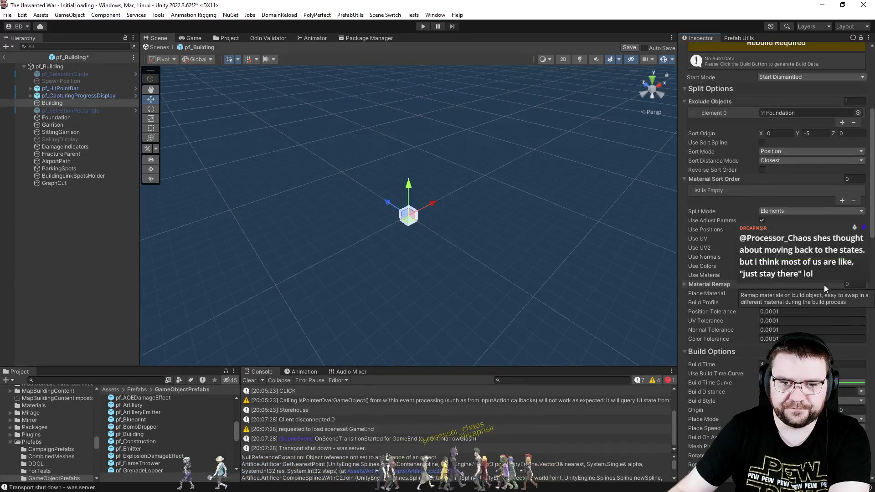
{"action": "scroll", "coordinate": [796, 264], "scroll_direction": "up", "scroll_amount": 1}
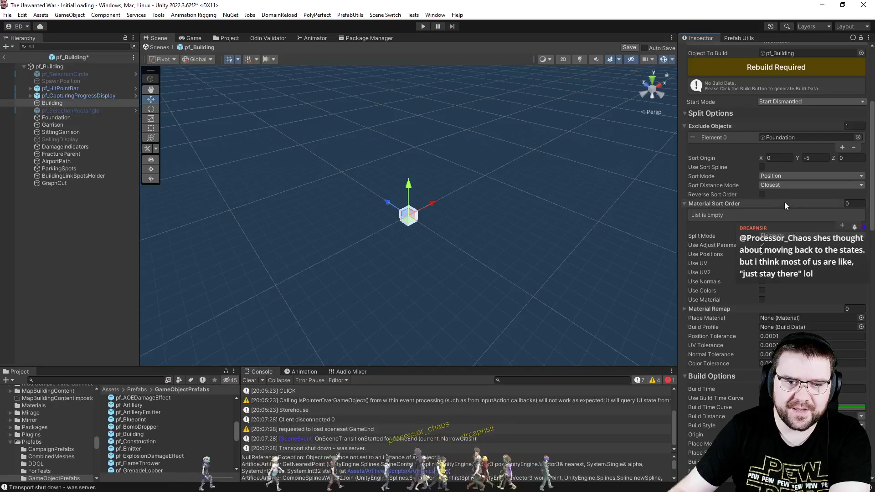
Review the sort distance options and Sort Origin help, then dismiss the menu
{"action": "left_click", "coordinate": [788, 186]}
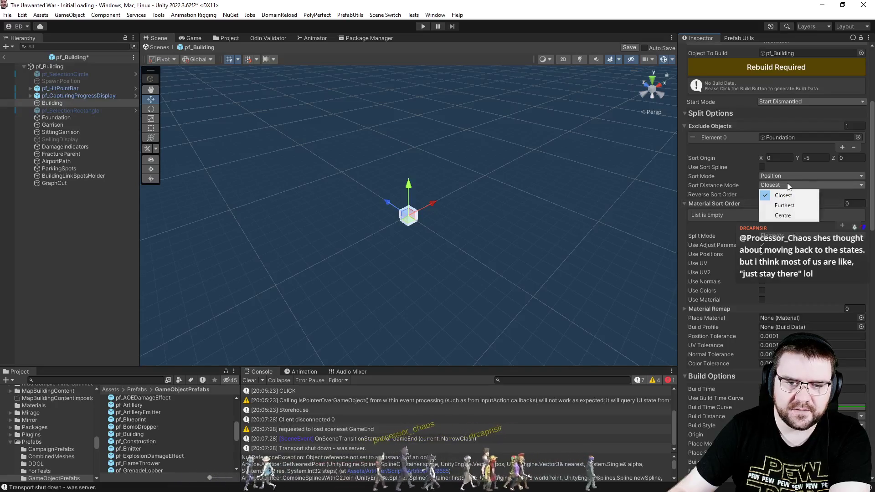
{"action": "right_click", "coordinate": [708, 149]}
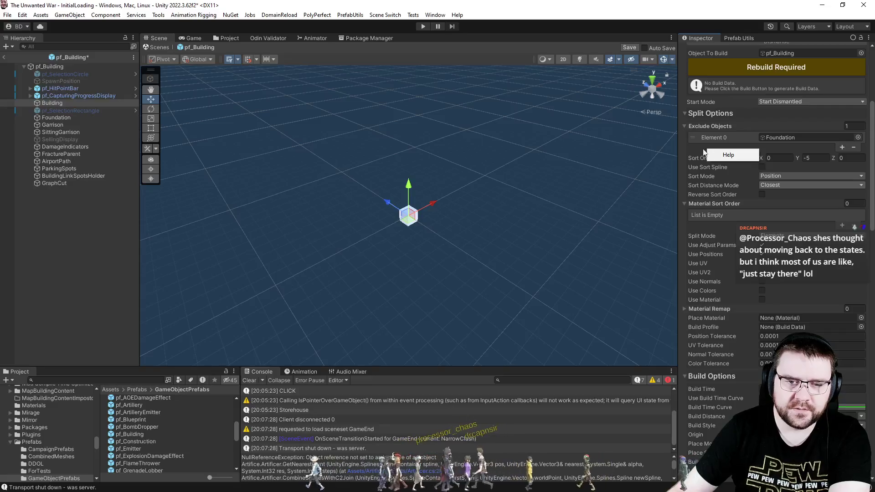
{"action": "left_click", "coordinate": [51, 262]}
{"action": "left_click", "coordinate": [51, 261]}
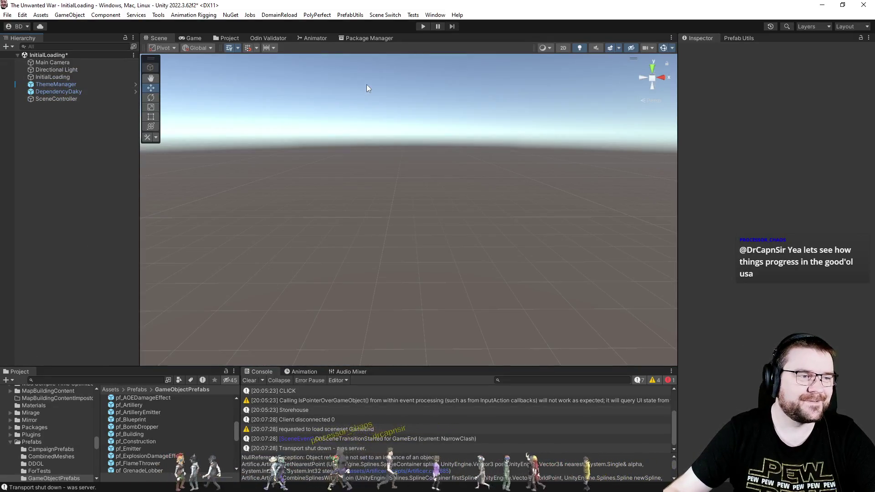
Show the Project folders and enter Play mode to reach The Unwanted War main menu
{"action": "left_click", "coordinate": [231, 36]}
{"action": "scroll", "coordinate": [207, 179], "scroll_direction": "up", "scroll_amount": 10}
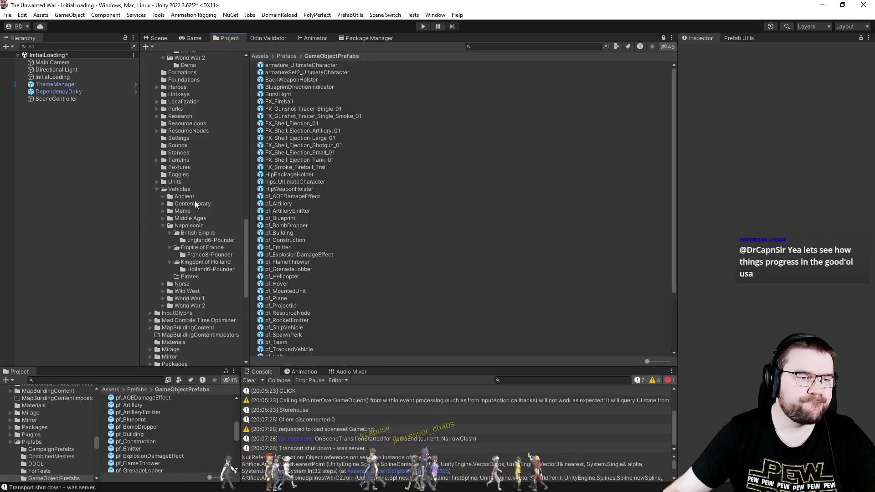
{"action": "left_click", "coordinate": [420, 27]}
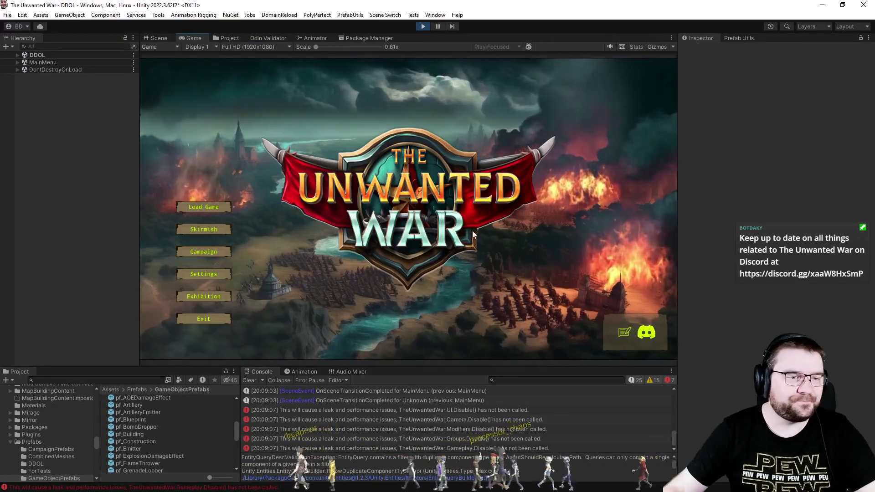
In the skirmish setup, make player slot 3 a PC - Effortless computer opponent
{"action": "left_click", "coordinate": [192, 231]}
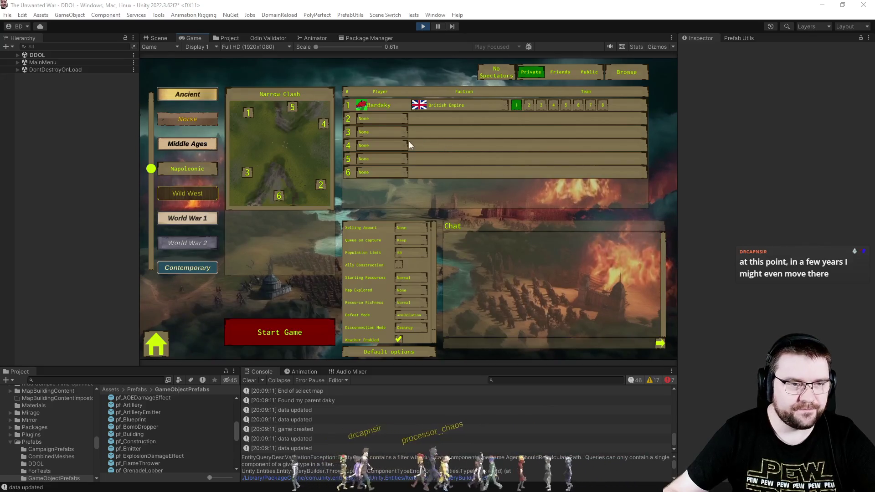
{"action": "left_click", "coordinate": [386, 133]}
{"action": "left_click", "coordinate": [382, 168]}
Set Map Explored to Full, start the Narrow Clash match, then stop play mode
{"action": "left_click", "coordinate": [401, 290]}
{"action": "left_click", "coordinate": [409, 322]}
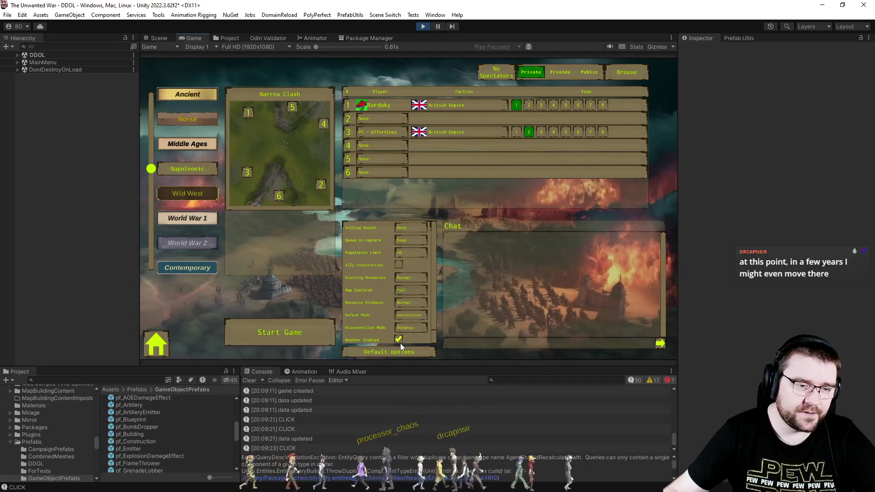
{"action": "left_click", "coordinate": [291, 331]}
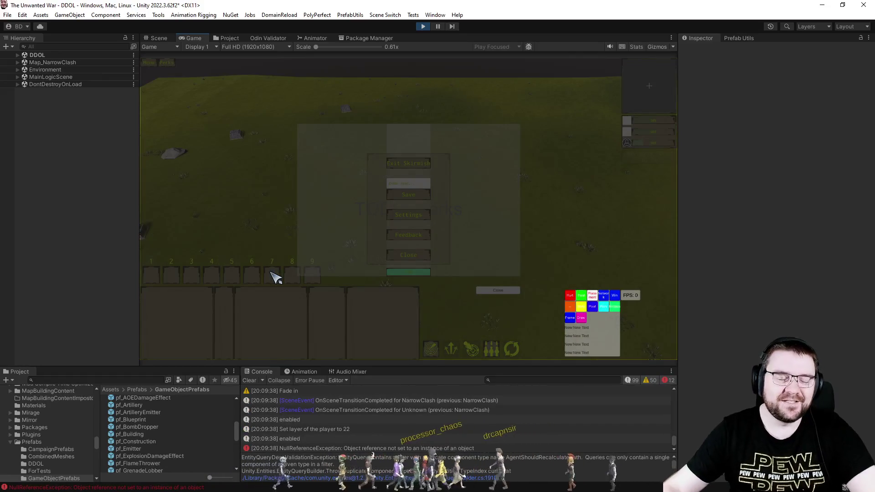
{"action": "left_click", "coordinate": [424, 27]}
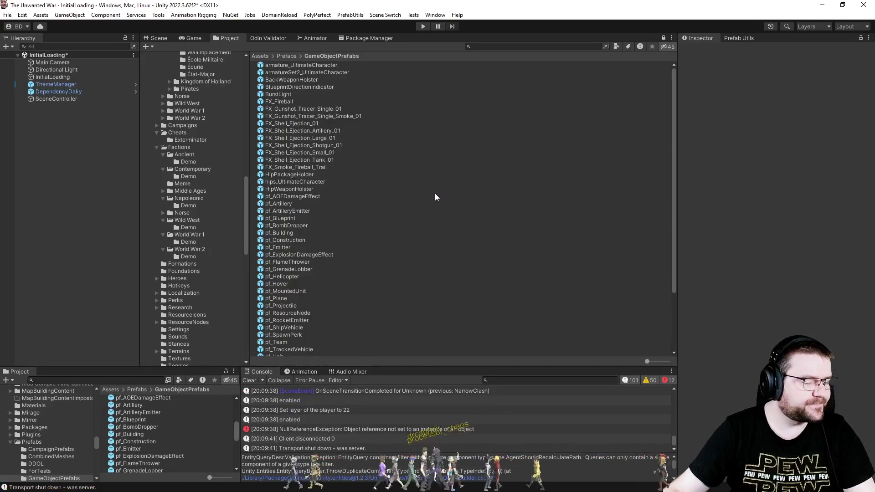
Run DomainReload > Reload, then start the Narrow Clash skirmish match again
{"action": "left_click", "coordinate": [280, 15]}
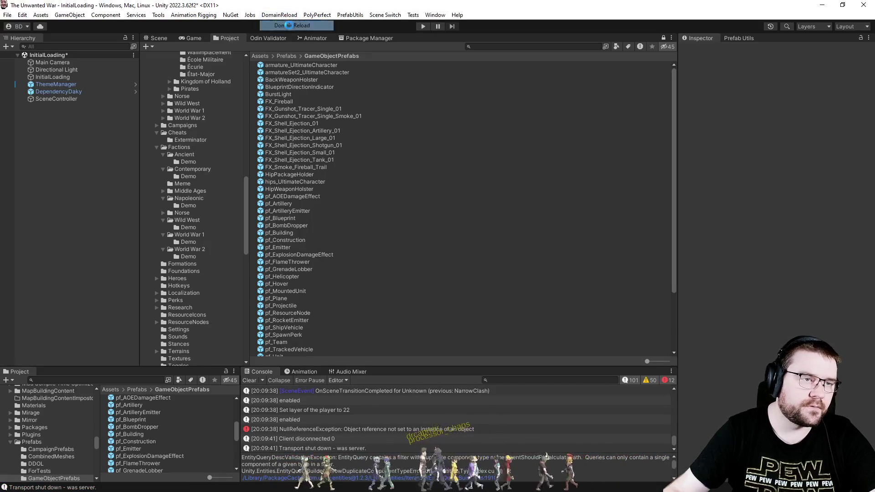
{"action": "left_click", "coordinate": [291, 25]}
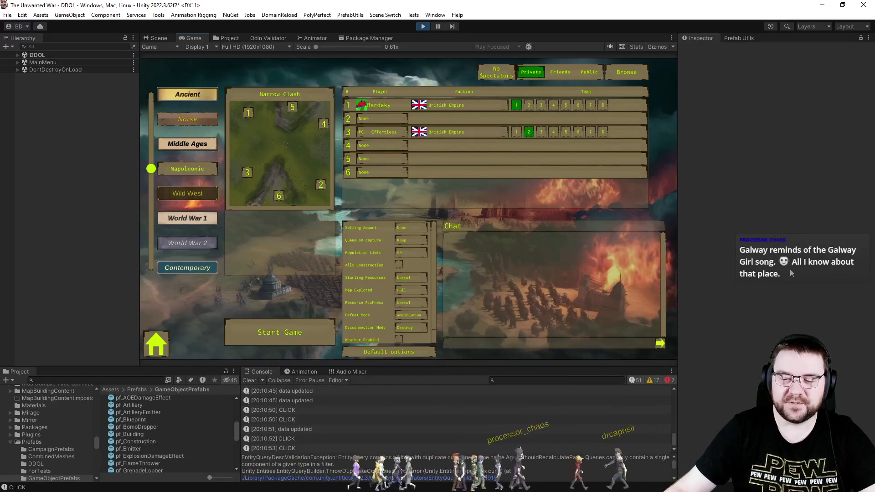
{"action": "left_click", "coordinate": [327, 328]}
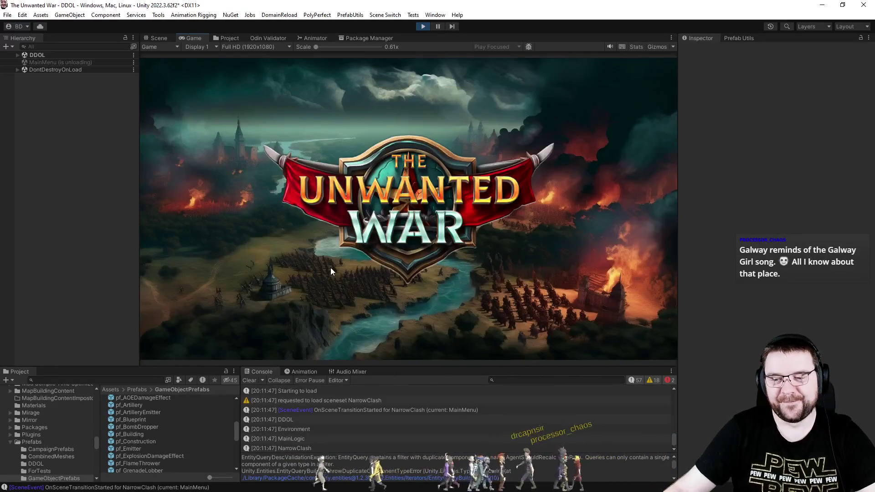
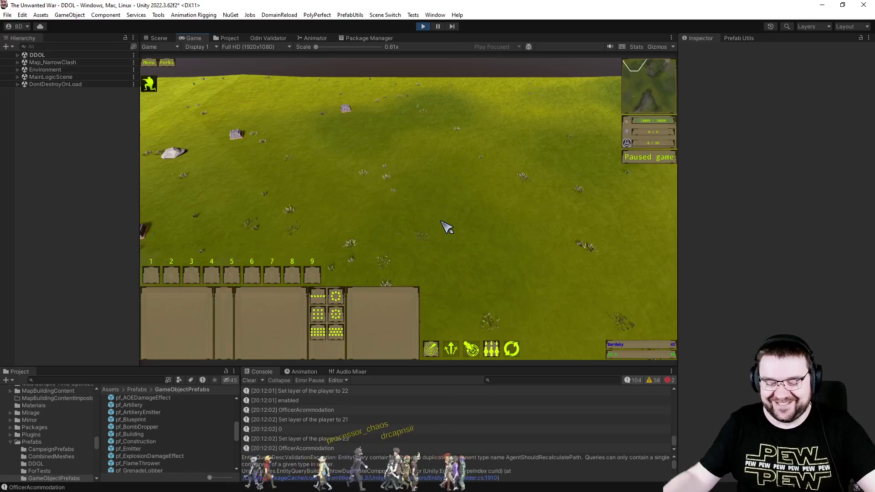
Place the Officer Accommodation footprint, resume the game and queue two units for training
{"action": "left_click", "coordinate": [387, 212]}
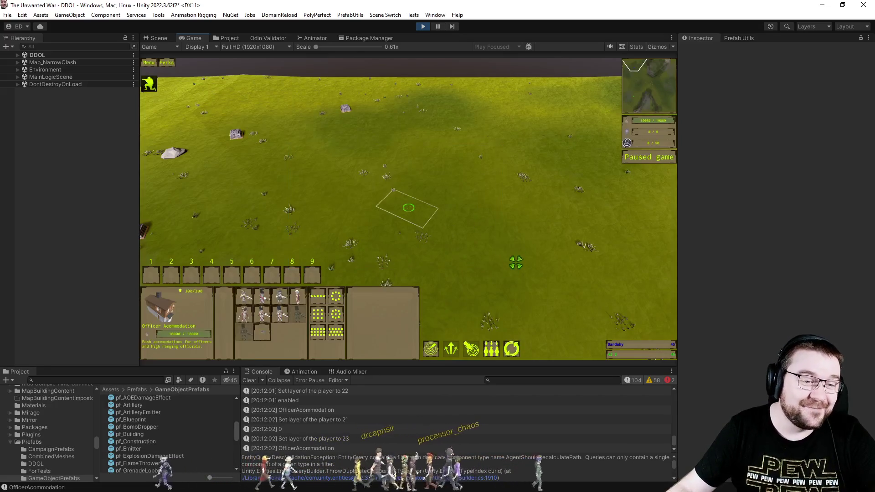
{"action": "key", "text": "space"}
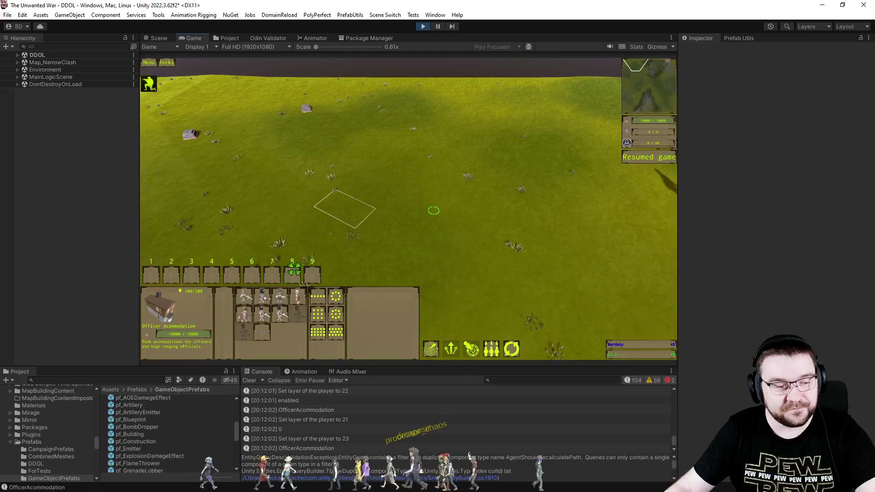
{"action": "left_click", "coordinate": [294, 298]}
{"action": "left_click", "coordinate": [292, 298]}
Select the newly trained Engineer and have it build a Storehouse on the field
{"action": "left_click_drag", "start_coordinate": [264, 158], "coordinate": [447, 268]}
{"action": "left_click_drag", "start_coordinate": [319, 198], "coordinate": [372, 237]}
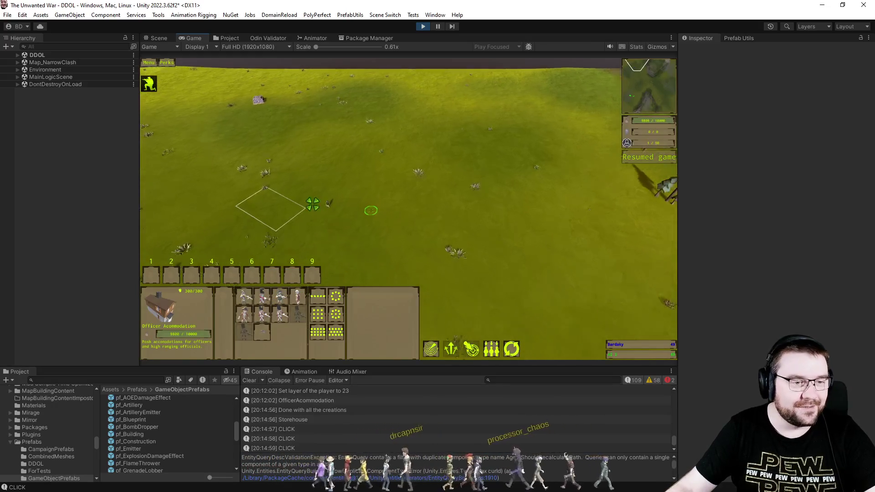
{"action": "left_click", "coordinate": [297, 307]}
{"action": "left_click", "coordinate": [428, 165]}
{"action": "scroll", "coordinate": [433, 231], "scroll_direction": "up", "scroll_amount": 5}
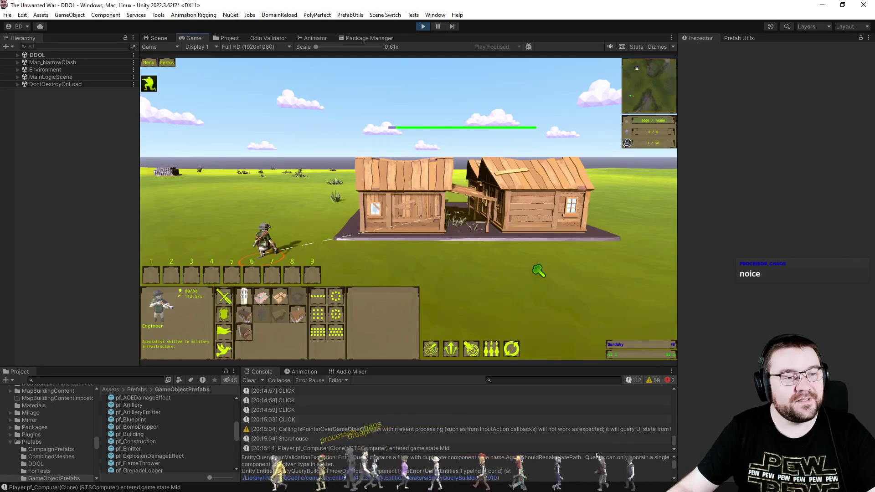
Place the Casino and watch it build, then mark out the Alarm Tower beside it
{"action": "left_click", "coordinate": [261, 297]}
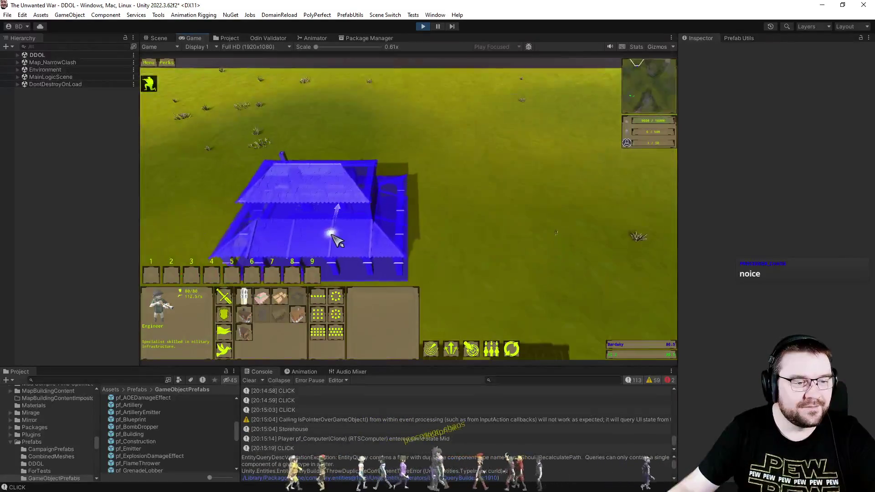
{"action": "left_click", "coordinate": [312, 224]}
{"action": "scroll", "coordinate": [432, 242], "scroll_direction": "up", "scroll_amount": 5}
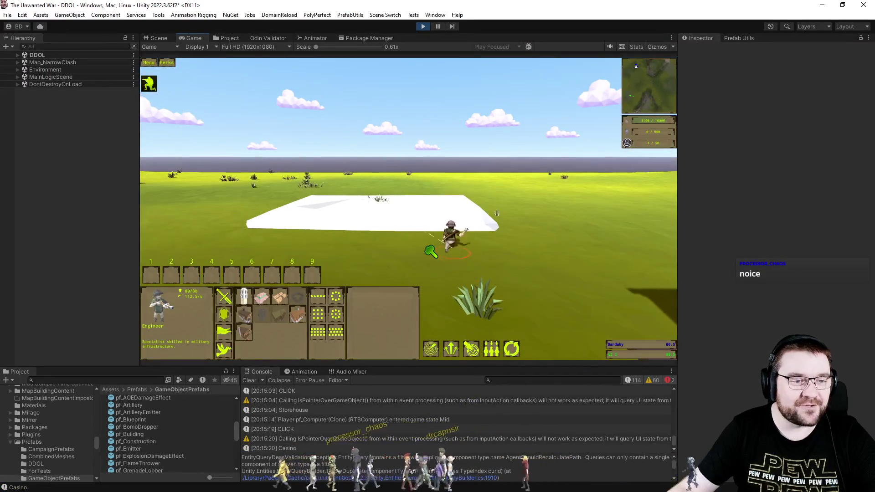
{"action": "scroll", "coordinate": [523, 256], "scroll_direction": "down", "scroll_amount": 5}
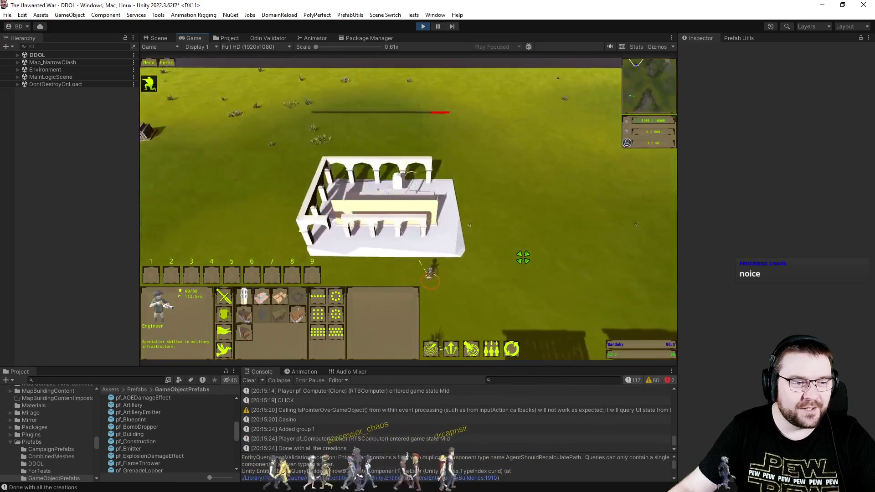
{"action": "scroll", "coordinate": [552, 254], "scroll_direction": "up", "scroll_amount": 5}
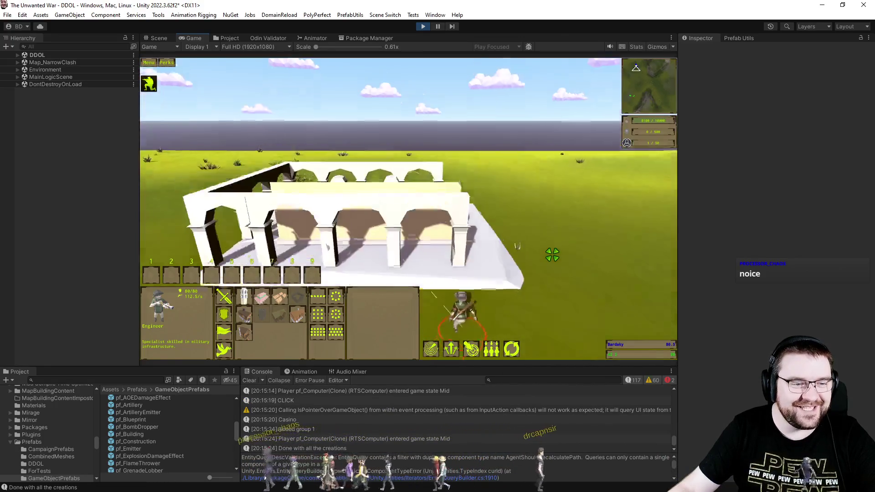
{"action": "scroll", "coordinate": [550, 254], "scroll_direction": "down", "scroll_amount": 5}
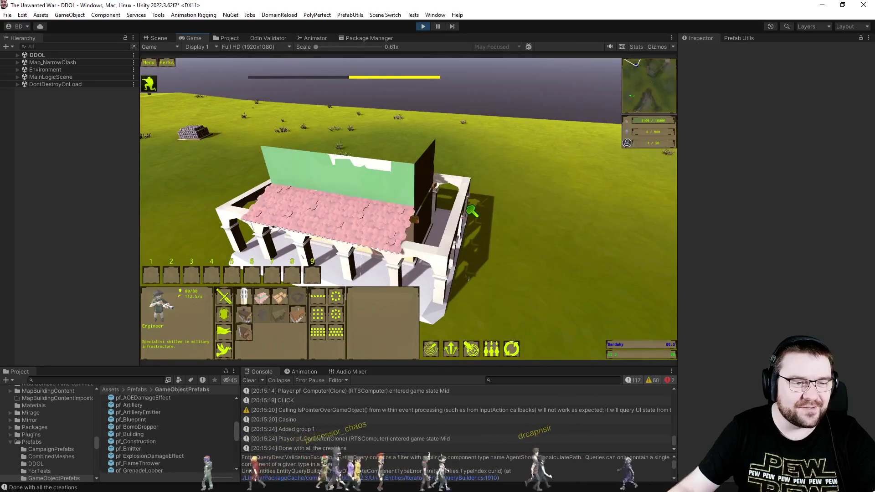
{"action": "scroll", "coordinate": [476, 215], "scroll_direction": "up", "scroll_amount": 5}
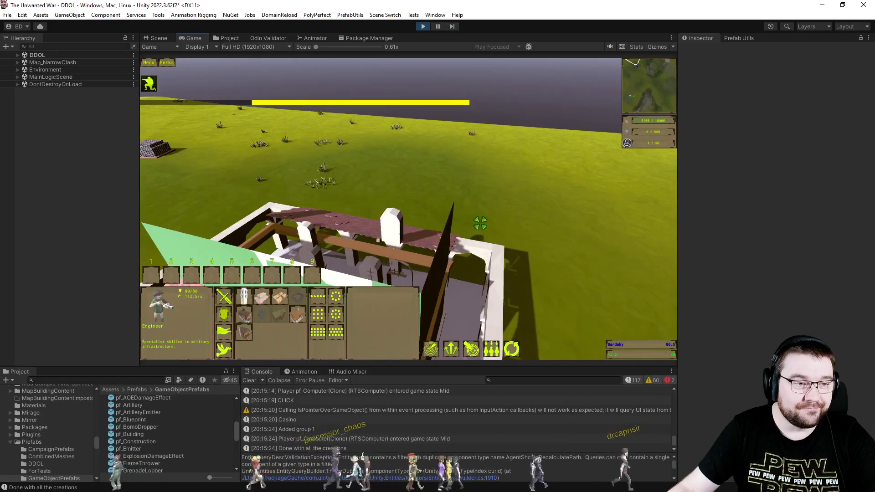
{"action": "scroll", "coordinate": [523, 230], "scroll_direction": "down", "scroll_amount": 4}
{"action": "scroll", "coordinate": [524, 247], "scroll_direction": "down", "scroll_amount": 2}
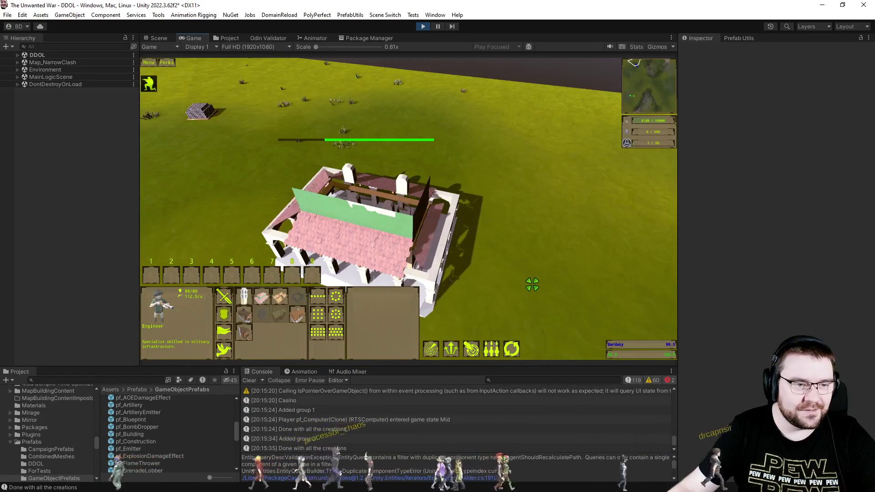
{"action": "scroll", "coordinate": [525, 261], "scroll_direction": "up", "scroll_amount": 2}
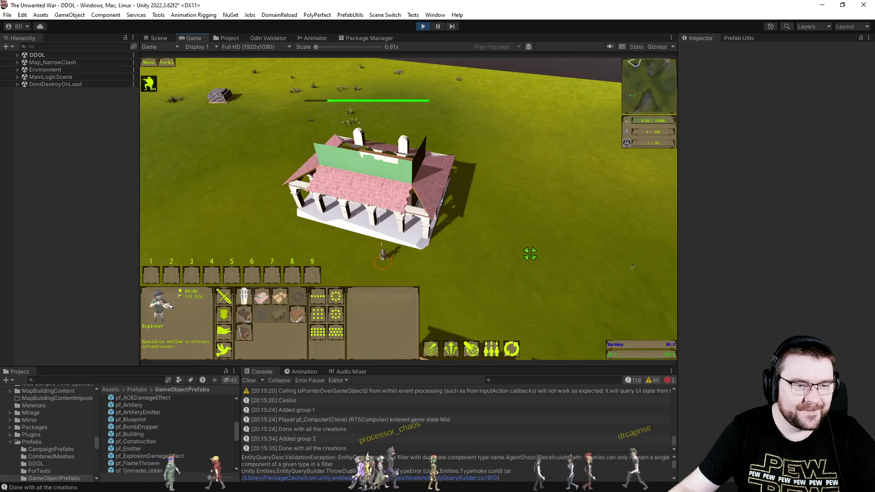
{"action": "left_click", "coordinate": [244, 296]}
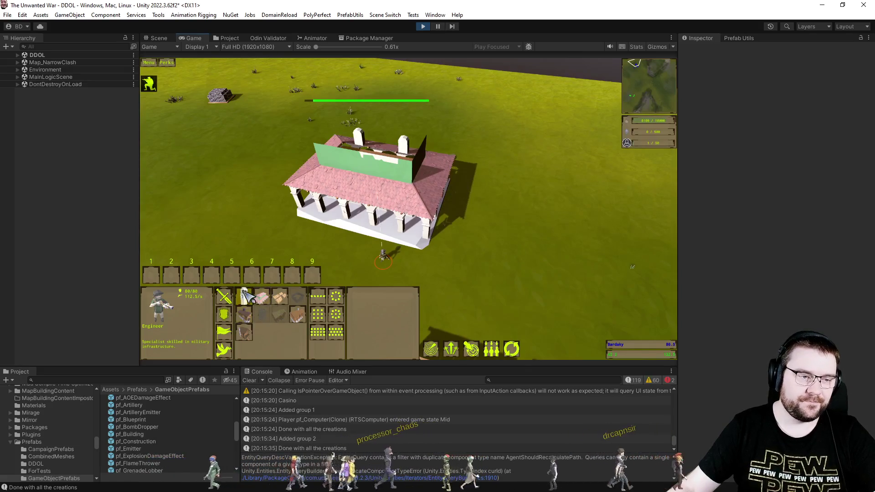
{"action": "left_click", "coordinate": [556, 244]}
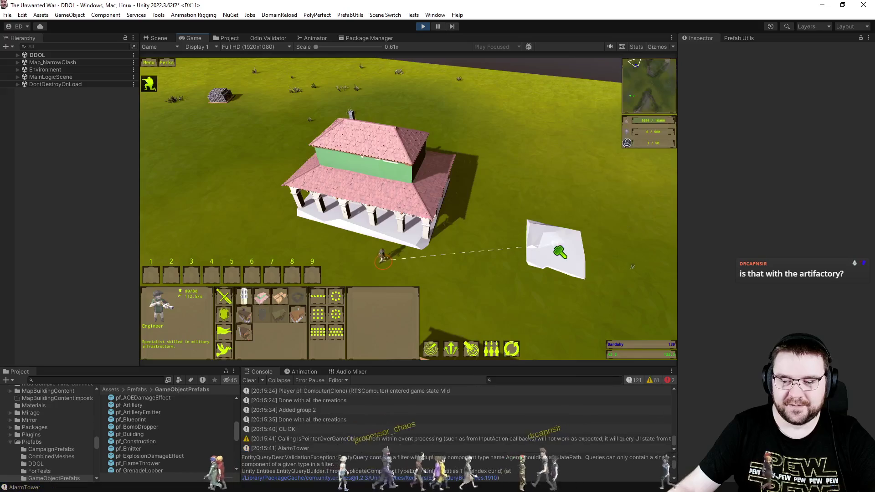
Zoom around to inspect the finished white bell tower
{"action": "scroll", "coordinate": [554, 246], "scroll_direction": "down", "scroll_amount": 1}
{"action": "scroll", "coordinate": [514, 240], "scroll_direction": "up", "scroll_amount": 3}
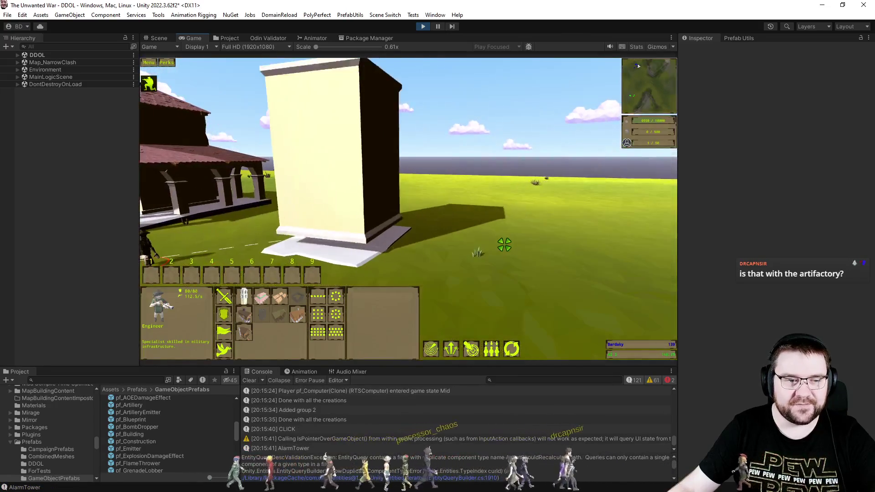
{"action": "scroll", "coordinate": [504, 245], "scroll_direction": "down", "scroll_amount": 5}
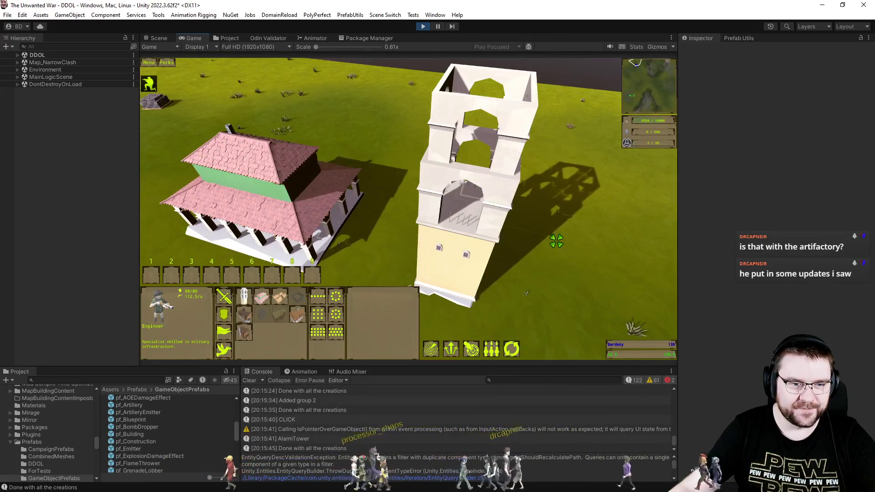
{"action": "scroll", "coordinate": [556, 241], "scroll_direction": "up", "scroll_amount": 2}
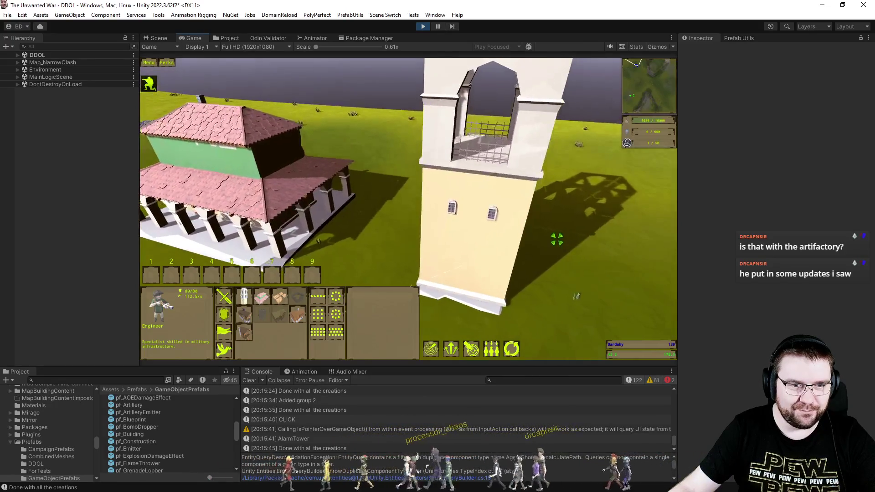
{"action": "scroll", "coordinate": [515, 201], "scroll_direction": "up", "scroll_amount": 3}
{"action": "scroll", "coordinate": [509, 214], "scroll_direction": "down", "scroll_amount": 3}
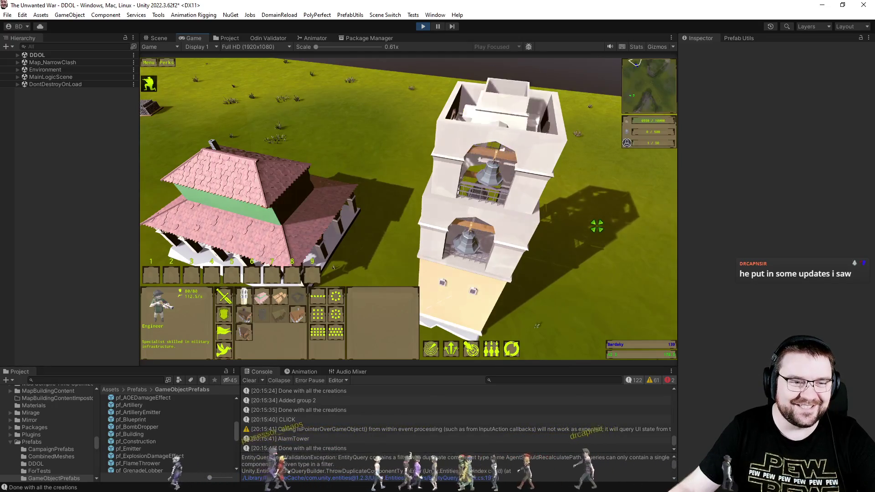
{"action": "scroll", "coordinate": [595, 226], "scroll_direction": "down", "scroll_amount": 5}
{"action": "scroll", "coordinate": [588, 226], "scroll_direction": "down", "scroll_amount": 3}
Place the Sargeant Major Hut foundation near the tower
{"action": "left_click", "coordinate": [279, 296]}
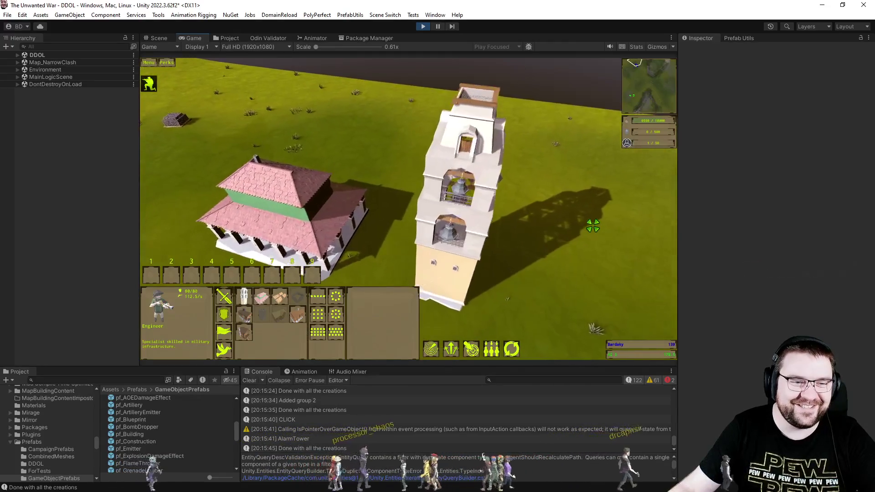
{"action": "left_click", "coordinate": [244, 333]}
{"action": "left_click", "coordinate": [482, 233]}
{"action": "scroll", "coordinate": [484, 254], "scroll_direction": "up", "scroll_amount": 3}
{"action": "scroll", "coordinate": [483, 252], "scroll_direction": "up", "scroll_amount": 5}
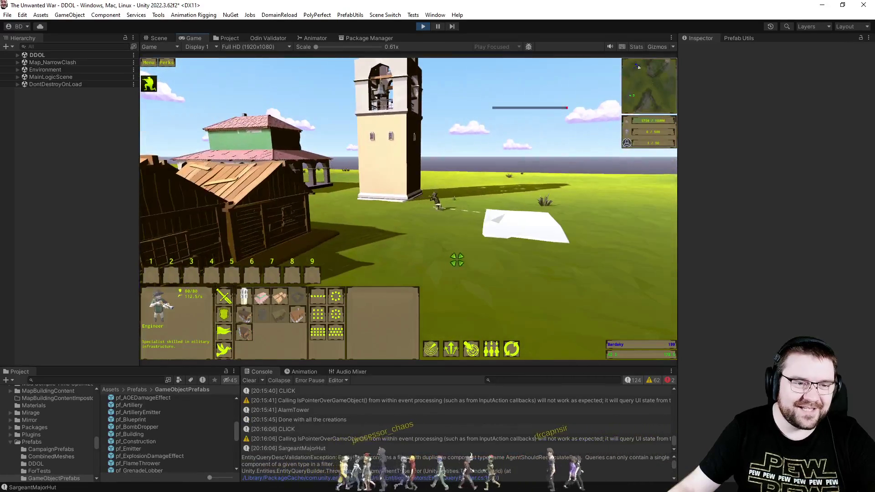
Orbit the camera around the Sargeant Major Hut as it builds
{"action": "left_click_drag", "start_coordinate": [456, 259], "coordinate": [416, 260]}
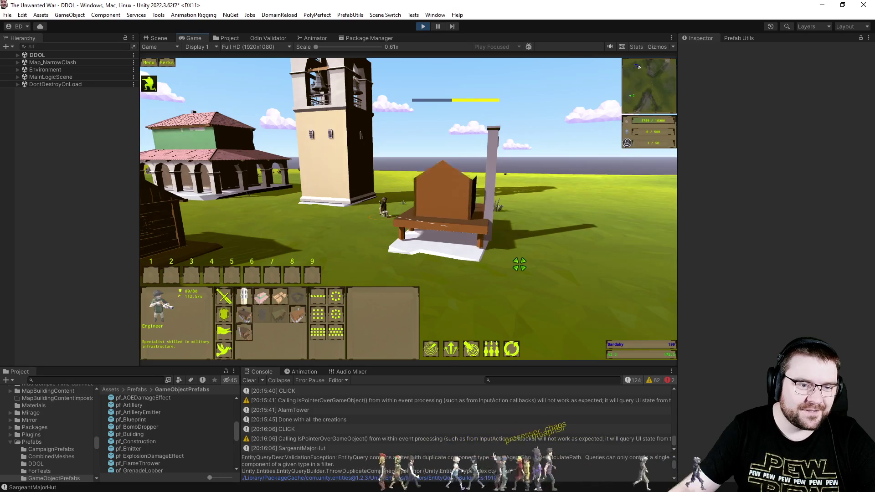
{"action": "scroll", "coordinate": [464, 210], "scroll_direction": "down", "scroll_amount": 6}
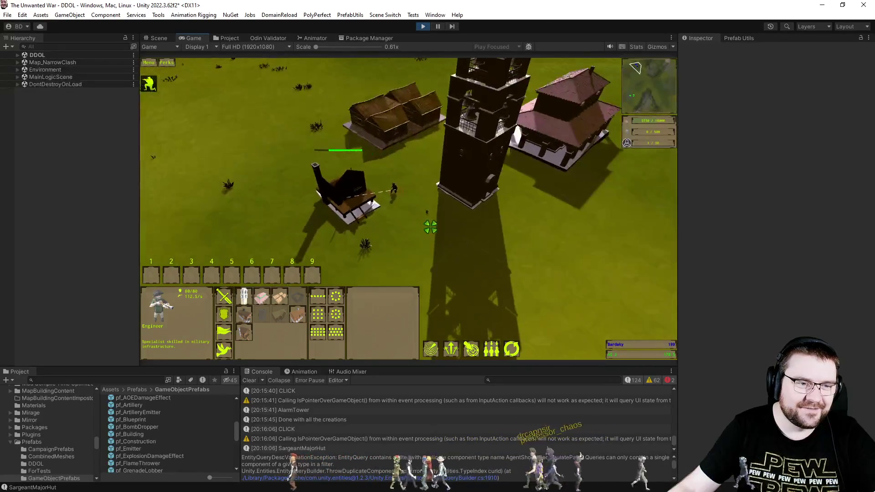
{"action": "scroll", "coordinate": [418, 230], "scroll_direction": "up", "scroll_amount": 8}
{"action": "left_click_drag", "start_coordinate": [419, 223], "coordinate": [437, 242]}
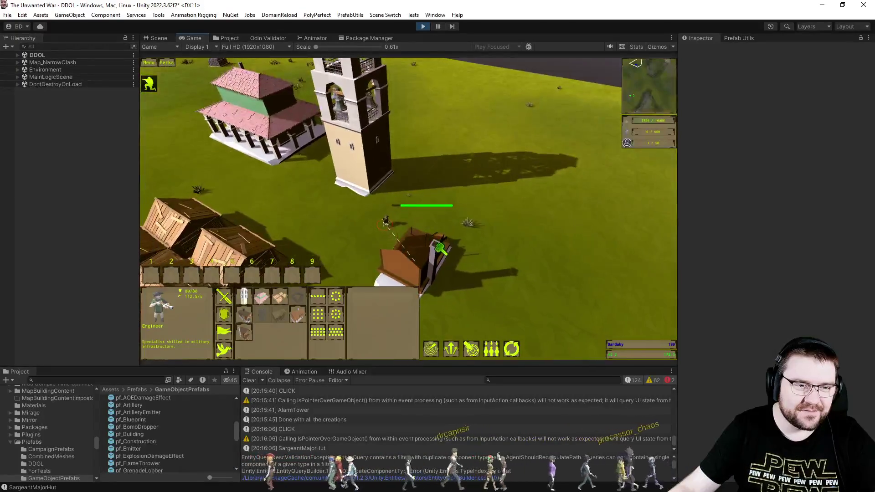
{"action": "scroll", "coordinate": [441, 251], "scroll_direction": "down", "scroll_amount": 4}
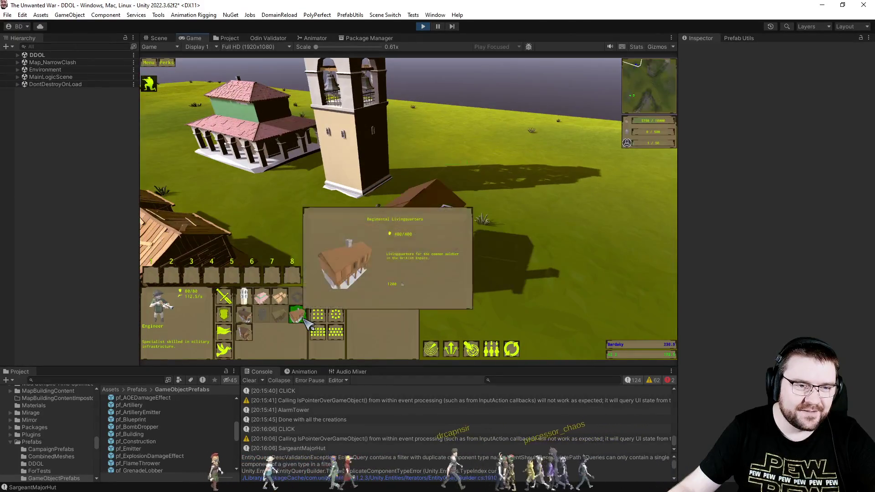
Place the Regimental Living Quarters beside the hut, then deselect the Engineer
{"action": "left_click", "coordinate": [297, 315]}
{"action": "left_click", "coordinate": [510, 192]}
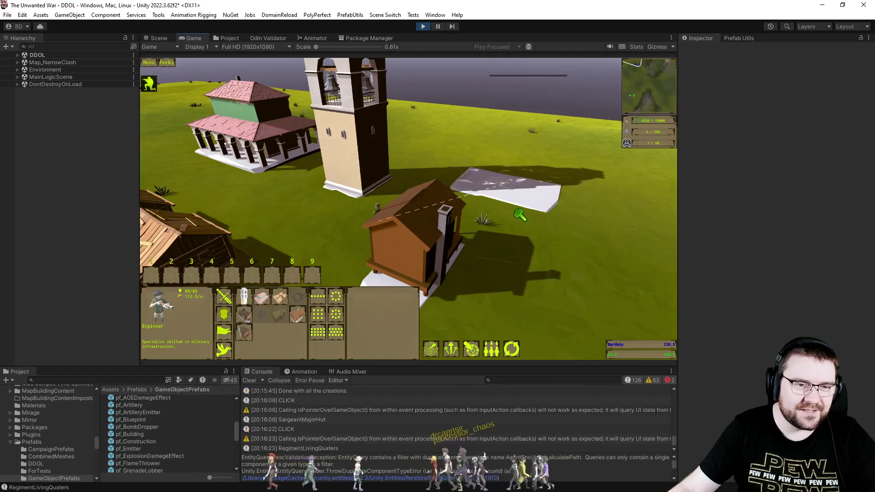
{"action": "scroll", "coordinate": [452, 226], "scroll_direction": "up", "scroll_amount": 3}
{"action": "left_click_drag", "start_coordinate": [452, 225], "coordinate": [471, 262]}
{"action": "scroll", "coordinate": [471, 262], "scroll_direction": "down", "scroll_amount": 5}
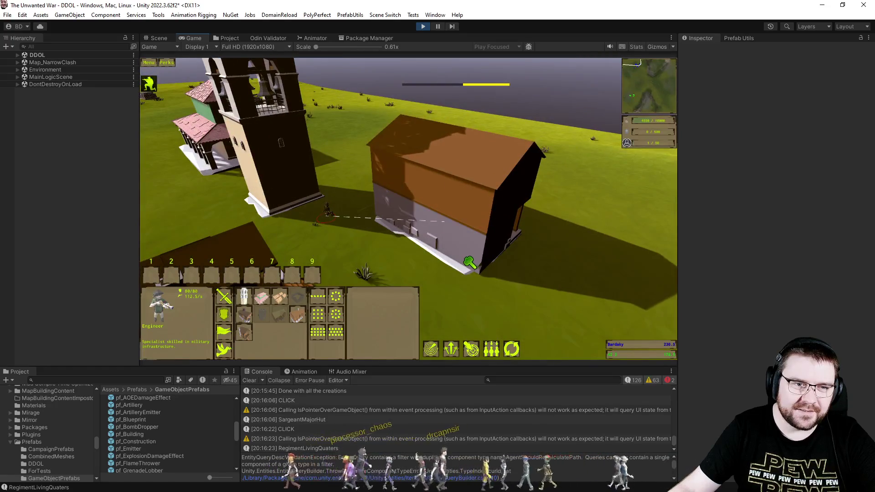
{"action": "scroll", "coordinate": [470, 264], "scroll_direction": "down", "scroll_amount": 2}
{"action": "key", "text": "Escape"}
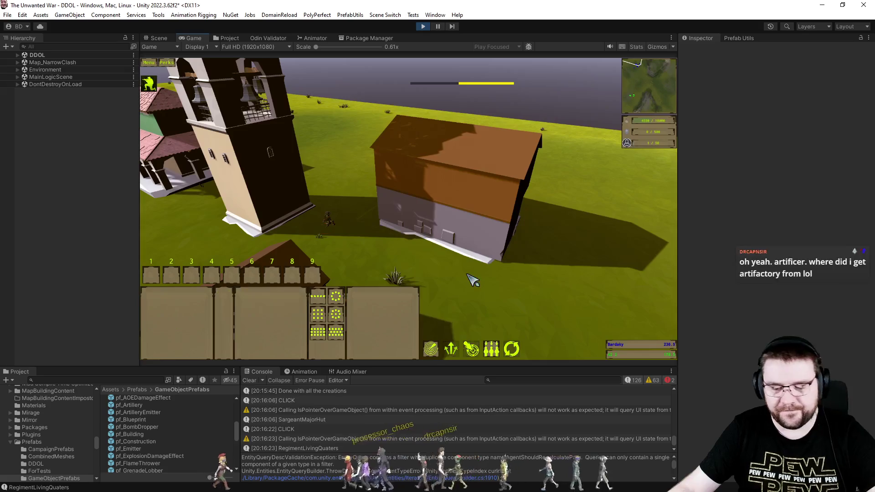
Pause the game and clear the console log
{"action": "key", "text": "p"}
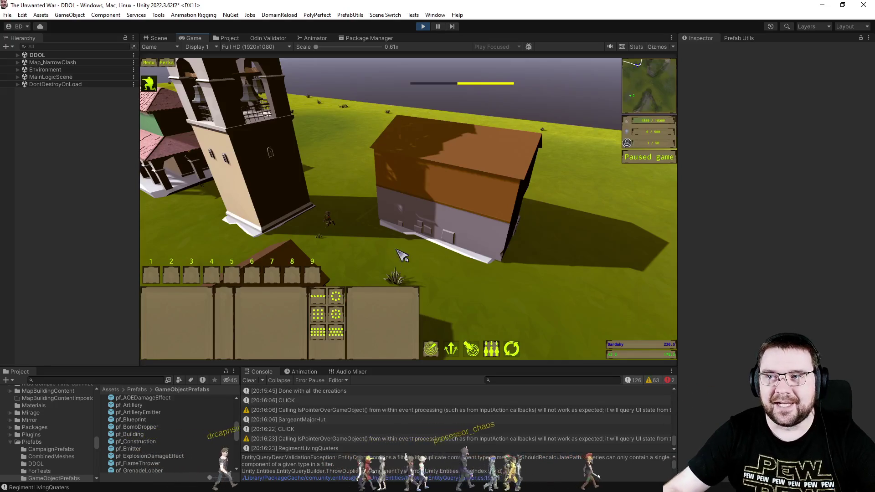
{"action": "scroll", "coordinate": [545, 246], "scroll_direction": "down", "scroll_amount": 2}
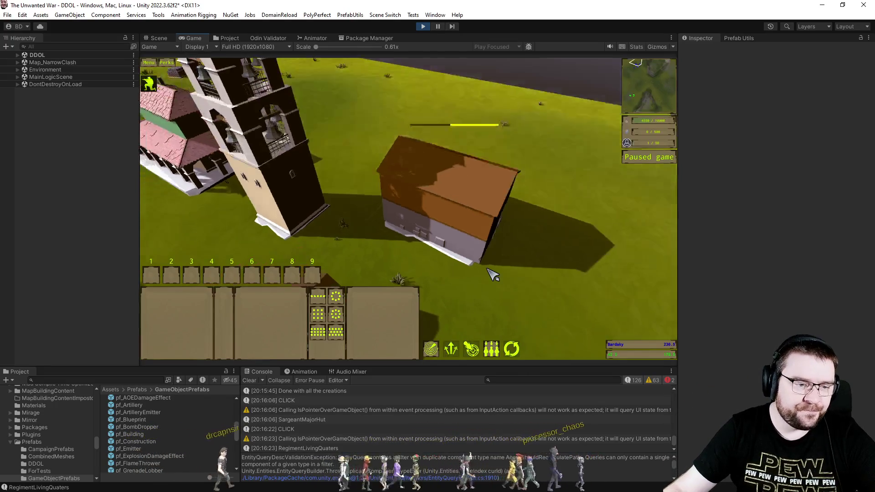
{"action": "left_click", "coordinate": [250, 381]}
Select the Engineer, pan to reveal more buildings, then deselect it
{"action": "left_click_drag", "start_coordinate": [326, 184], "coordinate": [451, 271]}
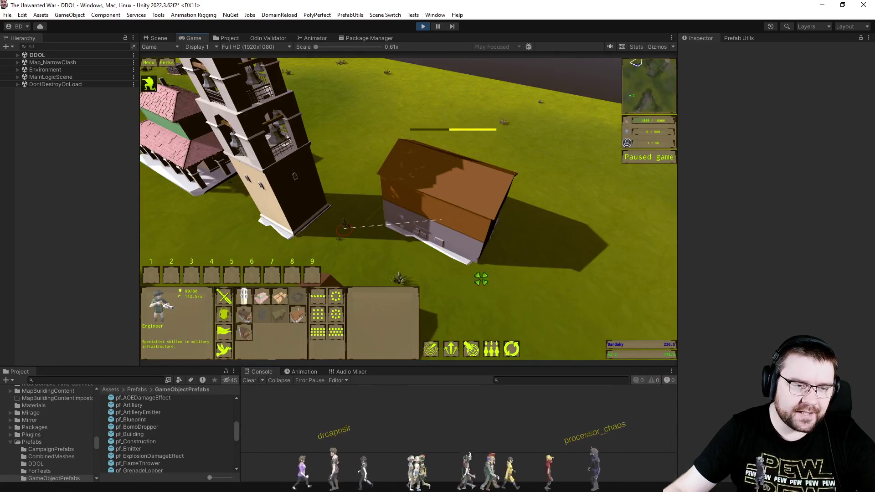
{"action": "key", "text": "a"}
{"action": "key", "text": "s"}
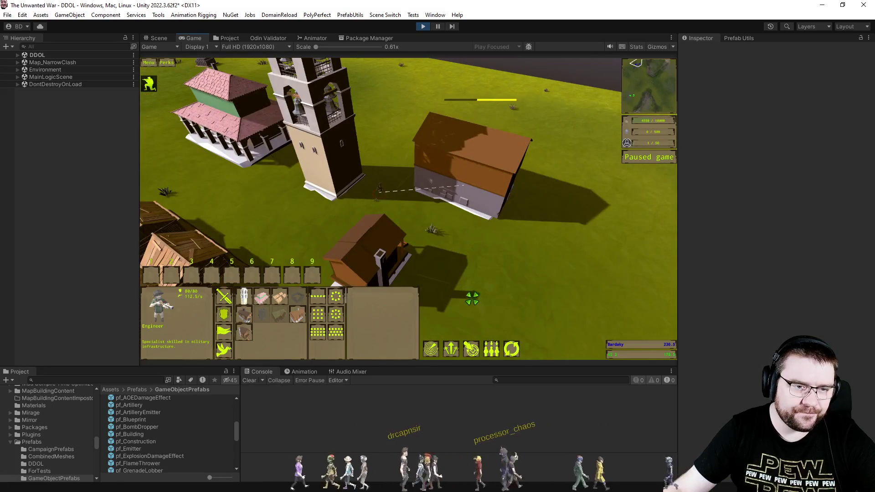
{"action": "left_click", "coordinate": [461, 256]}
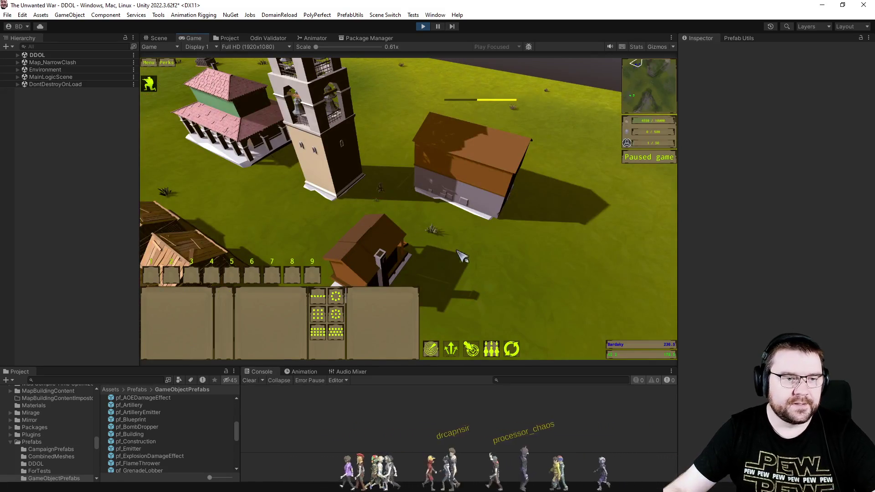
In the Scene view, select the house's Building object to inspect its assembly
{"action": "left_click", "coordinate": [167, 40]}
{"action": "mouse_move", "coordinate": [344, 179]}
{"action": "left_mouse_down"}
{"action": "mouse_move", "coordinate": [321, 127]}
{"action": "mouse_move", "coordinate": [272, 170]}
{"action": "mouse_move", "coordinate": [338, 186]}
{"action": "left_mouse_up"}
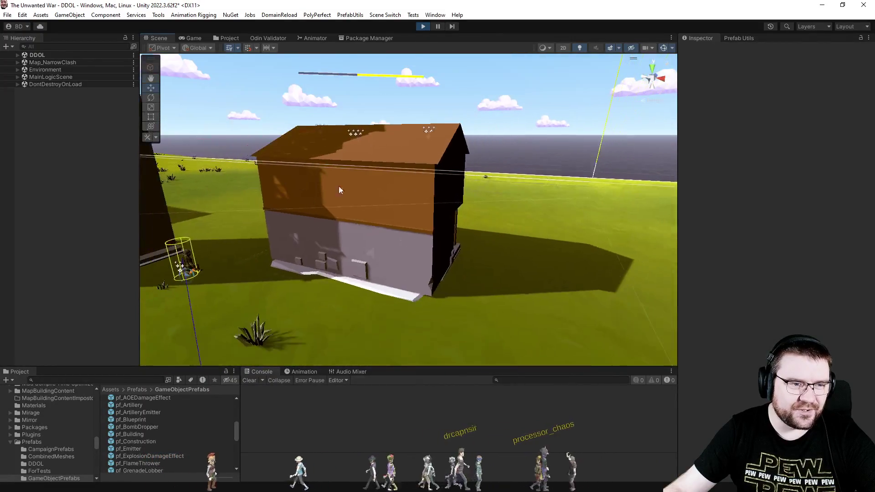
{"action": "left_click", "coordinate": [378, 230]}
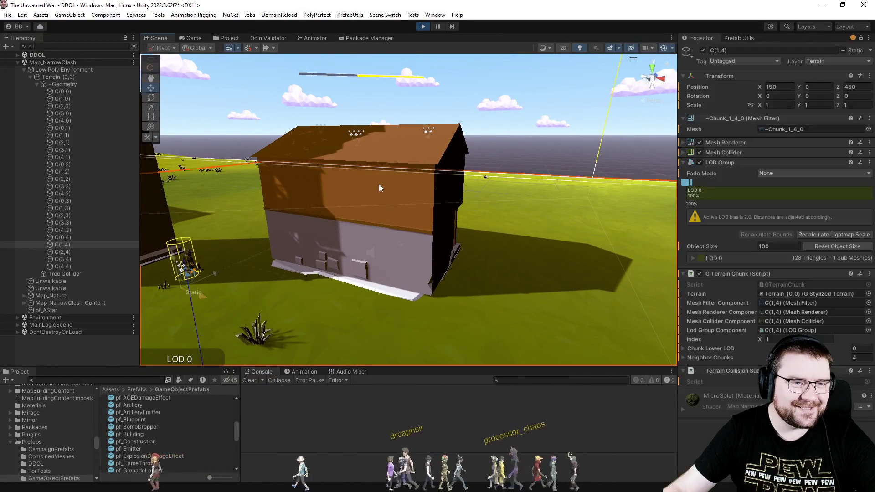
{"action": "left_click", "coordinate": [378, 290]}
{"action": "scroll", "coordinate": [102, 275], "scroll_direction": "down", "scroll_amount": 3}
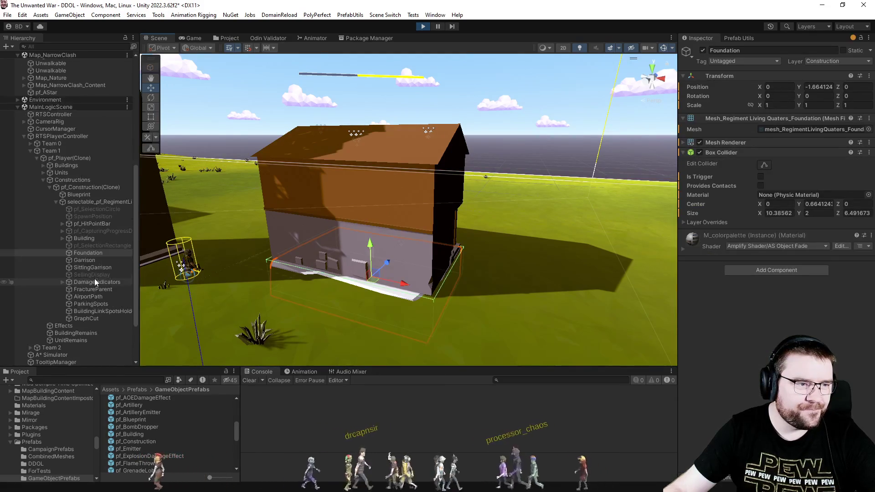
{"action": "left_click", "coordinate": [87, 240]}
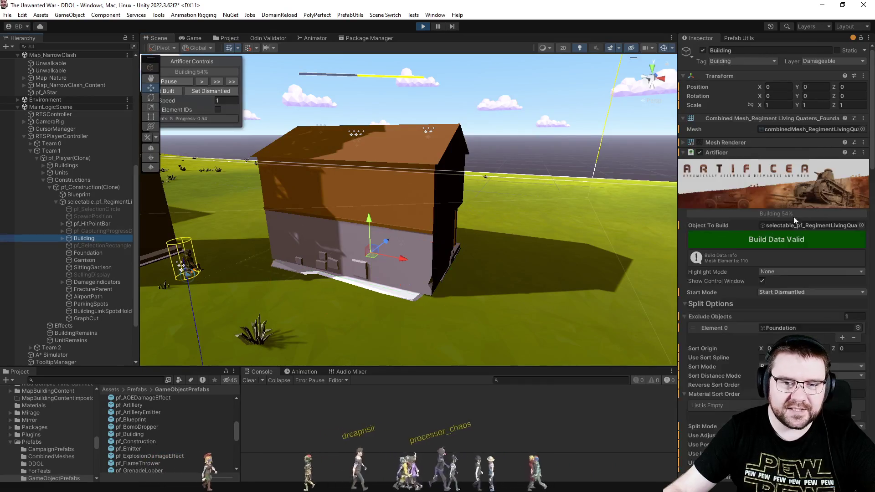
{"action": "scroll", "coordinate": [718, 263], "scroll_direction": "down", "scroll_amount": 4}
{"action": "scroll", "coordinate": [718, 263], "scroll_direction": "down", "scroll_amount": 2}
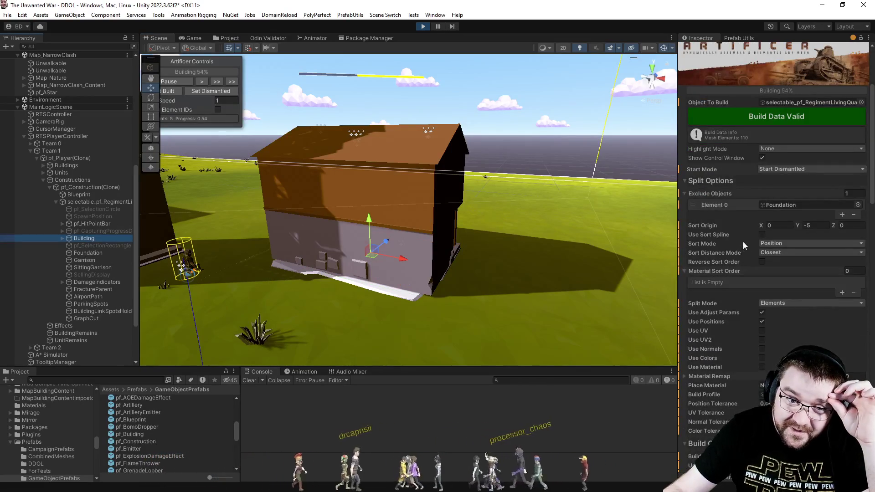
Set Sort Mode to Position Material, enable UV, UV2, Normals, Colors, Material, and rebuild
{"action": "left_click", "coordinate": [775, 245]}
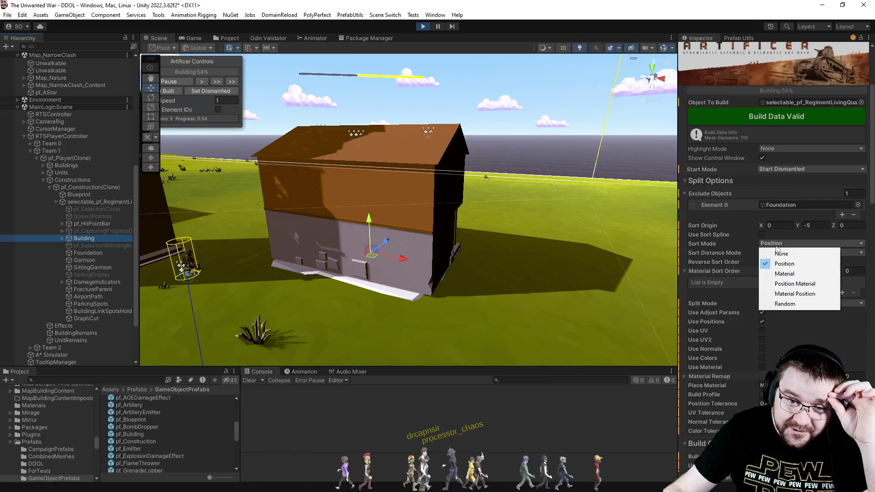
{"action": "left_click", "coordinate": [777, 284]}
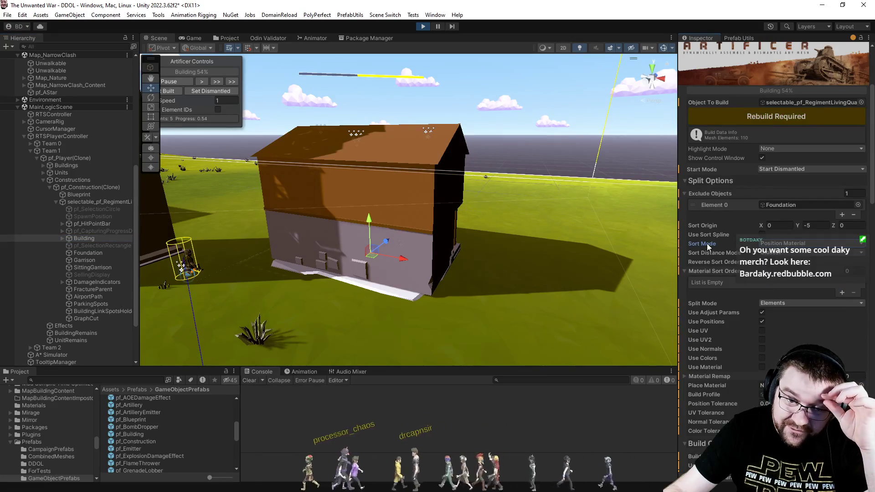
{"action": "left_click", "coordinate": [761, 331]}
{"action": "left_click", "coordinate": [761, 340]}
{"action": "left_click", "coordinate": [762, 349]}
{"action": "left_click", "coordinate": [761, 358]}
{"action": "left_click", "coordinate": [762, 367]}
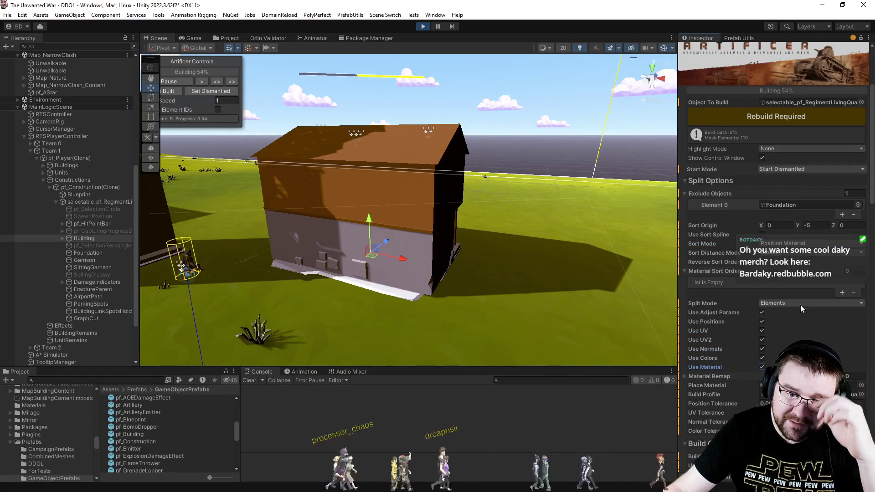
{"action": "left_click", "coordinate": [777, 121]}
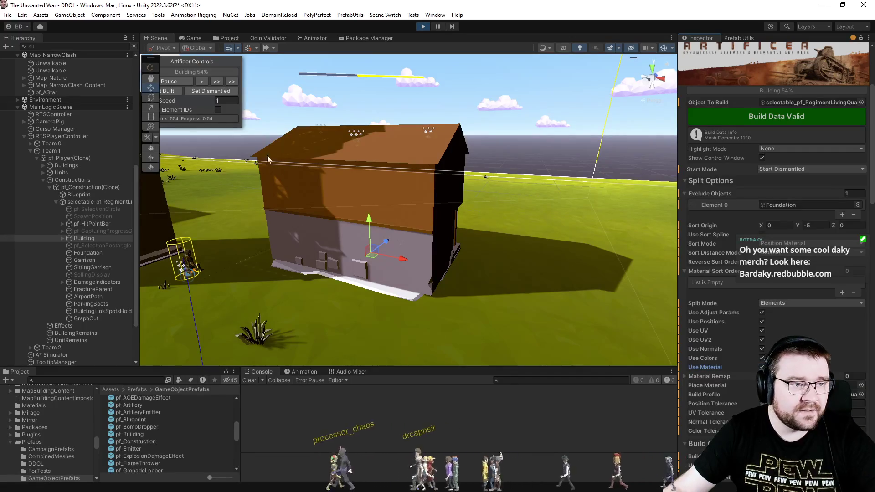
Dismantle the building and start its assembly to test the result
{"action": "left_click", "coordinate": [218, 92]}
{"action": "left_click", "coordinate": [757, 92]}
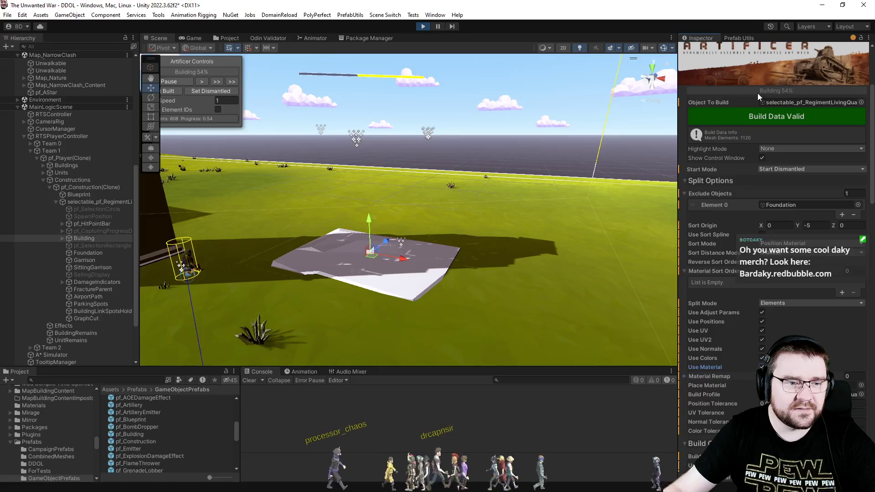
{"action": "left_click", "coordinate": [226, 38]}
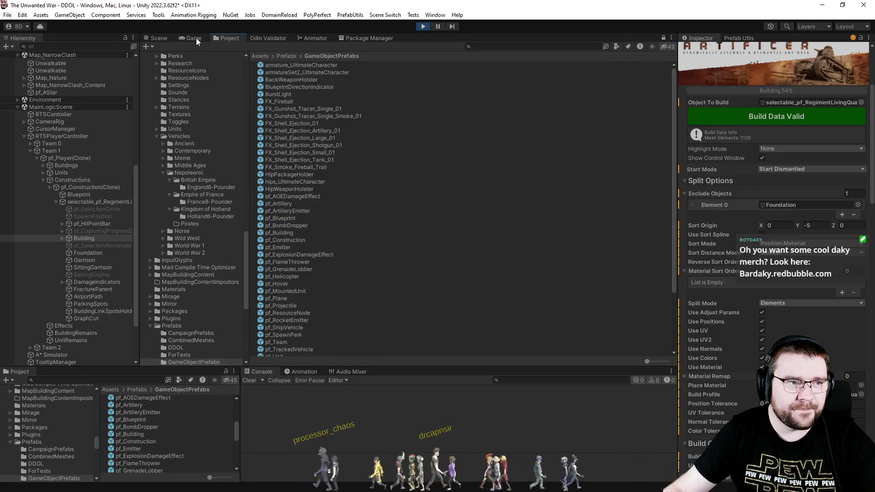
{"action": "left_click", "coordinate": [193, 39]}
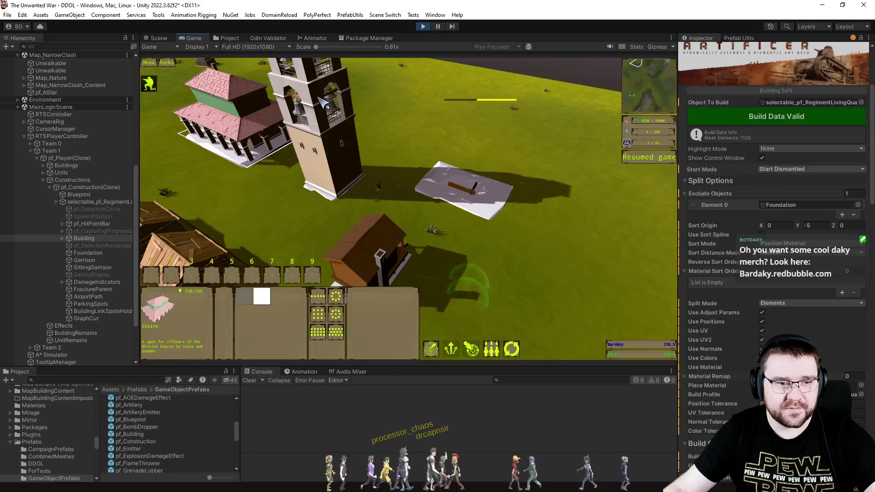
{"action": "left_click", "coordinate": [160, 39]}
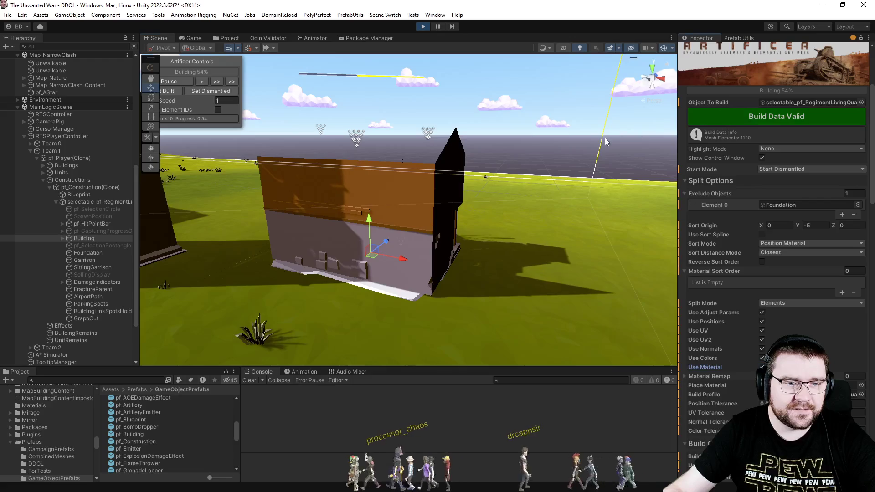
Reset the building to dismantled, replay the assembly, then return to the game
{"action": "left_click", "coordinate": [195, 90]}
{"action": "left_click_drag", "start_coordinate": [205, 64], "coordinate": [234, 64]}
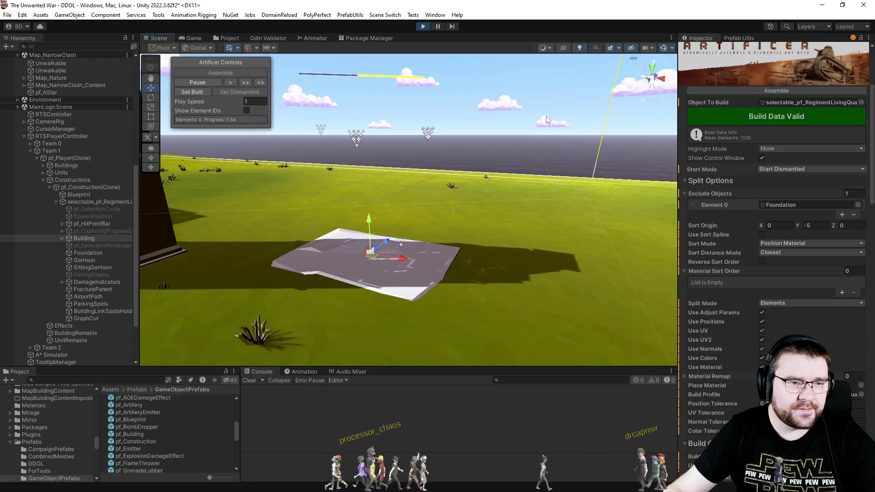
{"action": "left_click", "coordinate": [778, 91]}
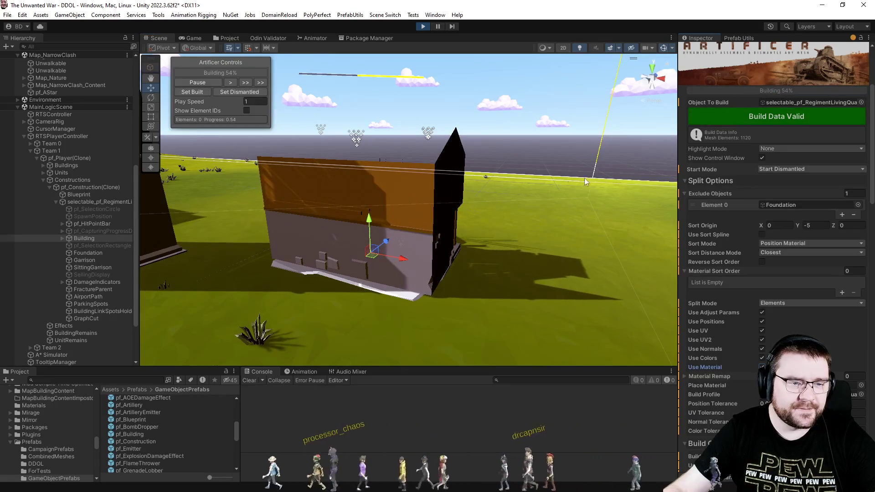
{"action": "scroll", "coordinate": [529, 218], "scroll_direction": "down", "scroll_amount": 1}
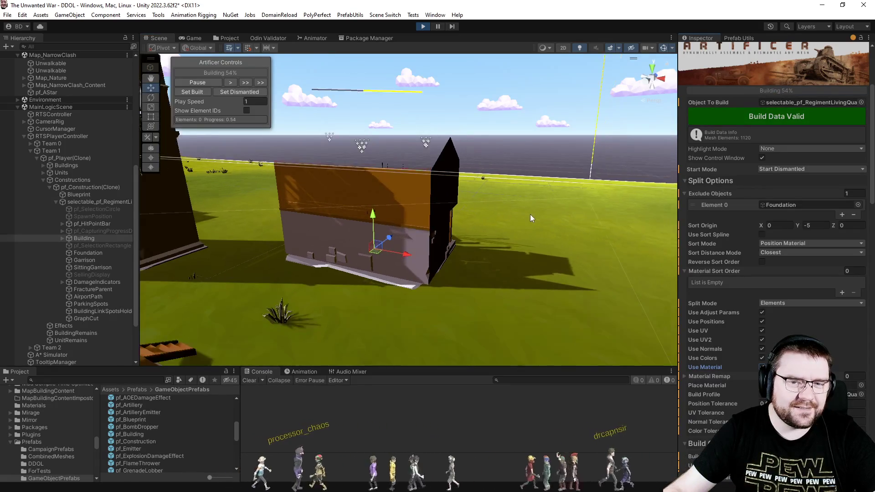
{"action": "scroll", "coordinate": [529, 214], "scroll_direction": "up", "scroll_amount": 1}
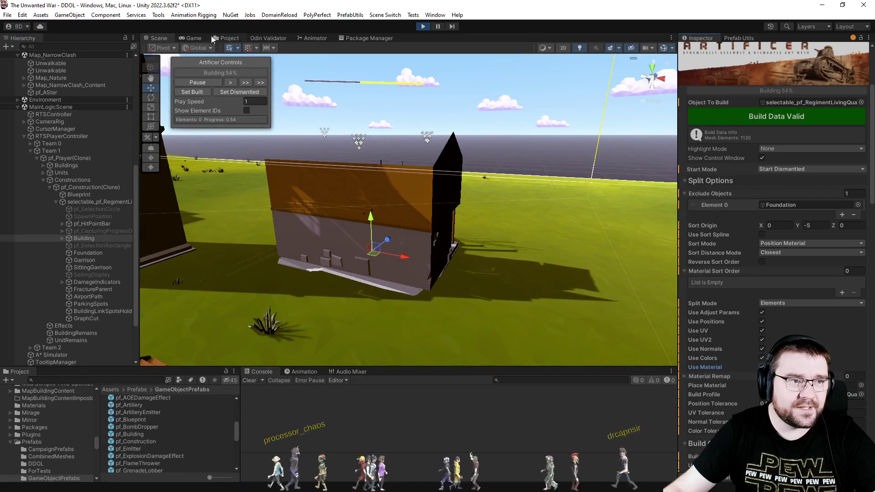
{"action": "left_click", "coordinate": [228, 39]}
{"action": "left_click", "coordinate": [192, 37]}
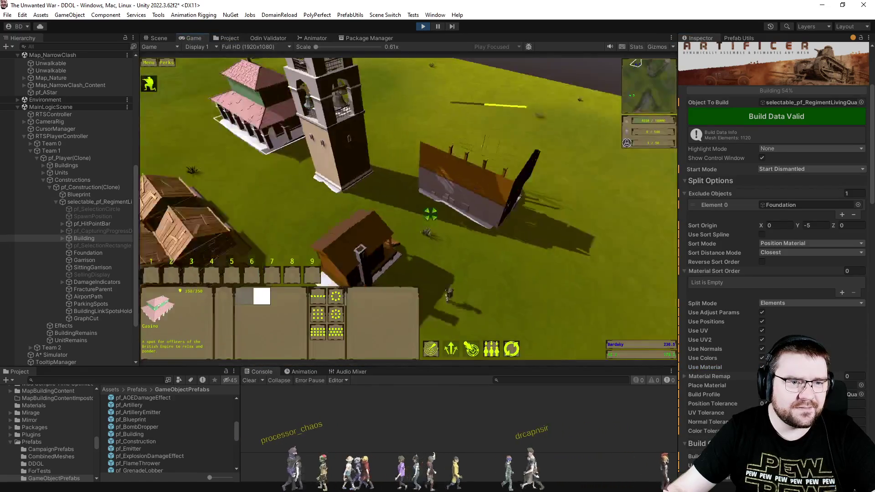
Select the Engineer, view the finished living quarters, and pick a new building to place
{"action": "left_click", "coordinate": [451, 188]}
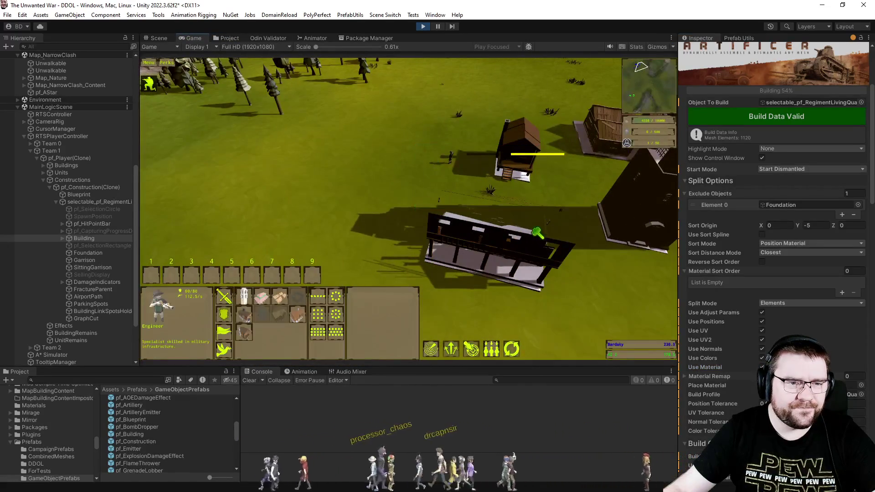
{"action": "scroll", "coordinate": [506, 242], "scroll_direction": "up", "scroll_amount": 5}
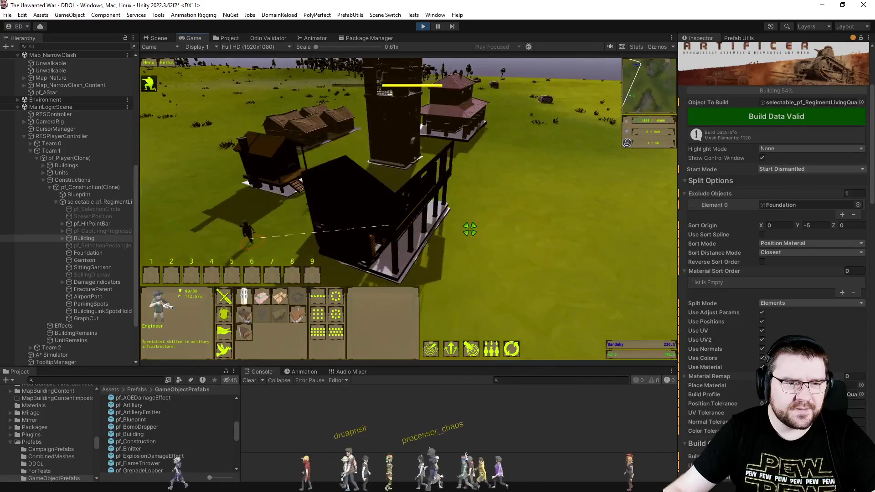
{"action": "left_click", "coordinate": [493, 241]}
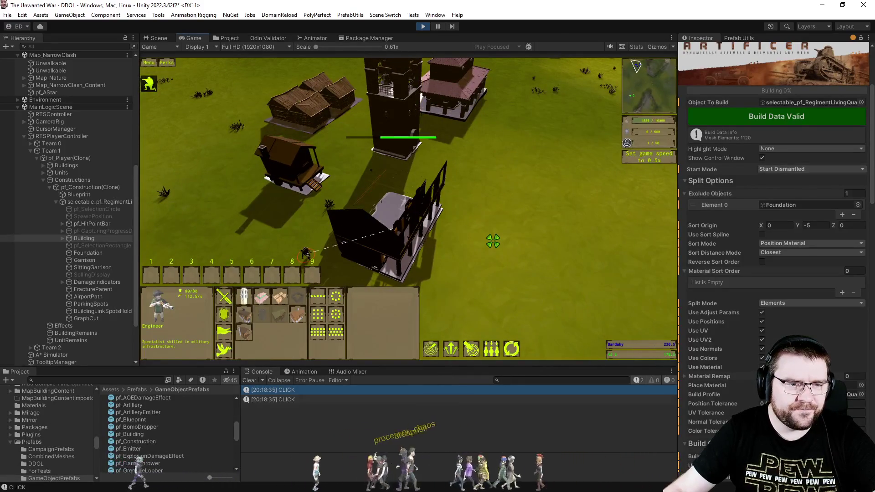
{"action": "scroll", "coordinate": [493, 241], "scroll_direction": "up", "scroll_amount": 5}
{"action": "scroll", "coordinate": [492, 242], "scroll_direction": "down", "scroll_amount": 5}
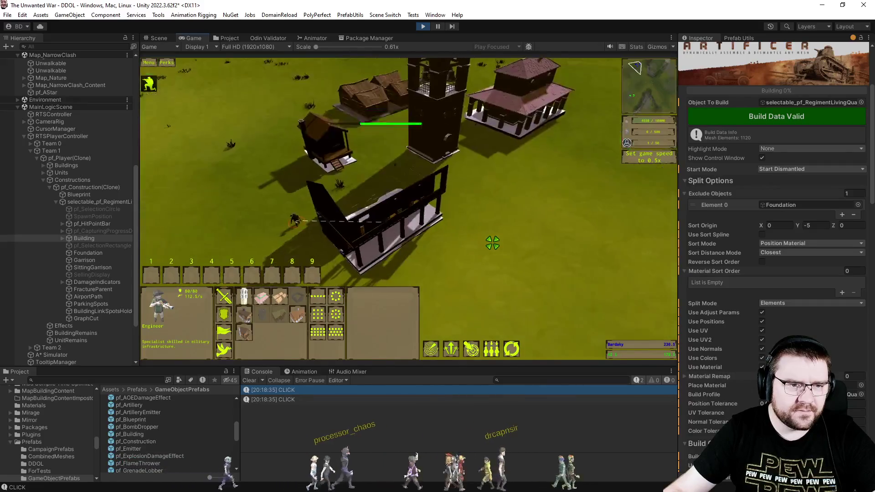
{"action": "scroll", "coordinate": [492, 243], "scroll_direction": "up", "scroll_amount": 5}
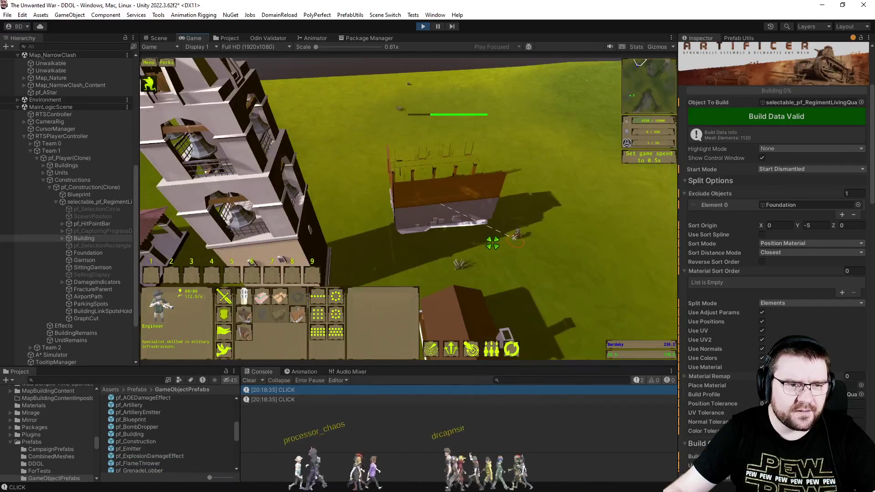
{"action": "scroll", "coordinate": [492, 243], "scroll_direction": "up", "scroll_amount": 3}
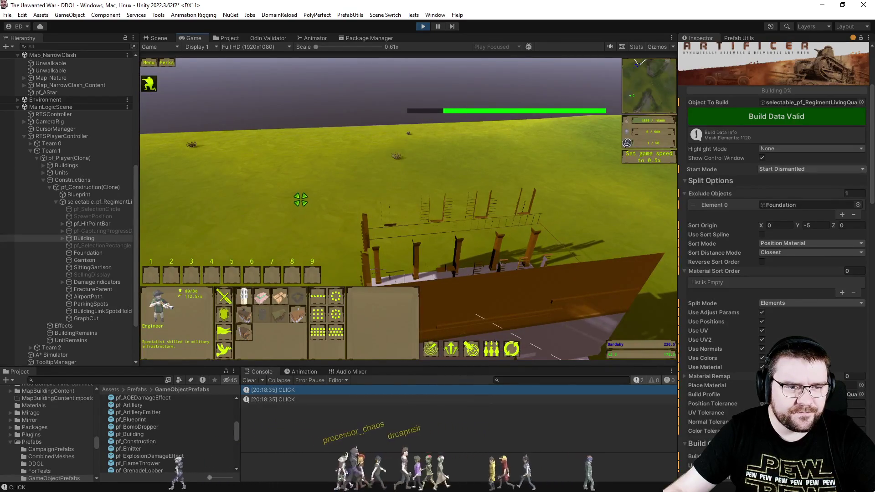
{"action": "scroll", "coordinate": [300, 199], "scroll_direction": "up", "scroll_amount": 5}
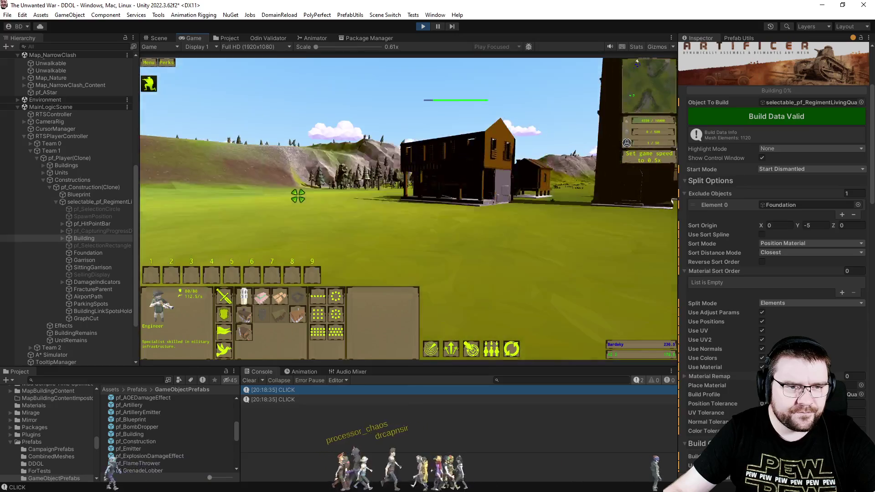
{"action": "scroll", "coordinate": [299, 189], "scroll_direction": "up", "scroll_amount": 5}
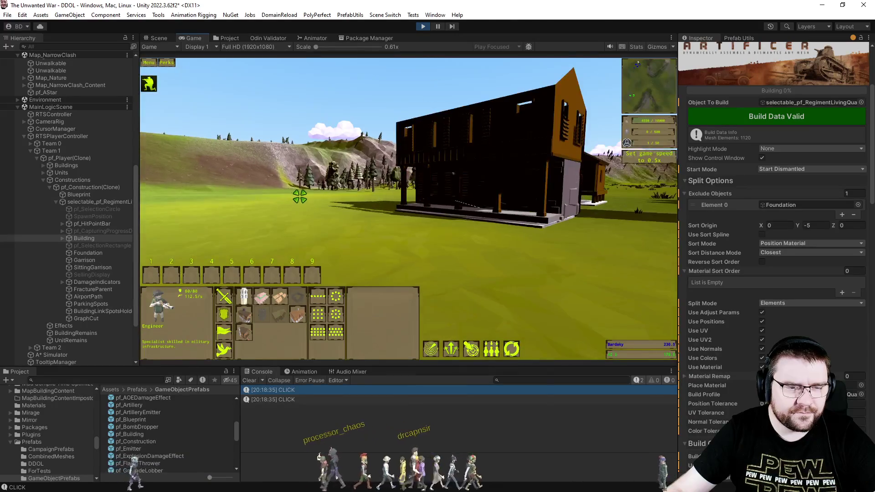
{"action": "scroll", "coordinate": [328, 228], "scroll_direction": "down", "scroll_amount": 3}
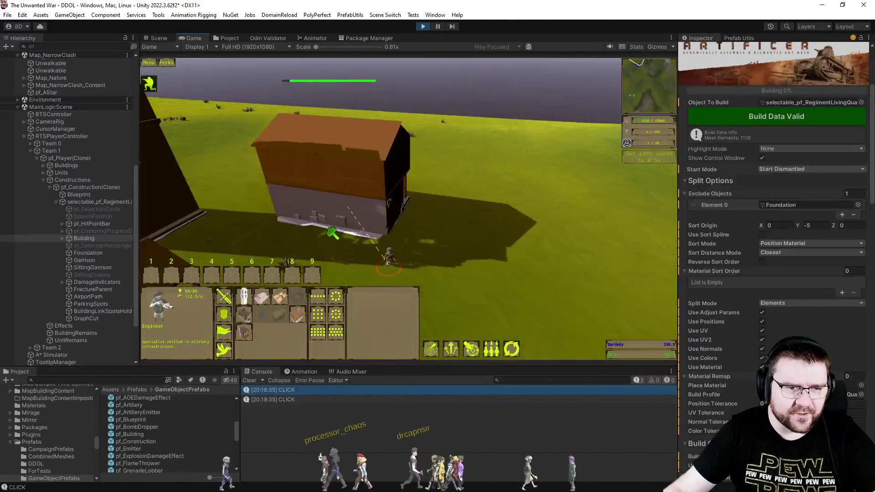
{"action": "left_click", "coordinate": [294, 307]}
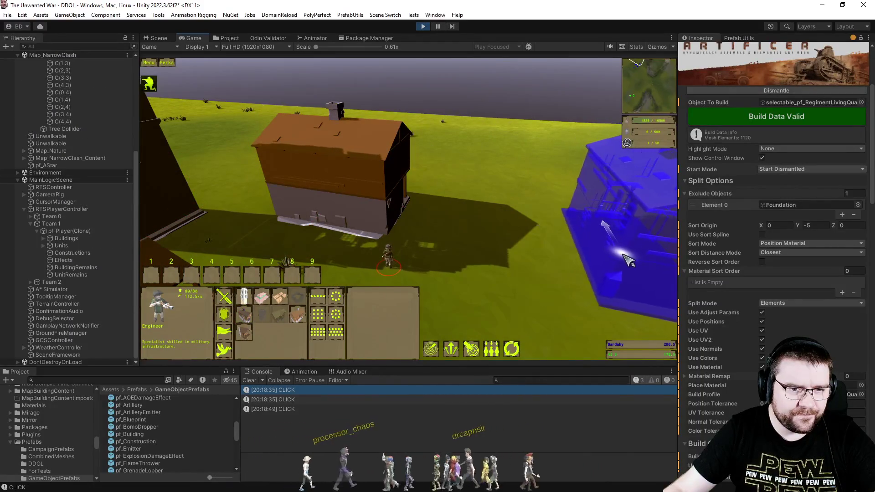
Place the Officer Accommodation and select its Building part in the hierarchy
{"action": "left_click", "coordinate": [621, 253]}
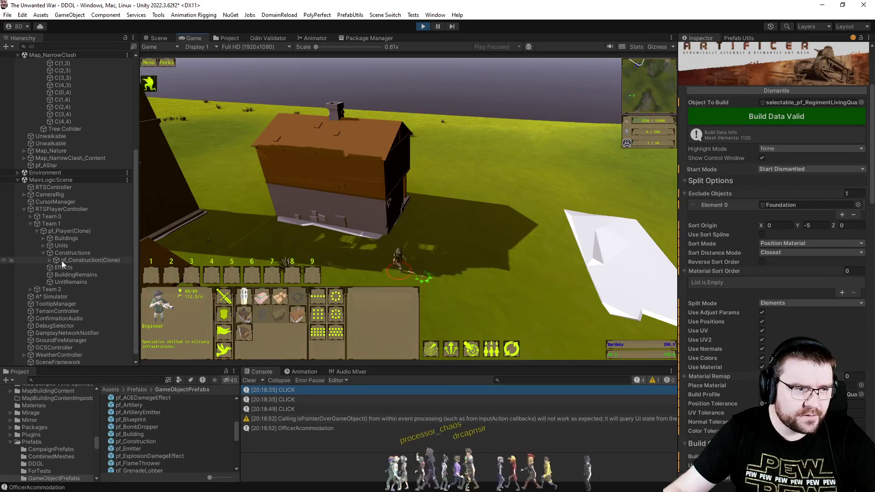
{"action": "left_click", "coordinate": [50, 261]}
{"action": "left_click", "coordinate": [75, 275]}
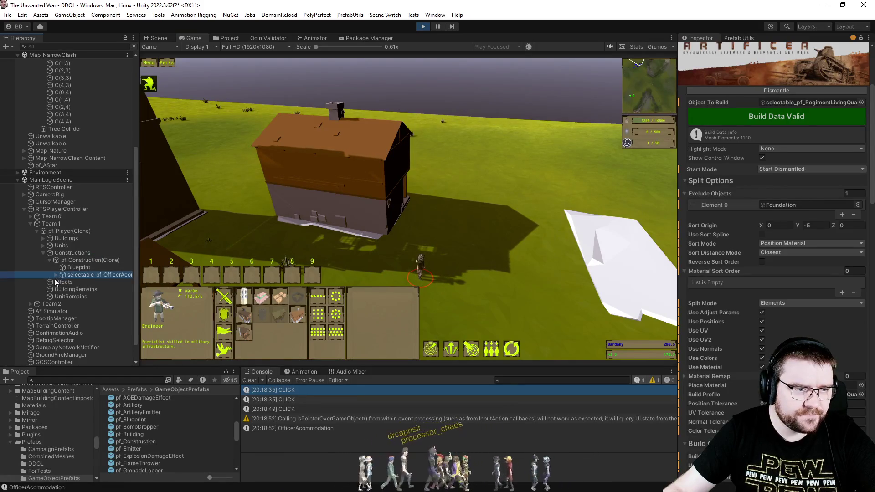
{"action": "left_click", "coordinate": [56, 275]}
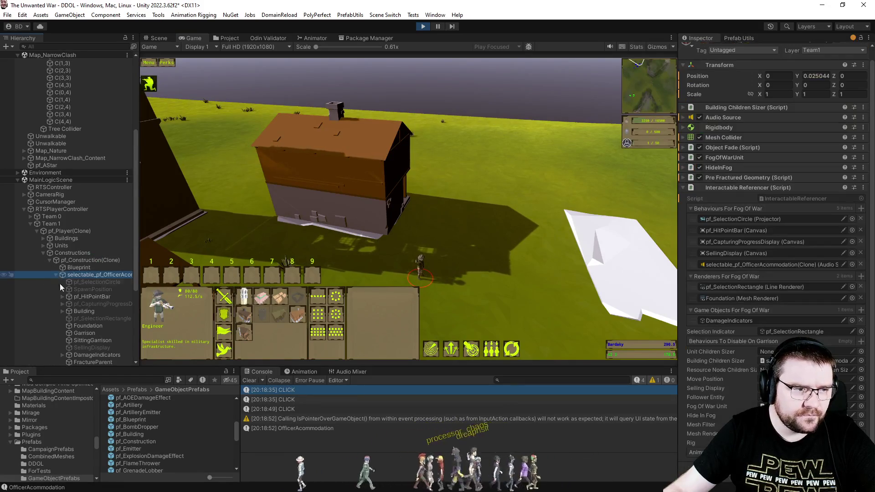
{"action": "left_click", "coordinate": [82, 311]}
Enable UV, UV2 and normals in the fractured geometry settings, rebuild, and select the Engineer
{"action": "left_click", "coordinate": [737, 177]}
{"action": "scroll", "coordinate": [760, 290], "scroll_direction": "down", "scroll_amount": 5}
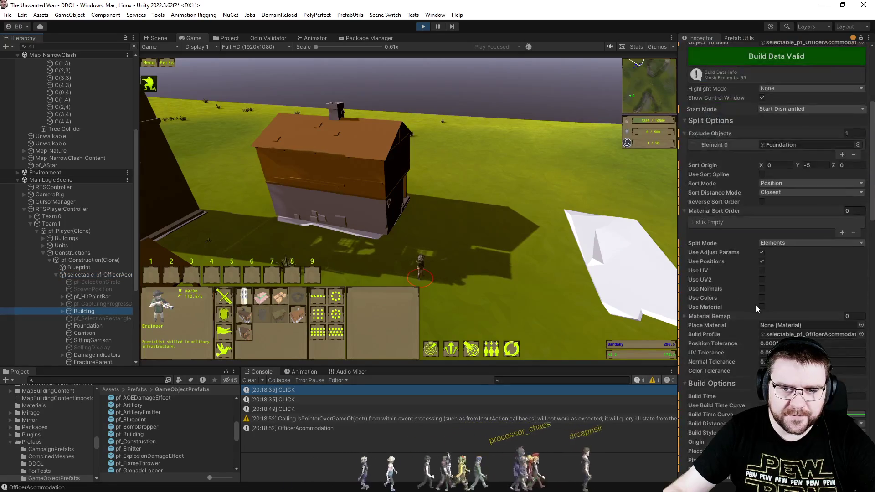
{"action": "left_click", "coordinate": [762, 270]}
{"action": "left_click", "coordinate": [761, 279]}
{"action": "left_click", "coordinate": [761, 289]}
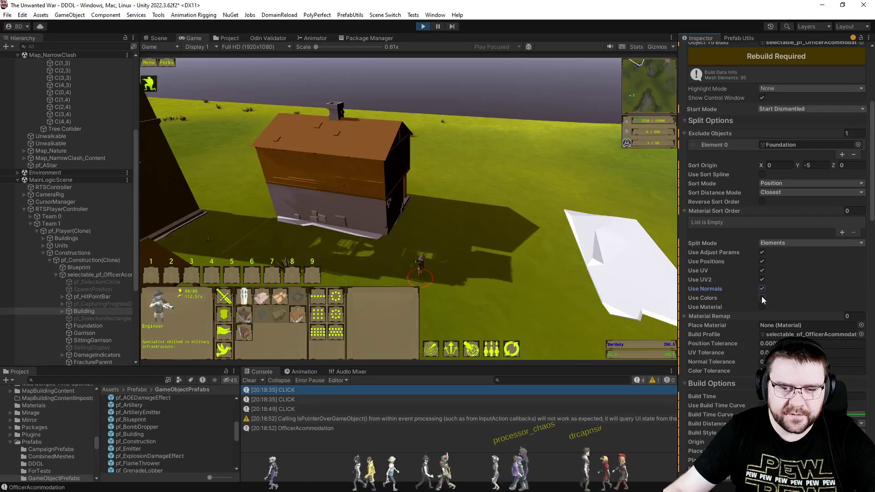
{"action": "left_click", "coordinate": [776, 56]}
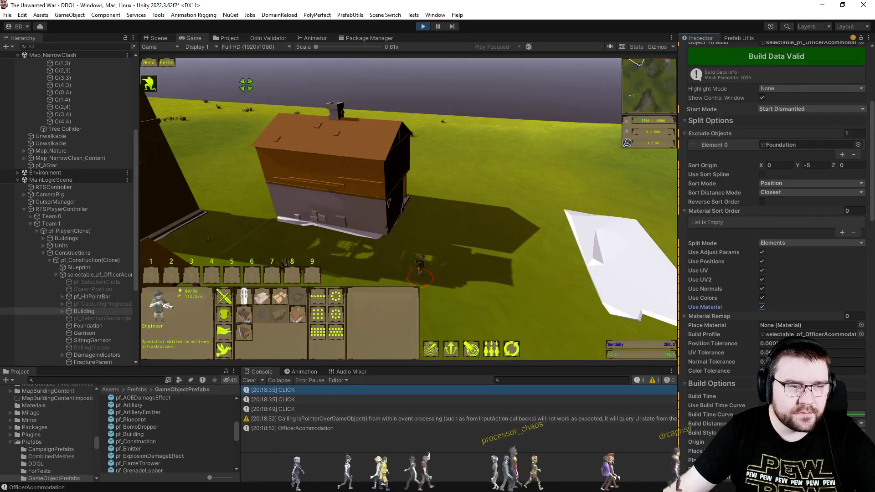
{"action": "left_click_drag", "start_coordinate": [363, 223], "coordinate": [444, 287]}
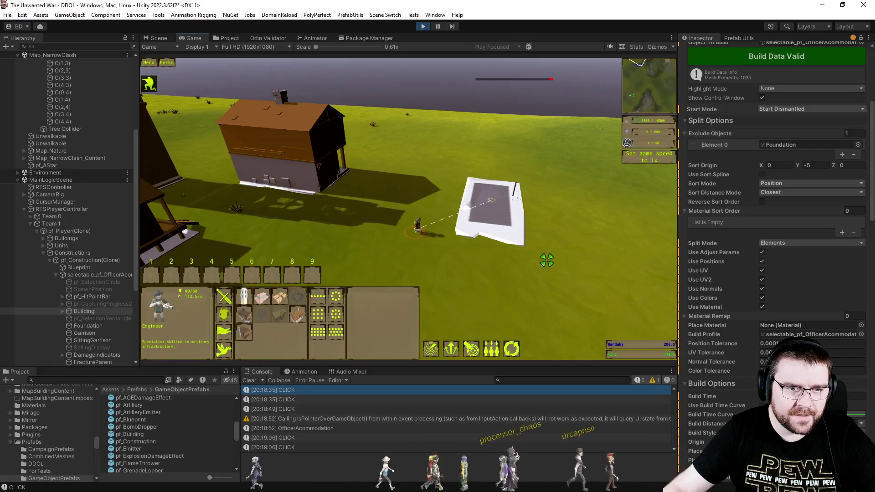
Order the Engineer to construct the Officer Accommodation blueprint and watch it assemble
{"action": "left_click", "coordinate": [553, 266]}
{"action": "scroll", "coordinate": [553, 267], "scroll_direction": "up", "scroll_amount": 5}
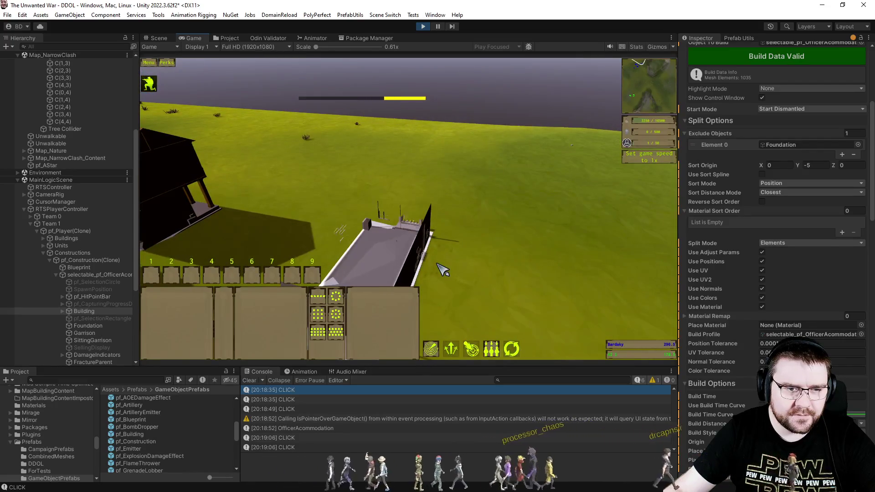
{"action": "scroll", "coordinate": [443, 286], "scroll_direction": "up", "scroll_amount": 2}
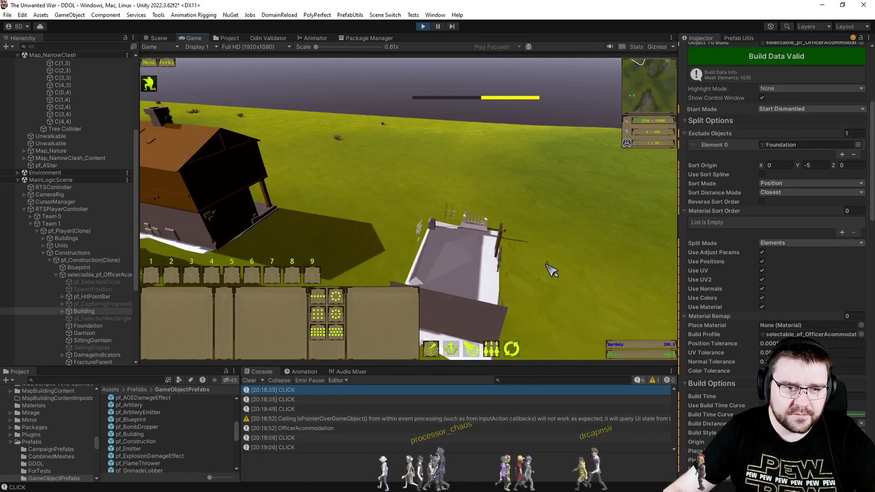
{"action": "scroll", "coordinate": [547, 269], "scroll_direction": "up", "scroll_amount": 4}
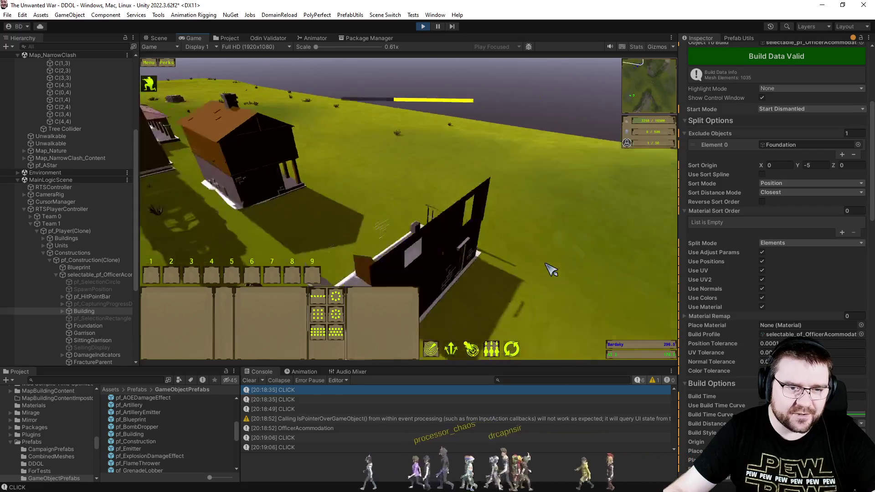
{"action": "scroll", "coordinate": [551, 269], "scroll_direction": "down", "scroll_amount": 4}
{"action": "scroll", "coordinate": [552, 269], "scroll_direction": "up", "scroll_amount": 3}
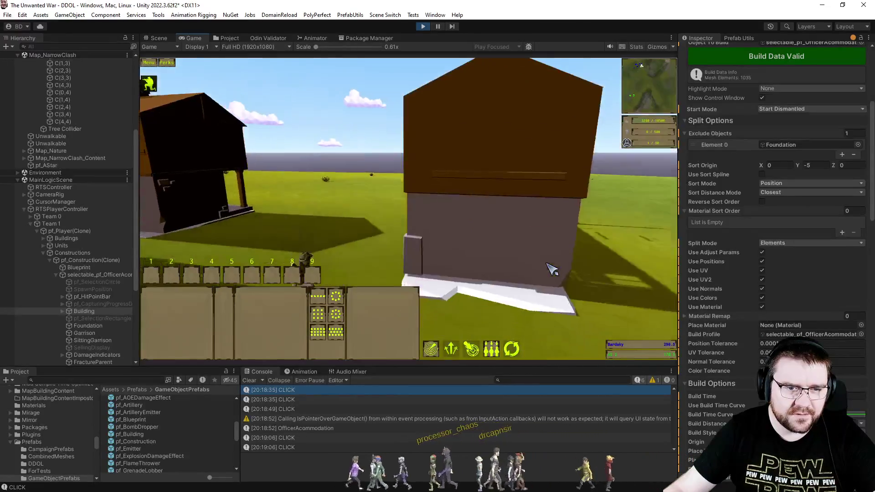
{"action": "scroll", "coordinate": [551, 269], "scroll_direction": "up", "scroll_amount": 2}
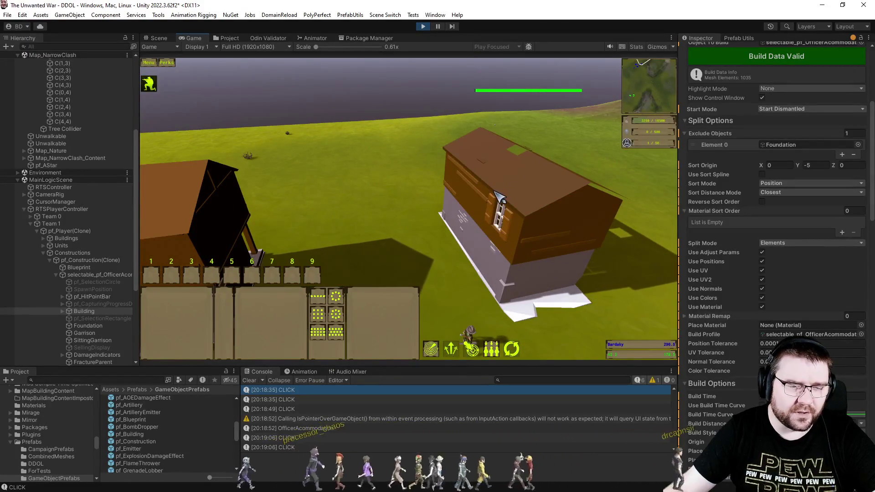
{"action": "key", "text": "q"}
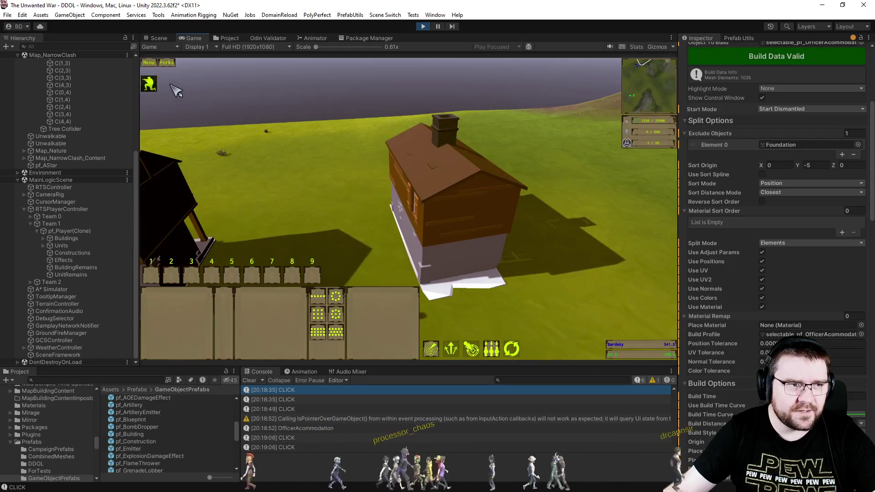
{"action": "left_click", "coordinate": [156, 35]}
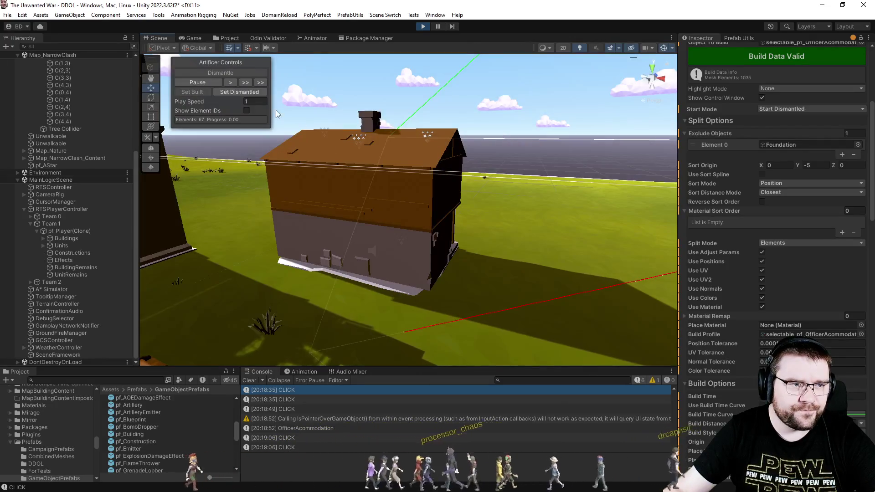
Dismantle and reassemble the Officer Accommodation, then the regimental living quarters
{"action": "left_click", "coordinate": [236, 91]}
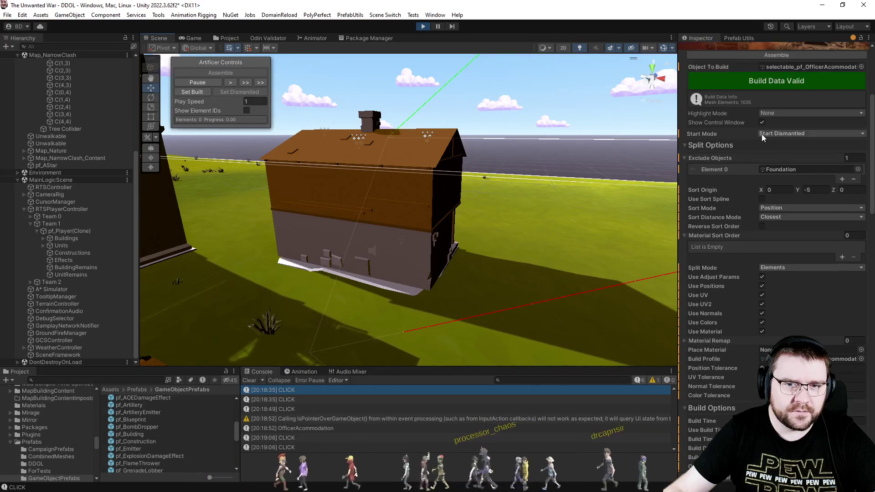
{"action": "left_click", "coordinate": [754, 55]}
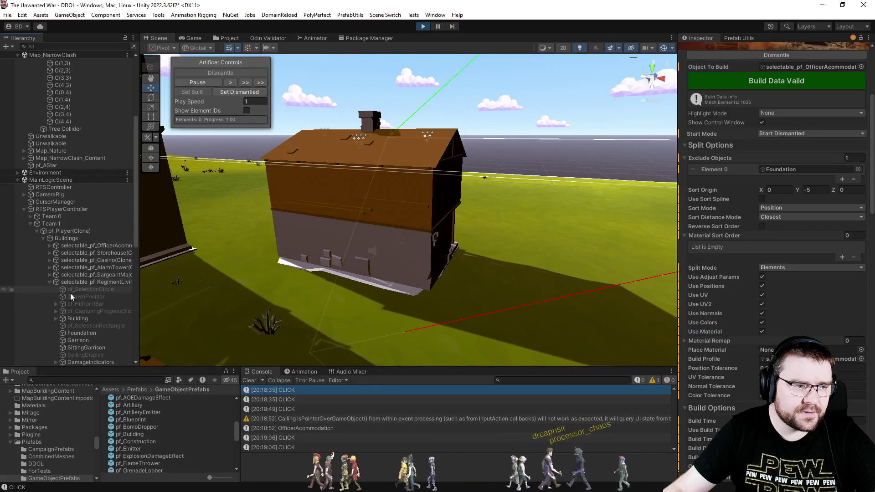
{"action": "left_click", "coordinate": [77, 237]}
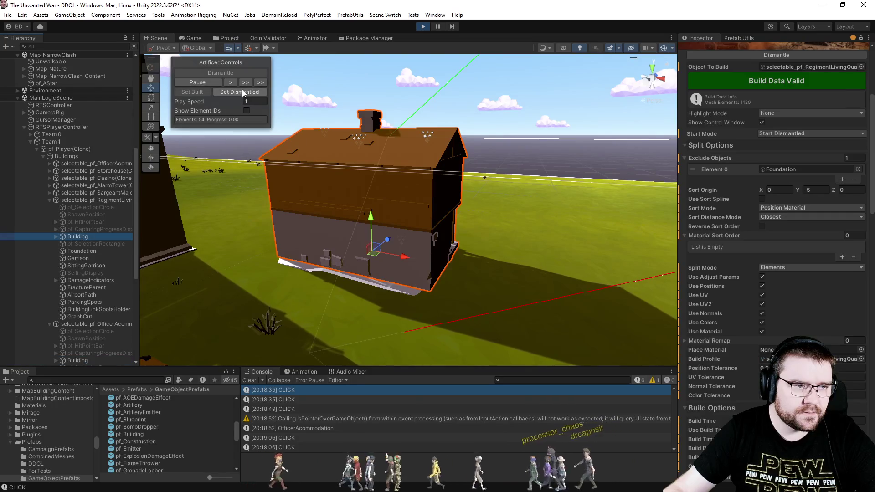
{"action": "left_click", "coordinate": [242, 90]}
{"action": "left_click", "coordinate": [759, 55]}
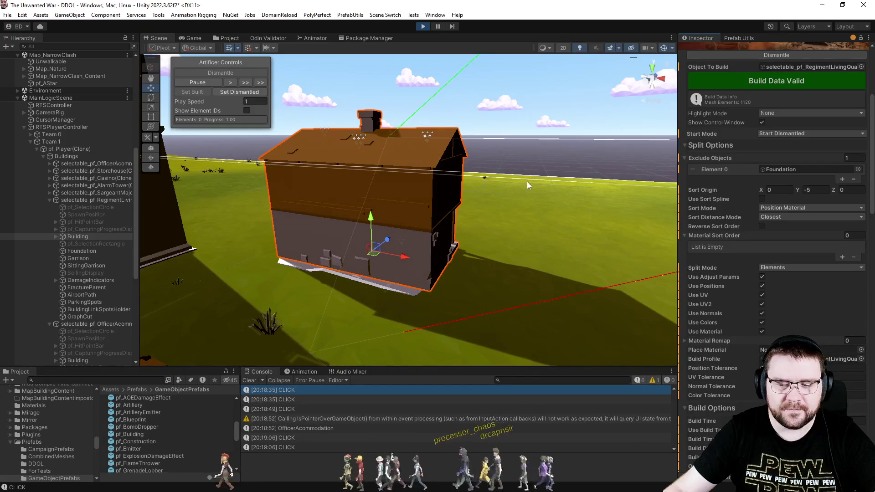
Return to the running game view
{"action": "scroll", "coordinate": [483, 237], "scroll_direction": "down", "scroll_amount": 5}
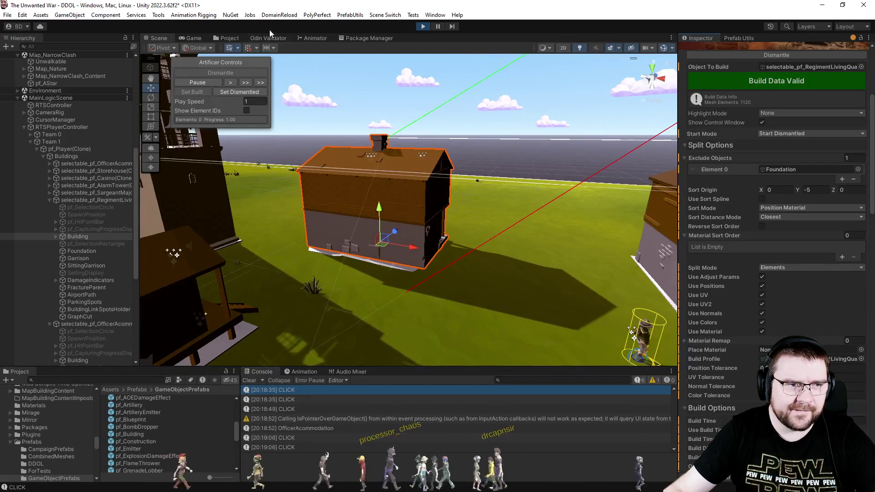
{"action": "left_click", "coordinate": [224, 39]}
{"action": "left_click", "coordinate": [193, 37]}
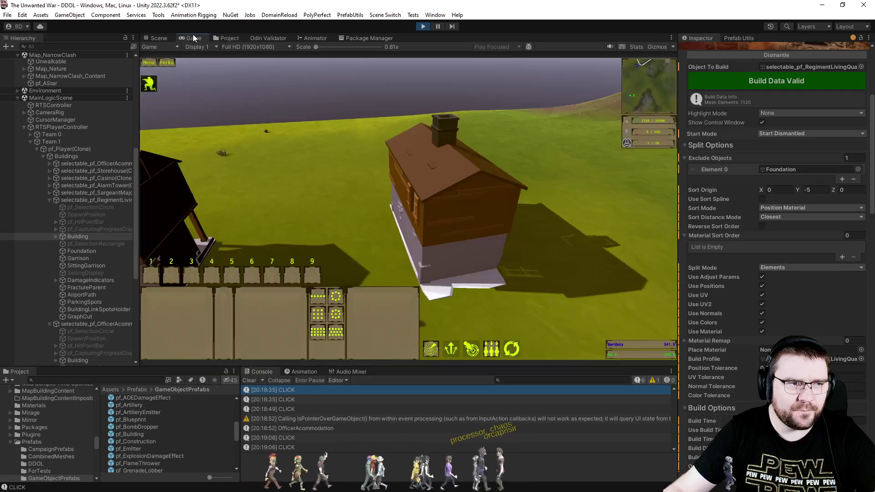
Place a Casino blueprint mid-map and a Storehouse foundation near the top of the field
{"action": "key", "text": "s"}
{"action": "key", "text": "d"}
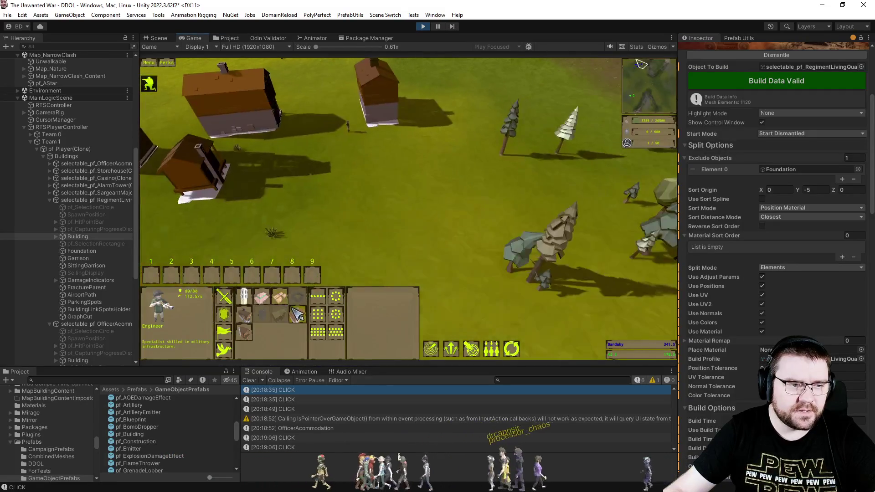
{"action": "left_click", "coordinate": [245, 314]}
{"action": "left_click", "coordinate": [365, 260]}
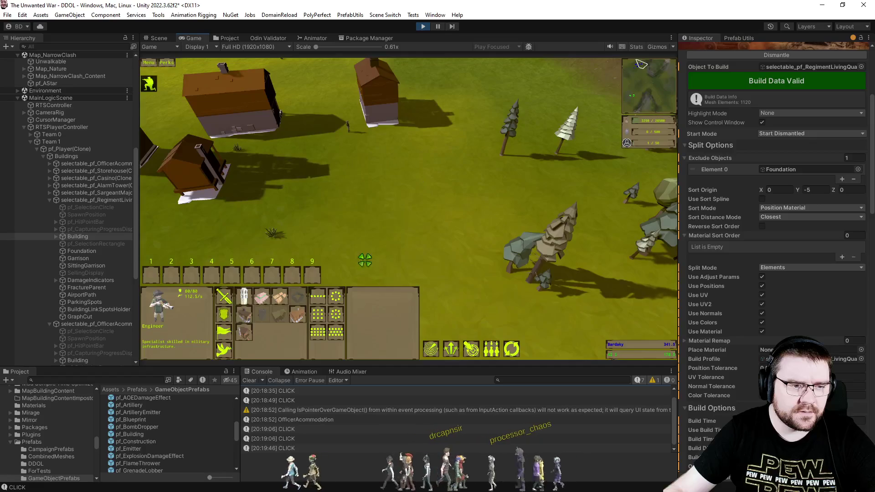
{"action": "left_click", "coordinate": [285, 304]}
{"action": "mouse_move", "coordinate": [292, 322]}
{"action": "mouse_move", "coordinate": [253, 320]}
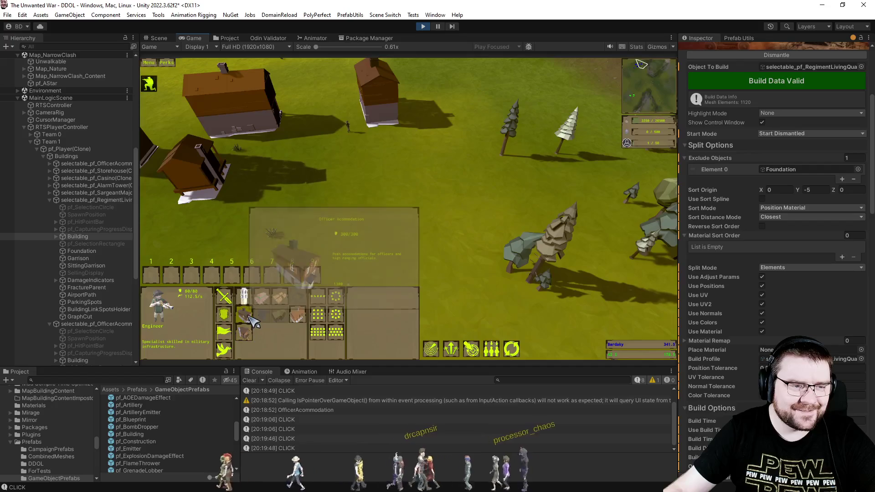
{"action": "left_click", "coordinate": [251, 318]}
{"action": "left_click", "coordinate": [383, 231]}
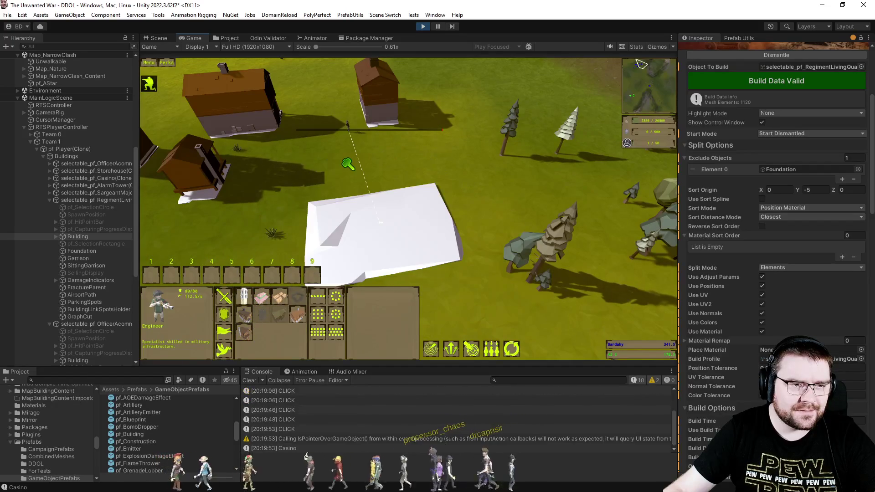
{"action": "key", "text": "a"}
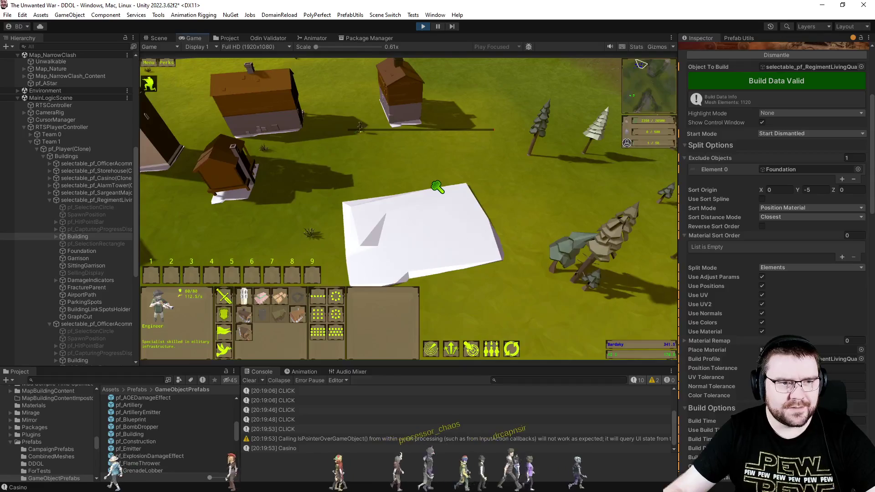
{"action": "left_click", "coordinate": [297, 314]}
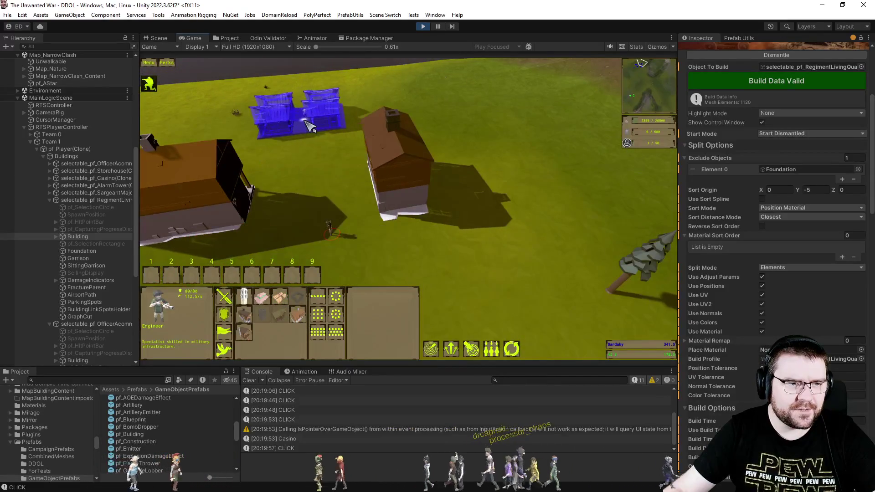
{"action": "left_click", "coordinate": [312, 163]}
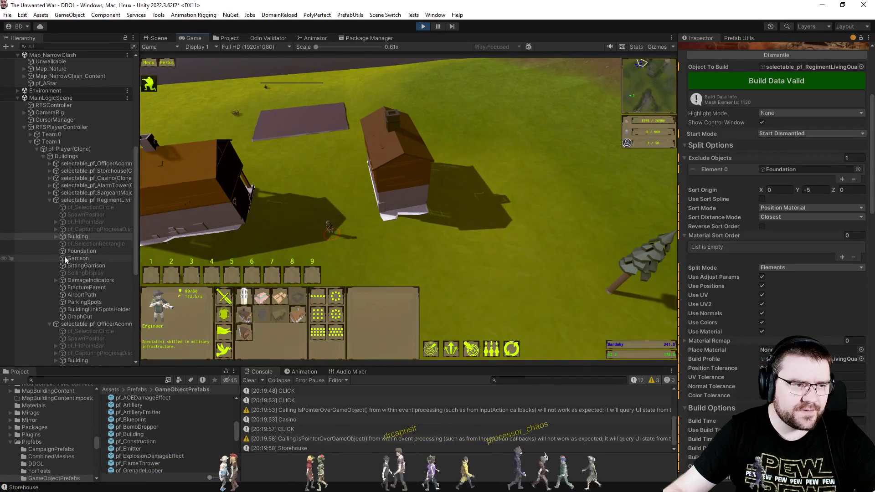
Expand Constructions and the Storehouse in the Hierarchy, then select the Storehouse's Building
{"action": "scroll", "coordinate": [67, 255], "scroll_direction": "down", "scroll_amount": 5}
{"action": "scroll", "coordinate": [71, 266], "scroll_direction": "down", "scroll_amount": 3}
{"action": "left_click", "coordinate": [50, 298]}
{"action": "scroll", "coordinate": [50, 299], "scroll_direction": "down", "scroll_amount": 3}
{"action": "left_click", "coordinate": [50, 275]}
{"action": "left_click", "coordinate": [54, 250]}
{"action": "scroll", "coordinate": [59, 253], "scroll_direction": "down", "scroll_amount": 3}
{"action": "scroll", "coordinate": [59, 253], "scroll_direction": "down", "scroll_amount": 3}
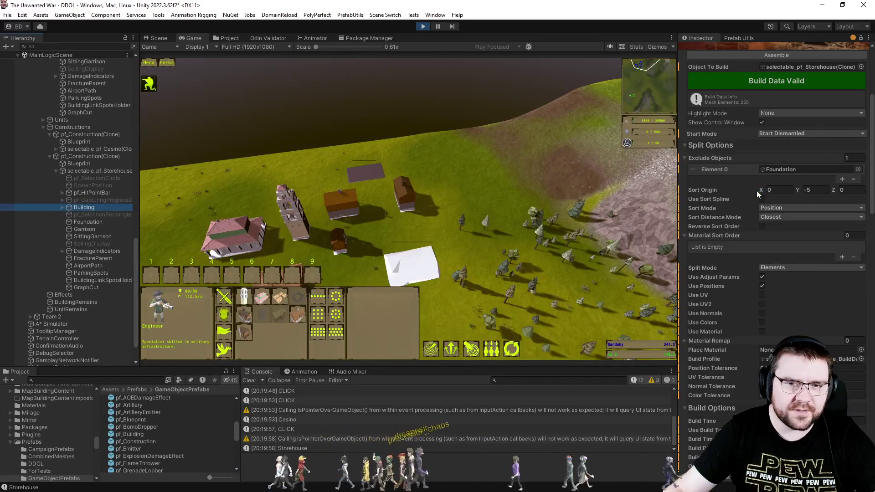
Turn on normals, colours and material in the Storehouse's split settings
{"action": "left_click", "coordinate": [761, 313]}
{"action": "left_click", "coordinate": [762, 322]}
{"action": "left_click", "coordinate": [762, 332]}
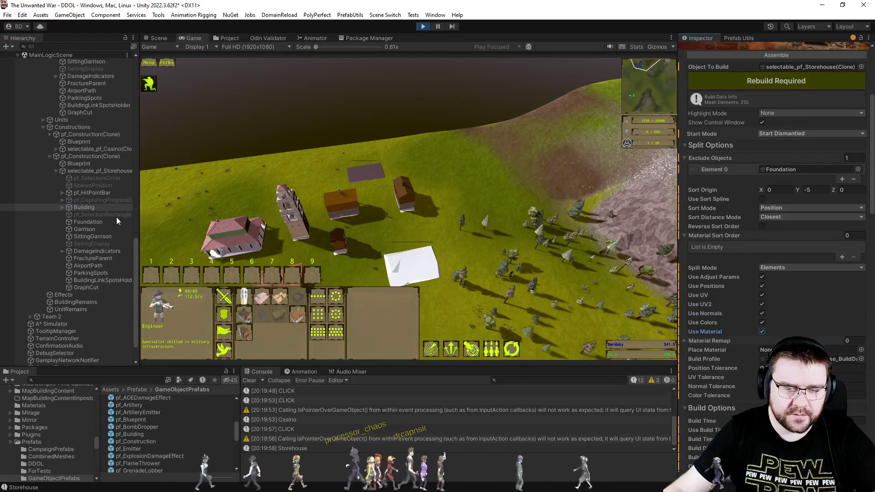
Give the Casino's Building UV, UV2, normals, colour and material splitting, Position Material sorting, and rebuild
{"action": "left_click", "coordinate": [55, 149]}
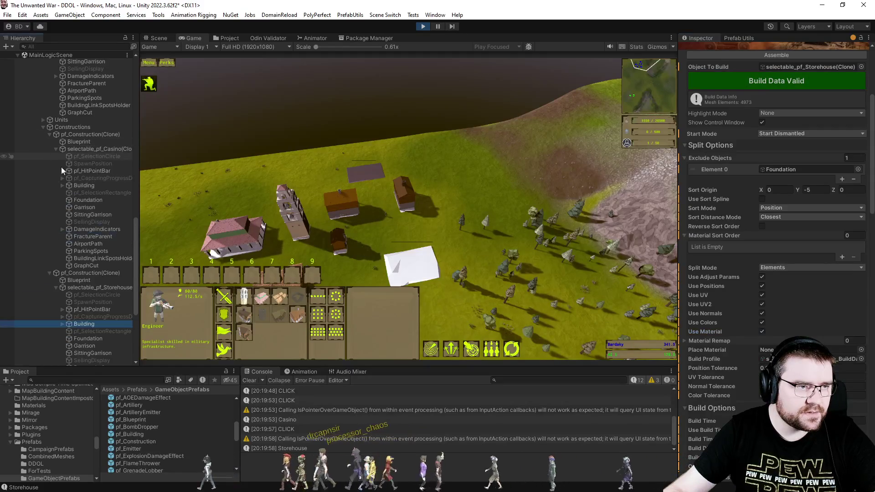
{"action": "left_click", "coordinate": [78, 185]}
{"action": "left_click", "coordinate": [761, 295]}
{"action": "left_click", "coordinate": [762, 304]}
{"action": "left_click", "coordinate": [762, 313]}
{"action": "left_click", "coordinate": [761, 322]}
{"action": "left_click", "coordinate": [762, 331]}
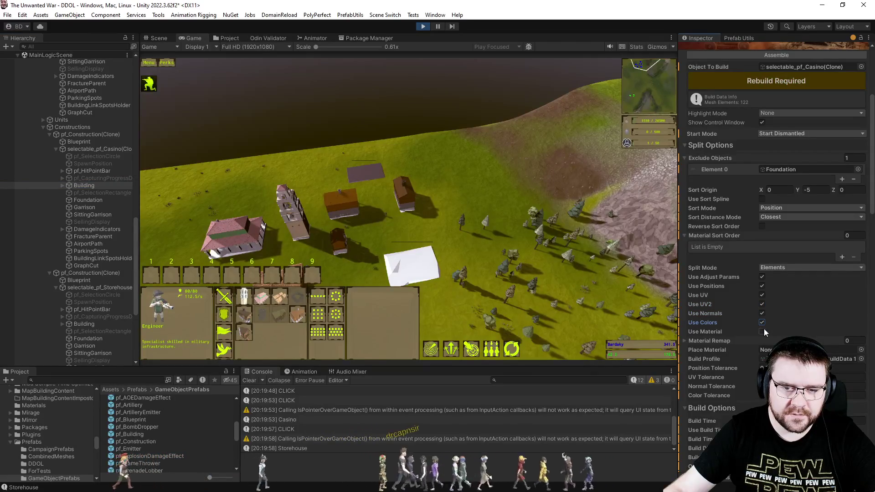
{"action": "left_click", "coordinate": [779, 208]}
{"action": "left_click", "coordinate": [784, 249]}
{"action": "left_click", "coordinate": [770, 82]}
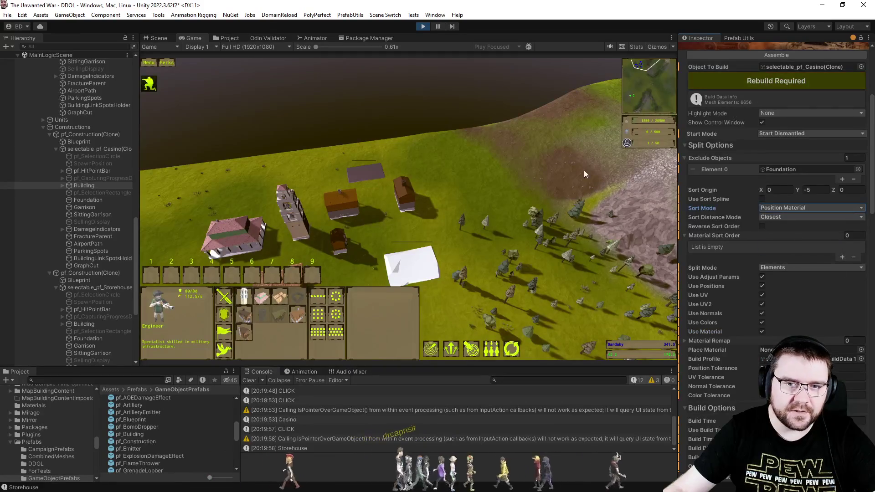
Switch the Storehouse's Building sort mode to Position Material
{"action": "left_click", "coordinate": [83, 324]}
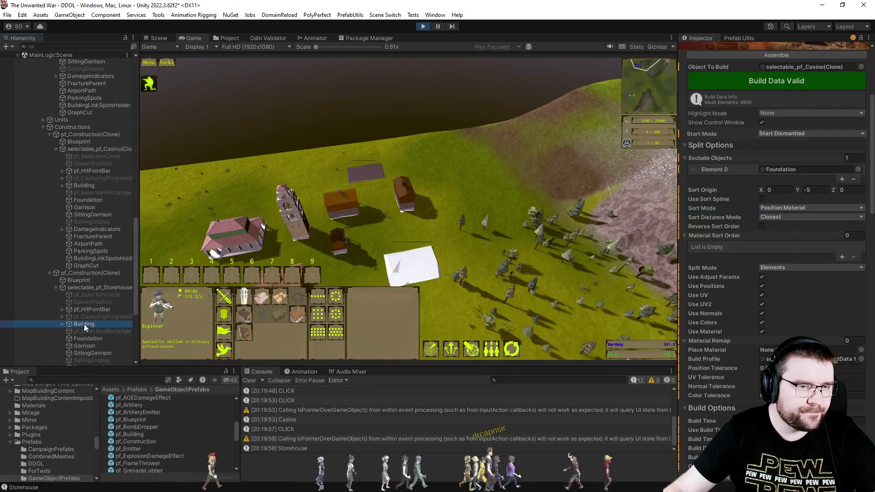
{"action": "left_click", "coordinate": [779, 208]}
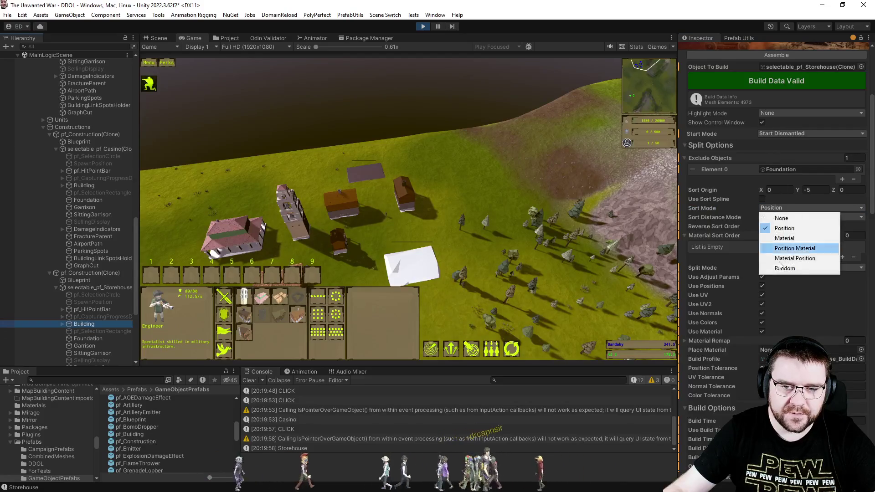
{"action": "left_click", "coordinate": [784, 249]}
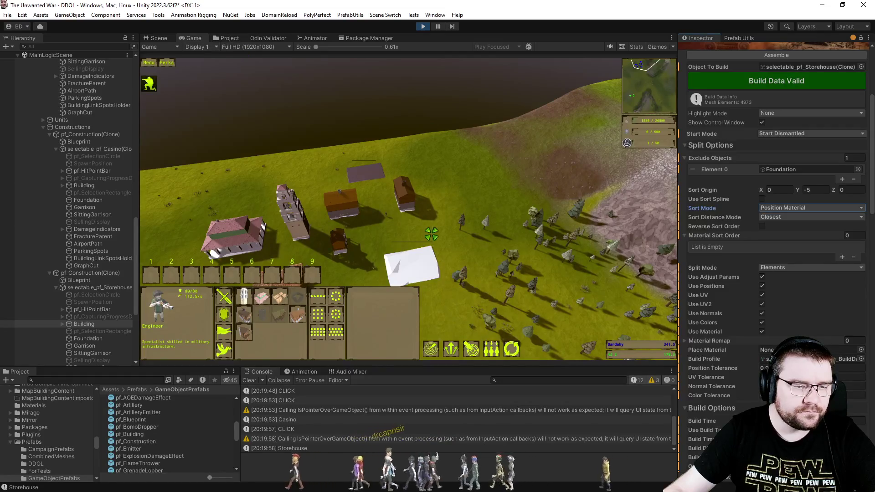
{"action": "scroll", "coordinate": [431, 234], "scroll_direction": "up", "scroll_amount": 5}
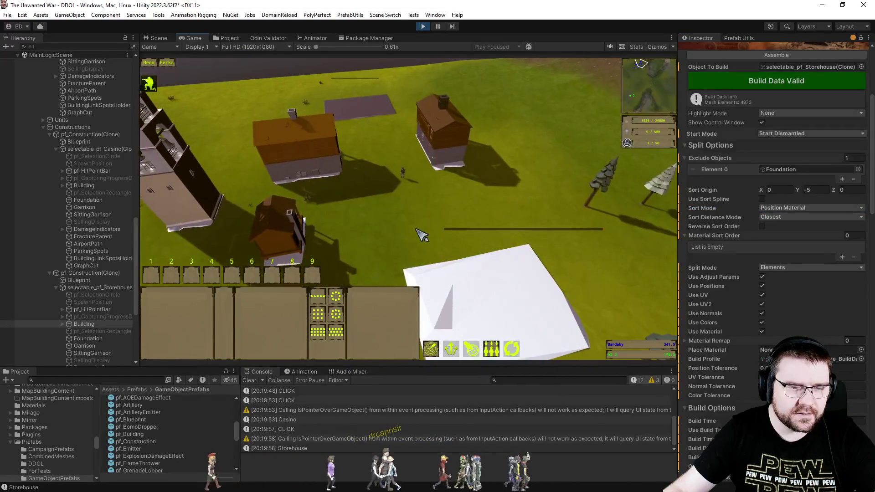
{"action": "scroll", "coordinate": [422, 235], "scroll_direction": "down", "scroll_amount": 3}
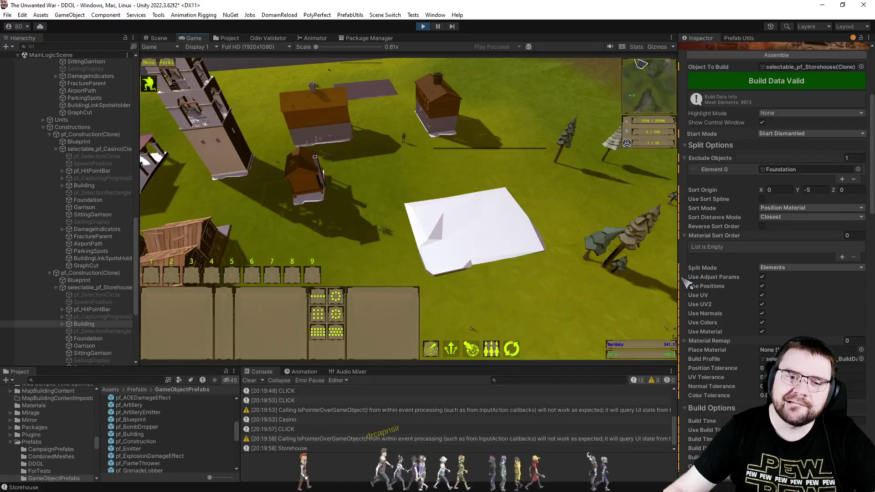
{"action": "scroll", "coordinate": [775, 228], "scroll_direction": "down", "scroll_amount": 3}
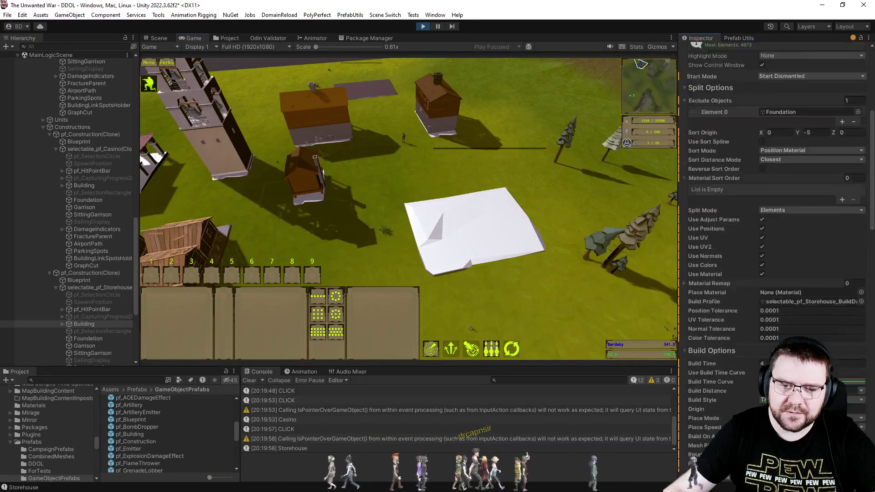
{"action": "scroll", "coordinate": [697, 319], "scroll_direction": "down", "scroll_amount": 5}
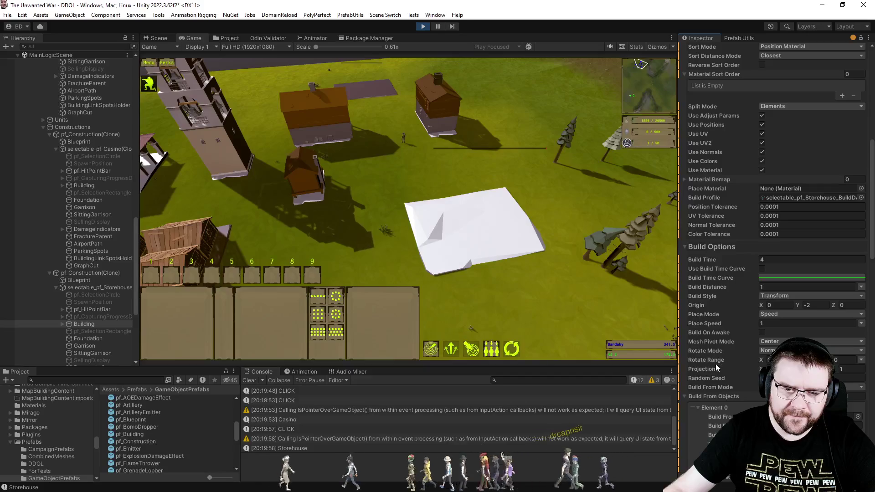
{"action": "scroll", "coordinate": [718, 342], "scroll_direction": "down", "scroll_amount": 1}
{"action": "scroll", "coordinate": [718, 341], "scroll_direction": "down", "scroll_amount": 12}
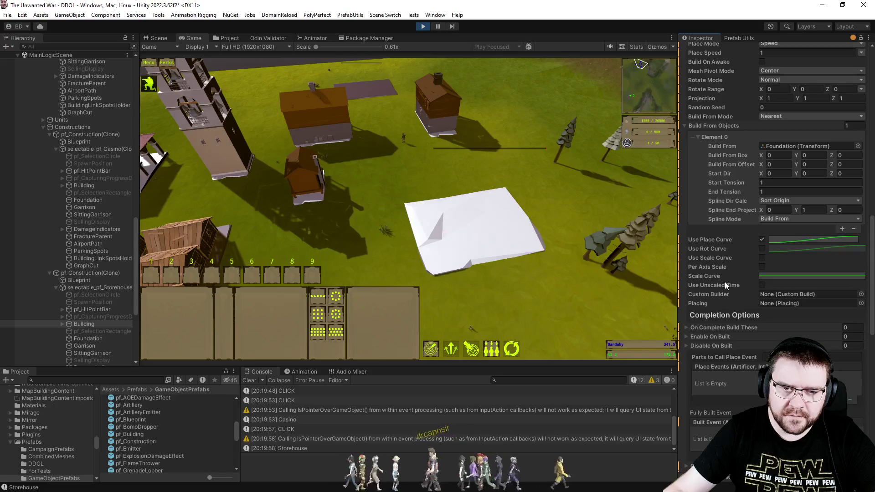
{"action": "scroll", "coordinate": [735, 300], "scroll_direction": "down", "scroll_amount": 10}
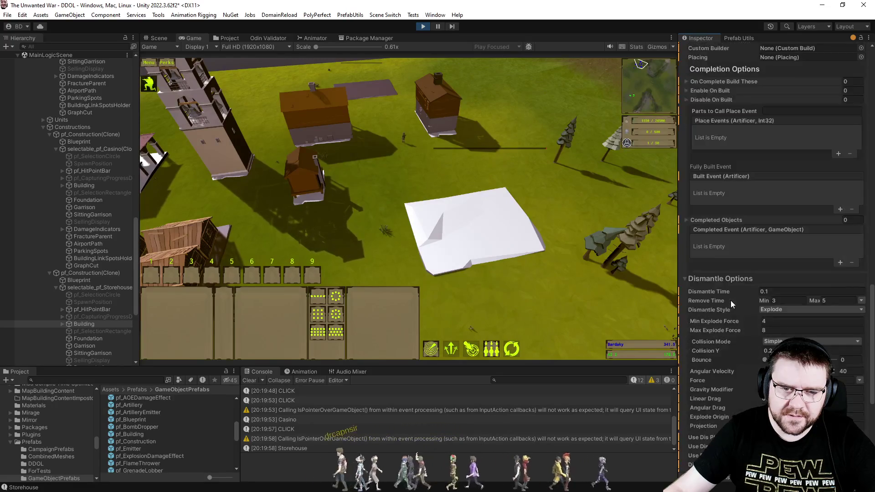
{"action": "scroll", "coordinate": [730, 300], "scroll_direction": "up", "scroll_amount": 17}
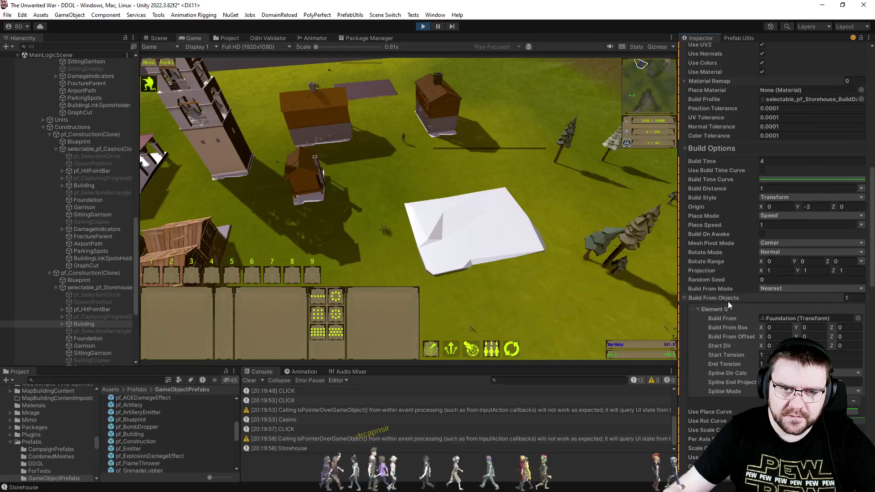
{"action": "scroll", "coordinate": [719, 275], "scroll_direction": "up", "scroll_amount": 6}
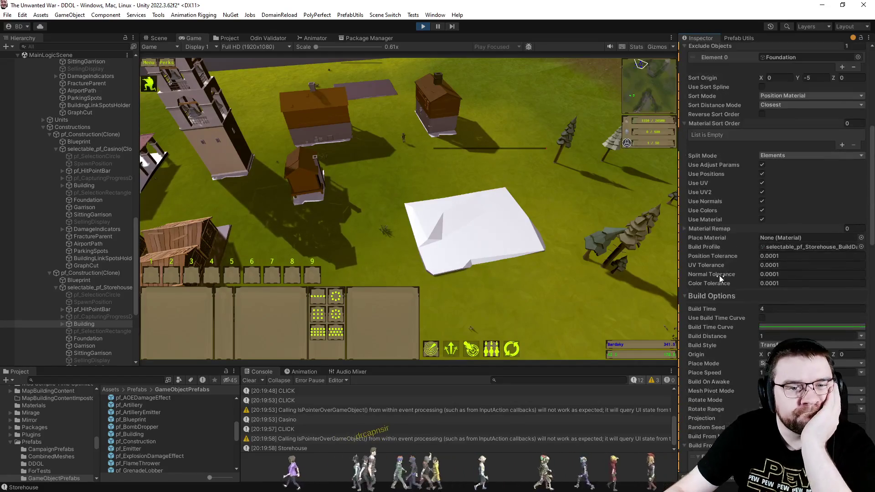
{"action": "scroll", "coordinate": [727, 272], "scroll_direction": "up", "scroll_amount": 1}
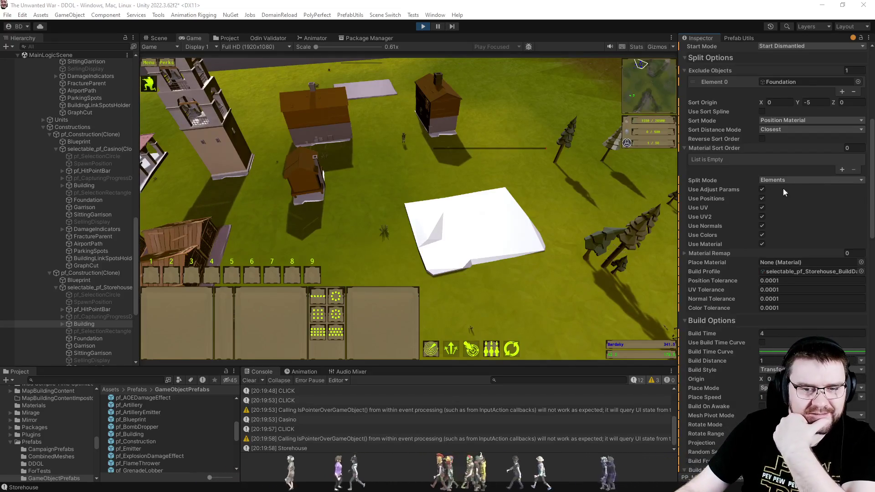
{"action": "scroll", "coordinate": [869, 179], "scroll_direction": "down", "scroll_amount": 10}
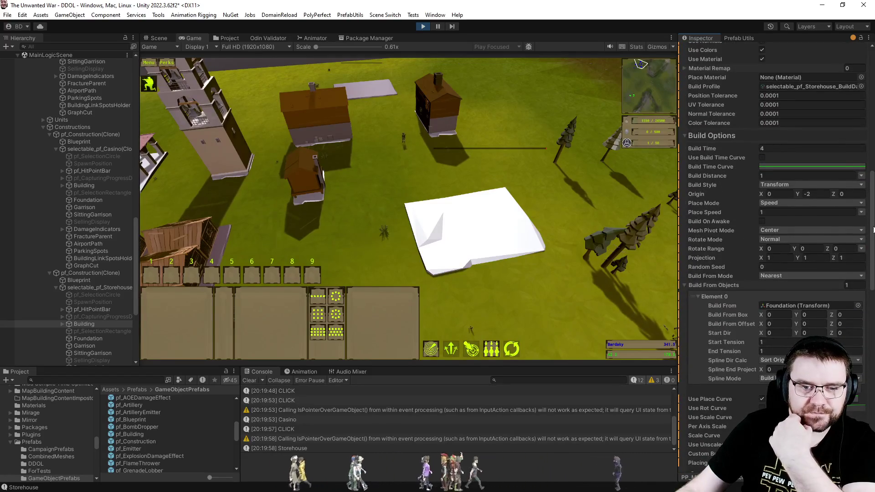
{"action": "scroll", "coordinate": [873, 230], "scroll_direction": "down", "scroll_amount": 1}
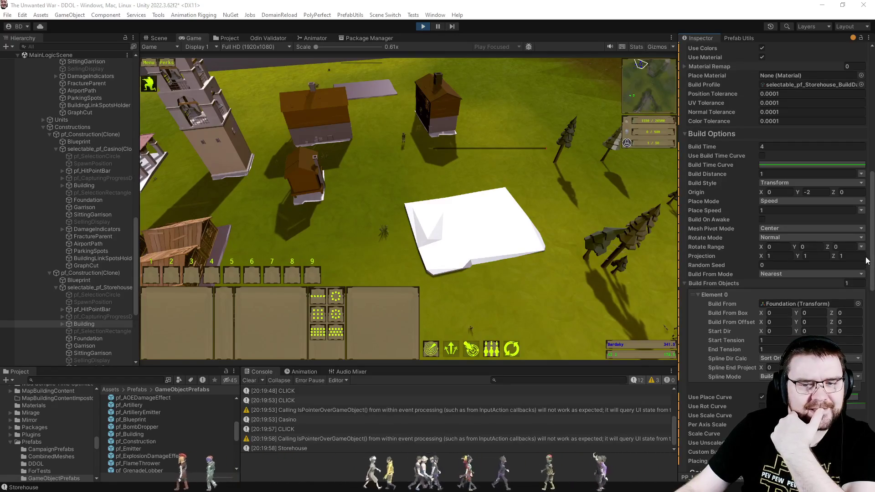
{"action": "left_click_drag", "start_coordinate": [870, 262], "coordinate": [872, 325]}
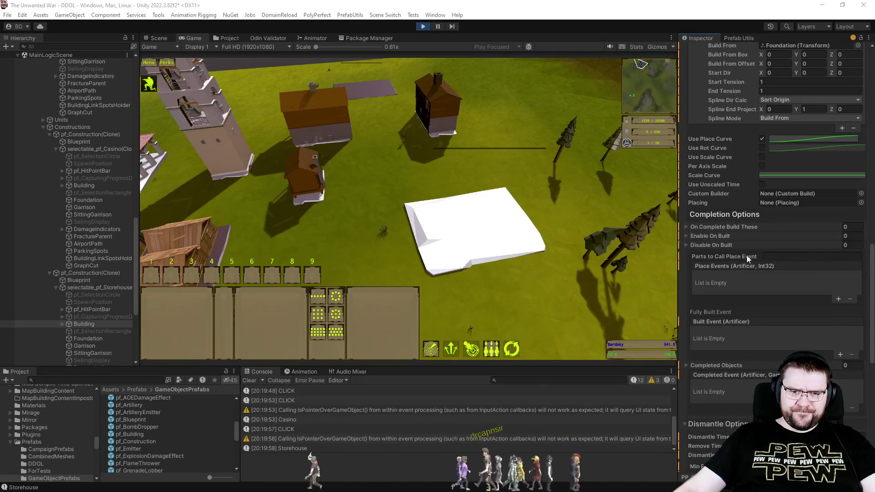
{"action": "scroll", "coordinate": [747, 255], "scroll_direction": "up", "scroll_amount": 5}
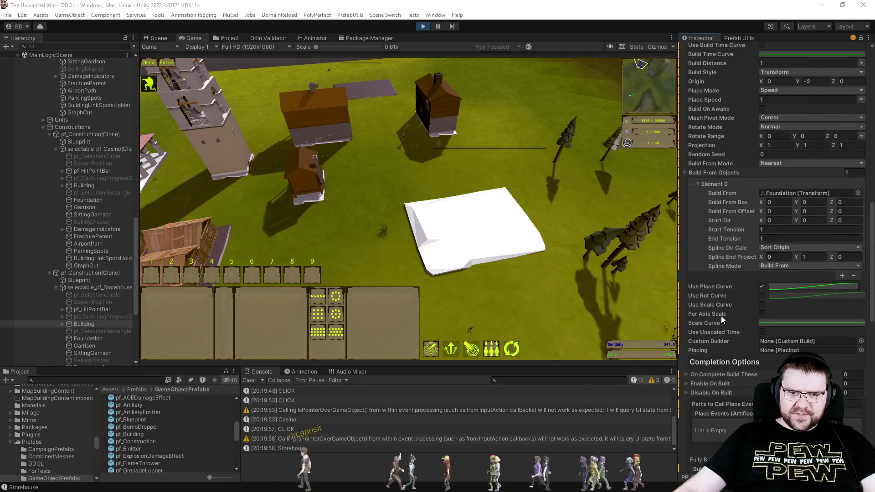
{"action": "scroll", "coordinate": [736, 305], "scroll_direction": "up", "scroll_amount": 5}
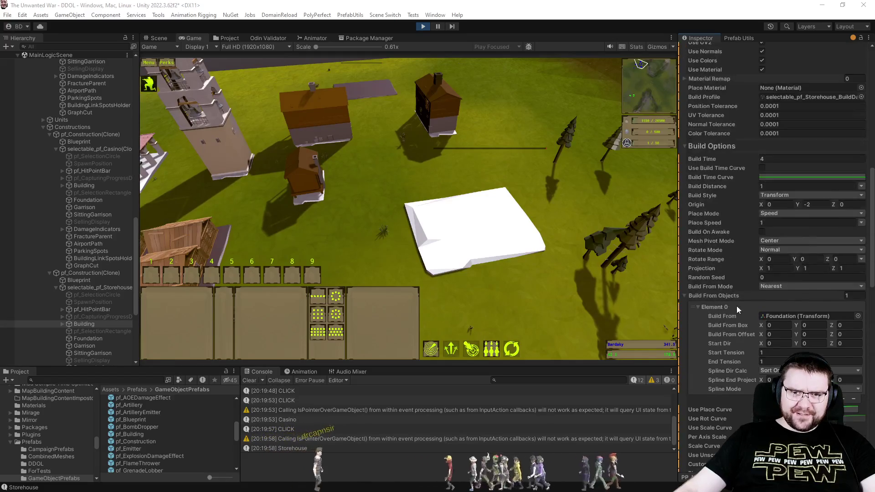
{"action": "scroll", "coordinate": [743, 271], "scroll_direction": "up", "scroll_amount": 1}
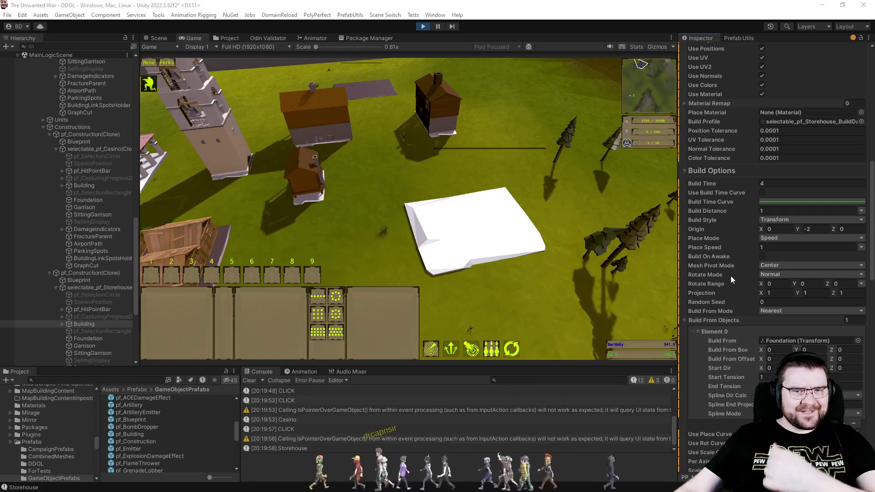
{"action": "scroll", "coordinate": [731, 275], "scroll_direction": "up", "scroll_amount": 6}
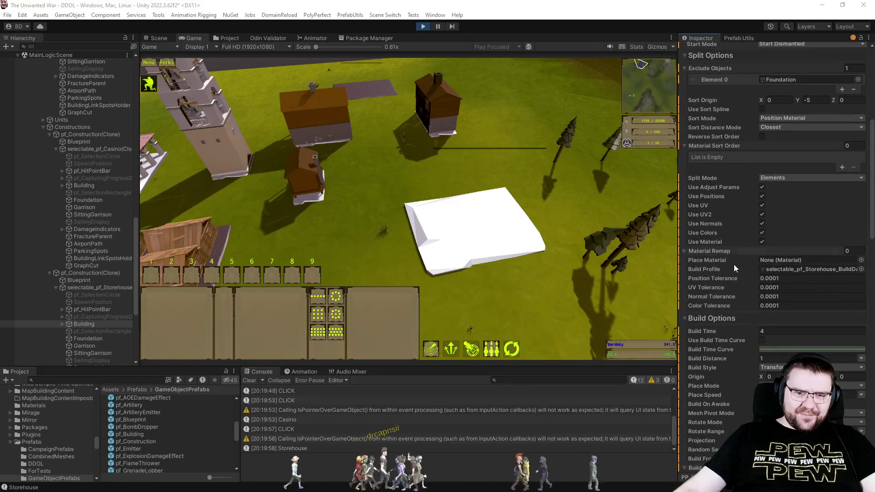
{"action": "scroll", "coordinate": [730, 273], "scroll_direction": "up", "scroll_amount": 3}
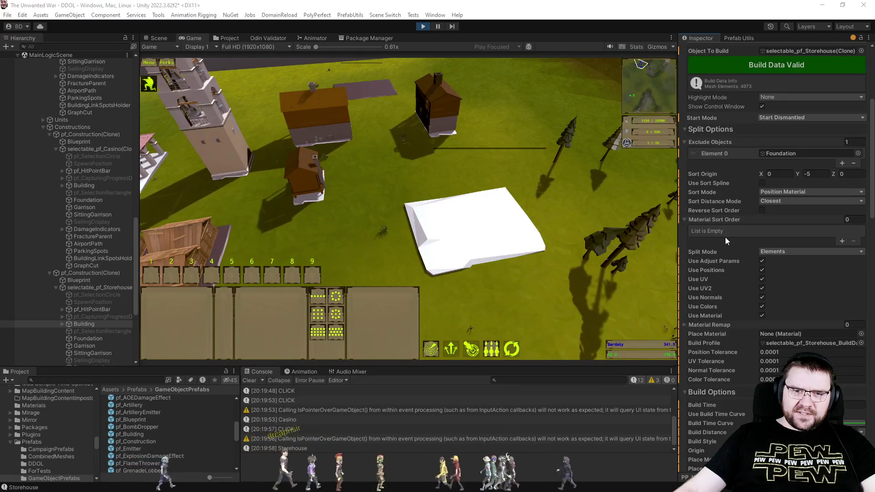
Check the project prefabs, then send an engineer to construct the Storehouse blueprint
{"action": "left_click", "coordinate": [223, 35]}
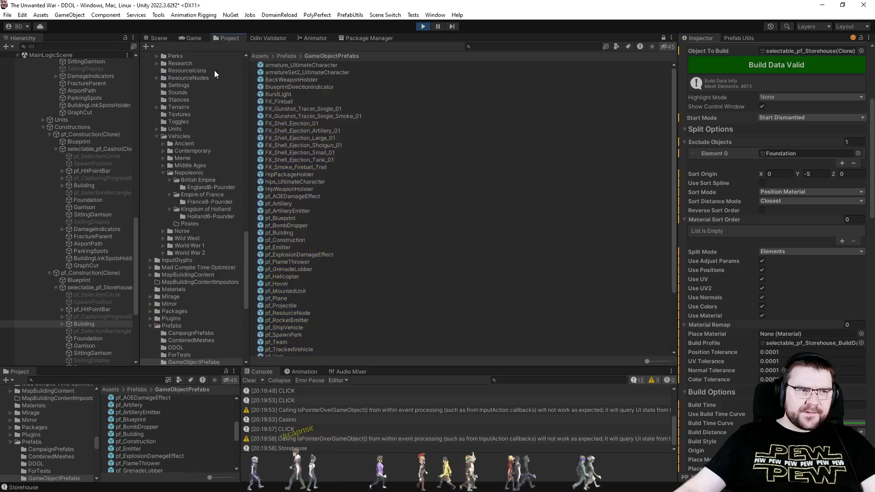
{"action": "left_click", "coordinate": [191, 39]}
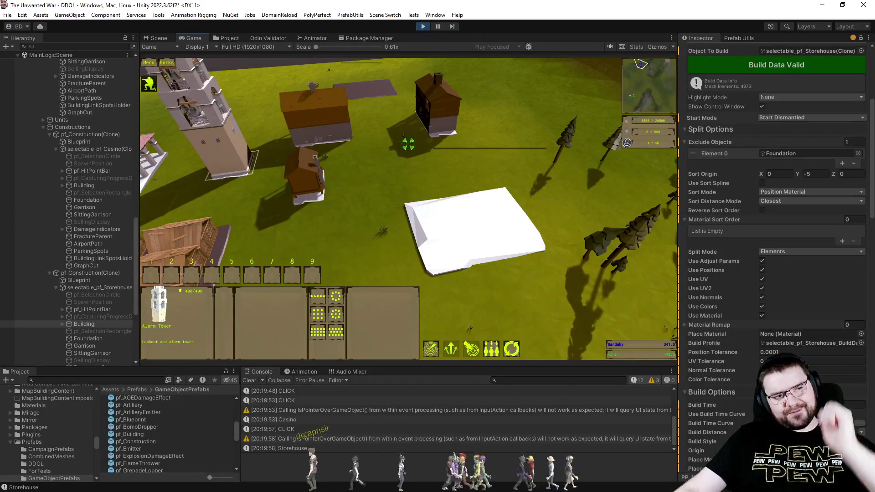
{"action": "left_click", "coordinate": [356, 110]}
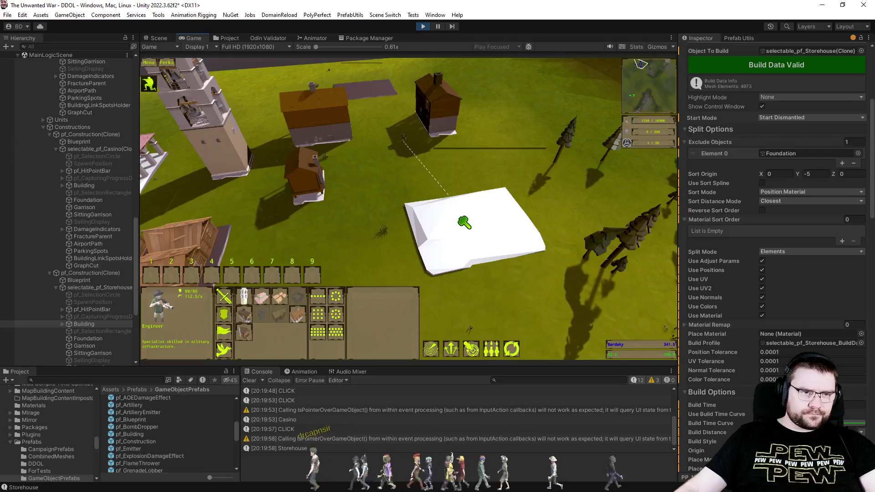
{"action": "scroll", "coordinate": [464, 222], "scroll_direction": "up", "scroll_amount": 5}
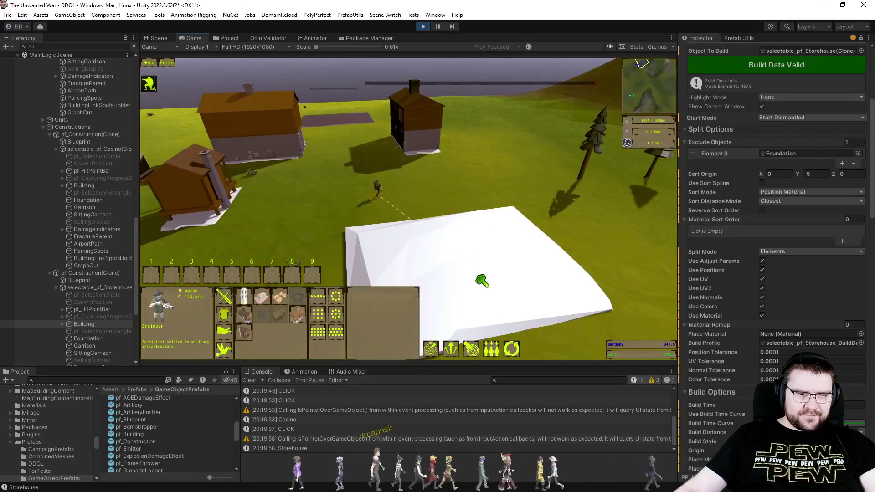
{"action": "scroll", "coordinate": [501, 273], "scroll_direction": "down", "scroll_amount": 5}
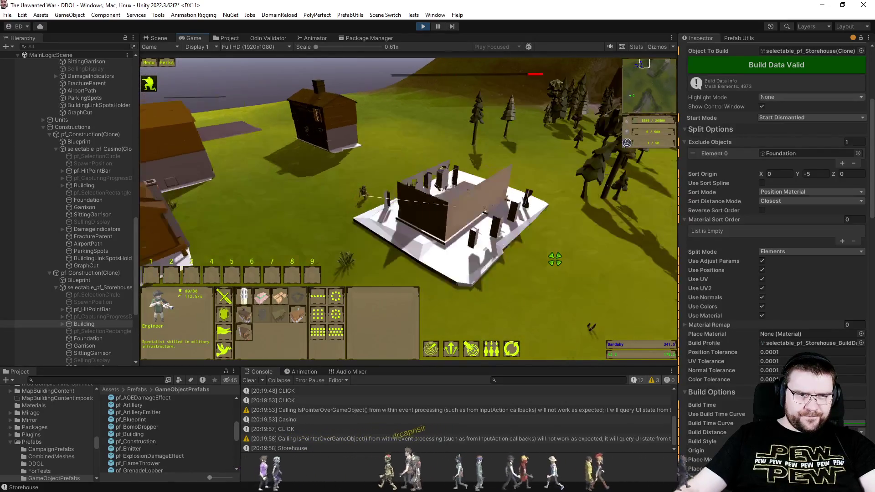
{"action": "scroll", "coordinate": [552, 259], "scroll_direction": "up", "scroll_amount": 2}
{"action": "scroll", "coordinate": [544, 258], "scroll_direction": "up", "scroll_amount": 1}
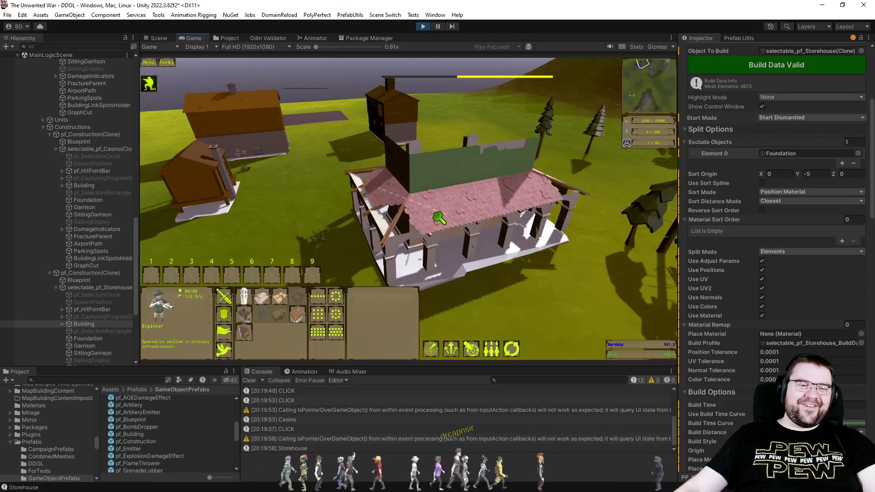
Watch the Storehouse finish assembling, then select an engineer near another foundation
{"action": "left_click", "coordinate": [581, 294]}
{"action": "scroll", "coordinate": [579, 297], "scroll_direction": "down", "scroll_amount": 2}
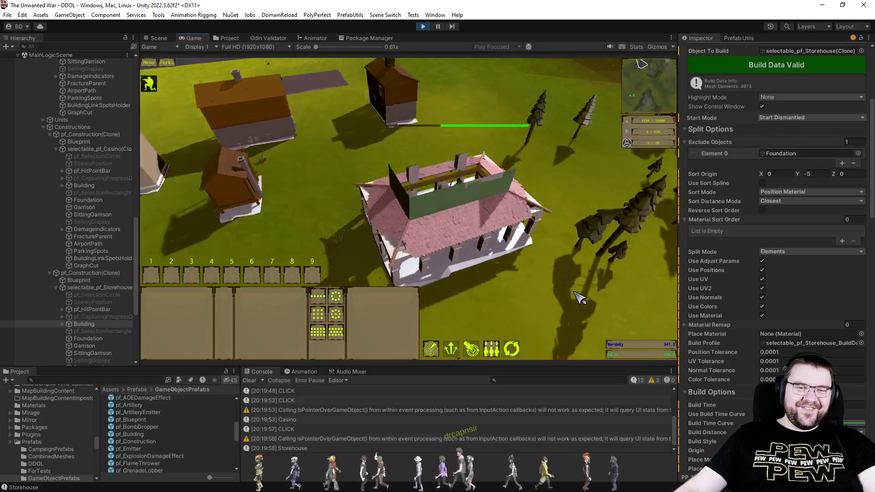
{"action": "scroll", "coordinate": [576, 296], "scroll_direction": "down", "scroll_amount": 2}
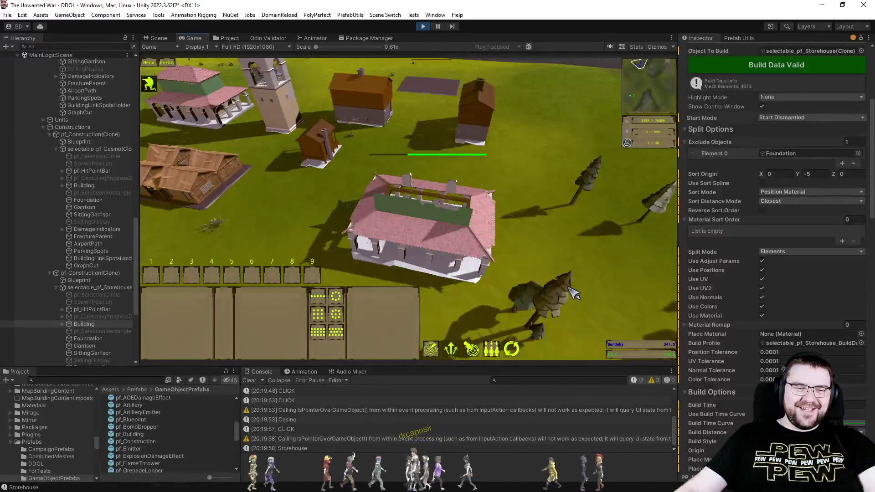
{"action": "scroll", "coordinate": [571, 288], "scroll_direction": "up", "scroll_amount": 2}
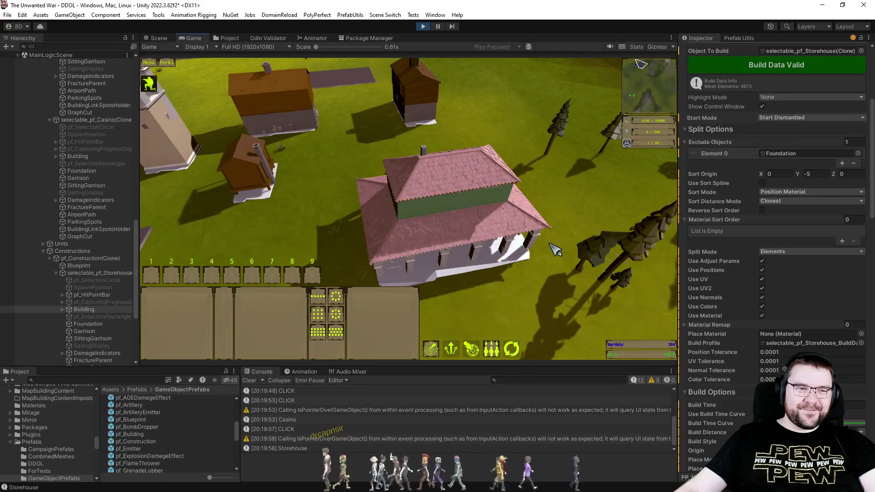
{"action": "left_click", "coordinate": [301, 121]}
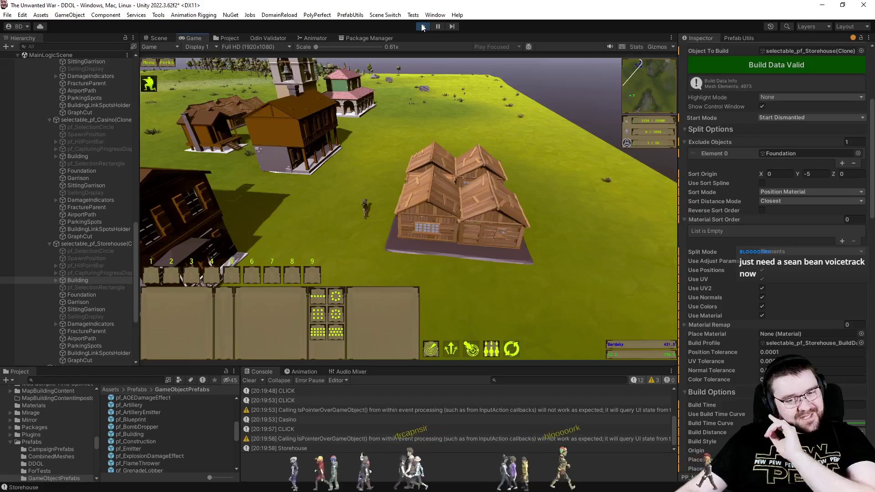
Select an engineer, choose a building from its panel, then cancel the placement ghost
{"action": "left_click", "coordinate": [364, 207]}
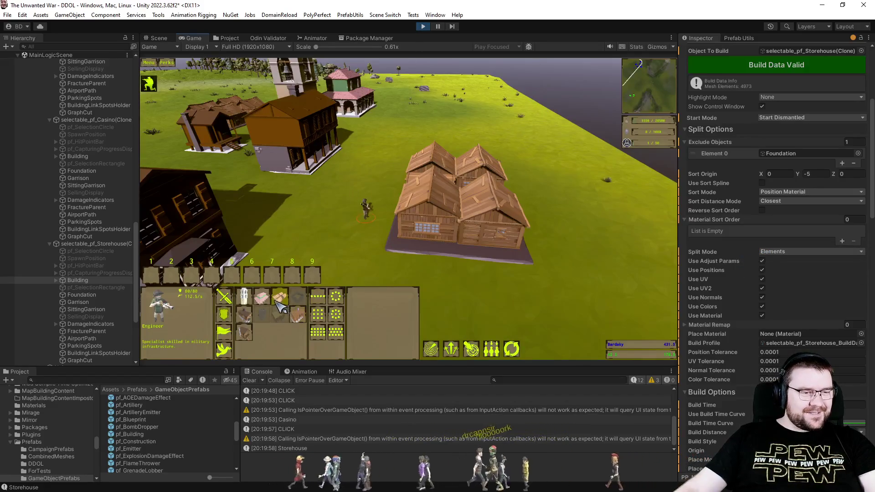
{"action": "left_click", "coordinate": [261, 297]}
{"action": "right_click", "coordinate": [451, 179]}
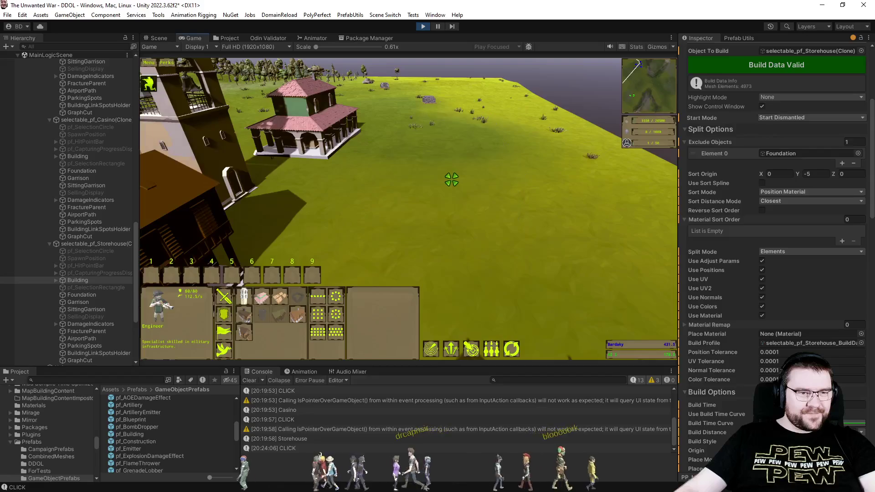
Exit Play mode, open pf_Building in Prefab Mode and select its Building object
{"action": "key", "text": "Escape"}
{"action": "left_click", "coordinate": [422, 26]}
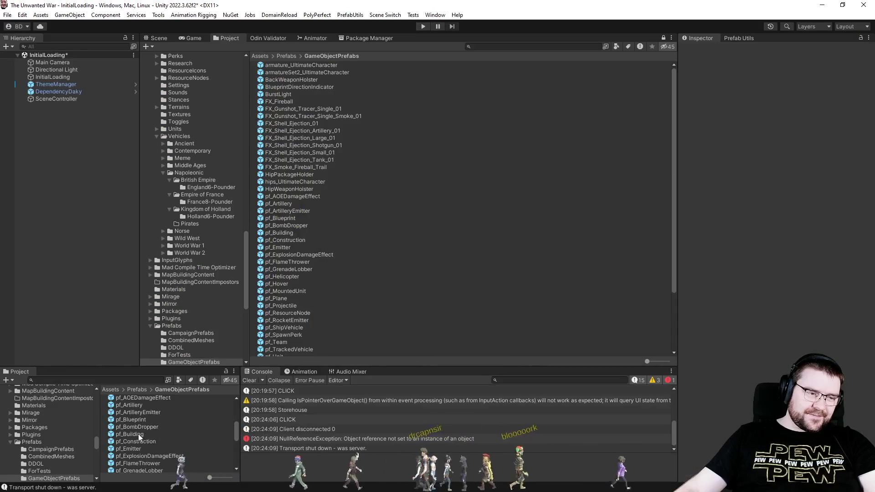
{"action": "left_click", "coordinate": [138, 434]}
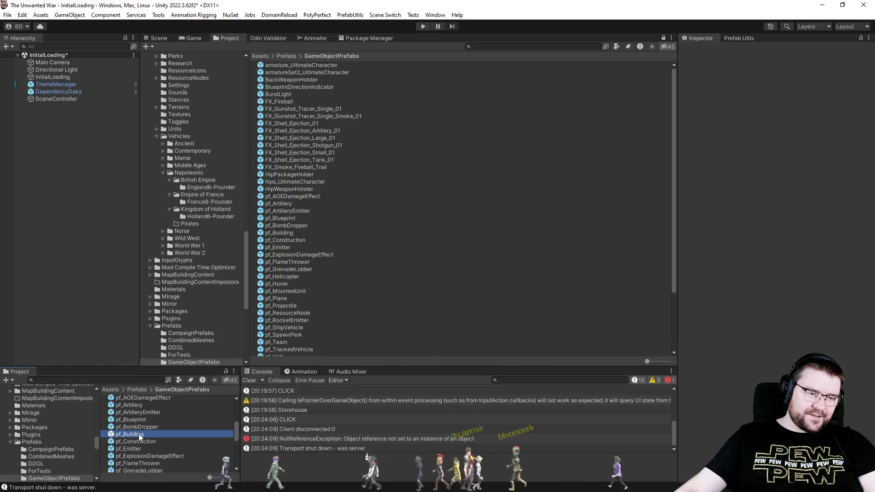
{"action": "double_click", "coordinate": [721, 329]}
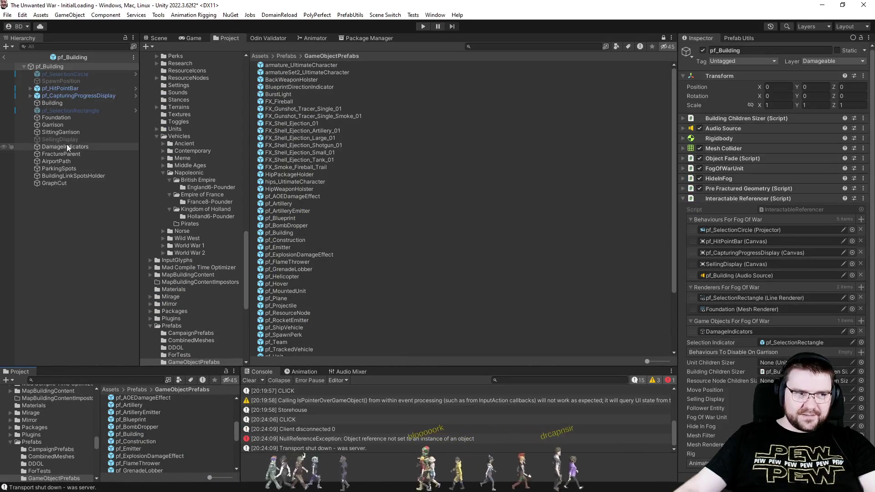
{"action": "left_click", "coordinate": [59, 102]}
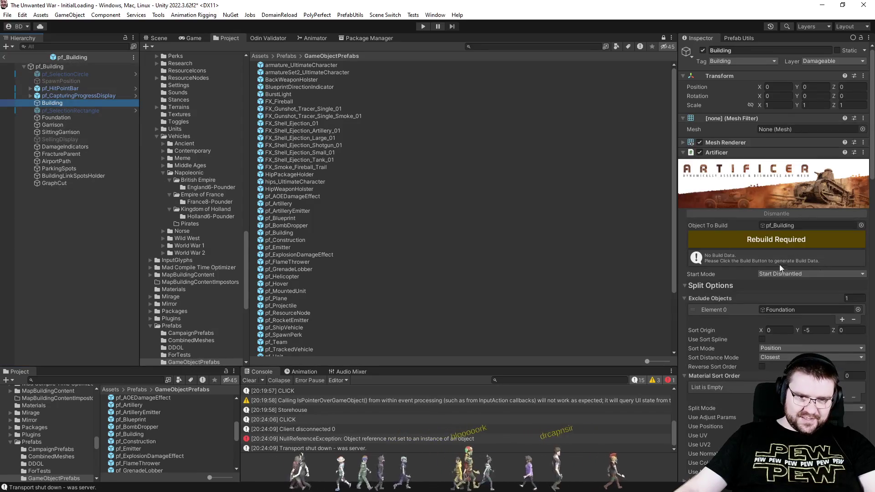
Tick Use UV, UV2, Normals, Colors and Material, and set Sort Mode to Position Material
{"action": "scroll", "coordinate": [770, 282], "scroll_direction": "down", "scroll_amount": 5}
{"action": "left_click", "coordinate": [762, 299]}
{"action": "left_click", "coordinate": [762, 291]}
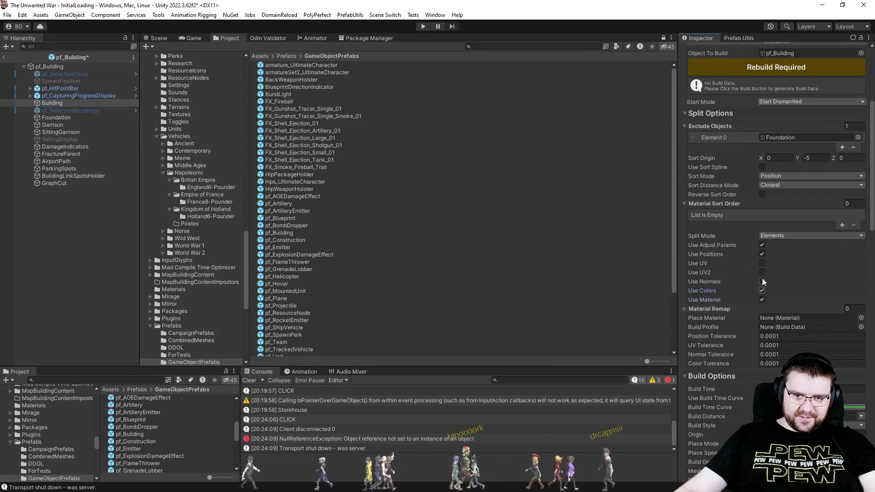
{"action": "left_click", "coordinate": [762, 263]}
{"action": "left_click", "coordinate": [761, 273]}
{"action": "left_click", "coordinate": [762, 281]}
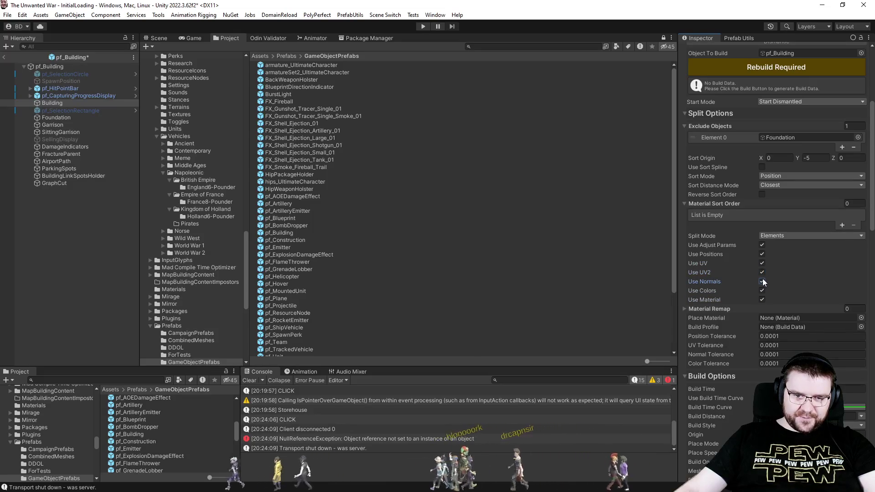
{"action": "left_click", "coordinate": [779, 176]}
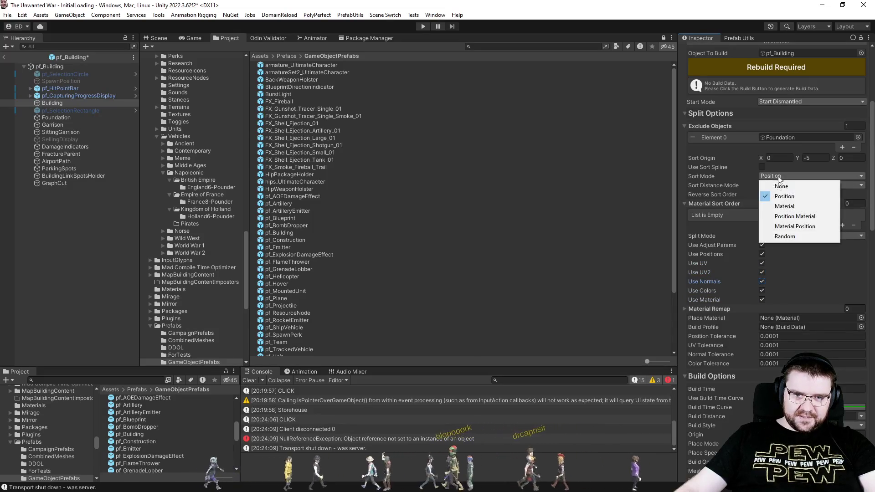
{"action": "left_click", "coordinate": [778, 215]}
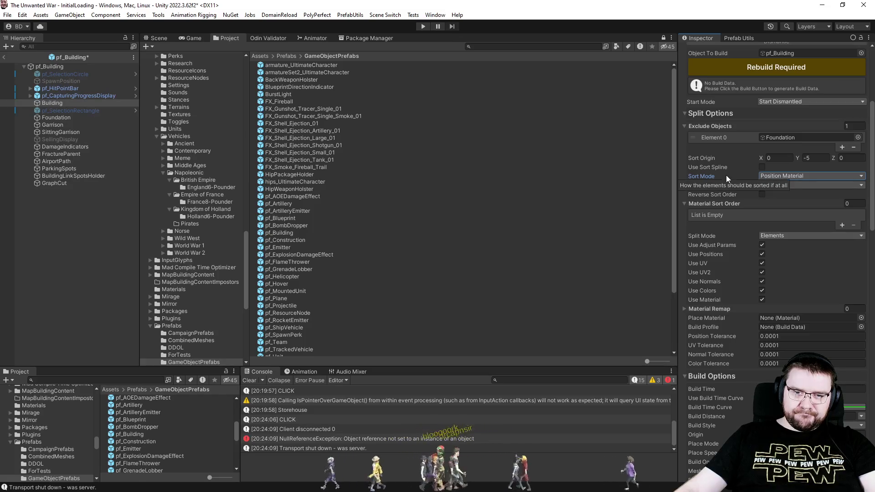
Set the place speed to 1 and inspect the place curve in Build Options
{"action": "scroll", "coordinate": [724, 284], "scroll_direction": "down", "scroll_amount": 3}
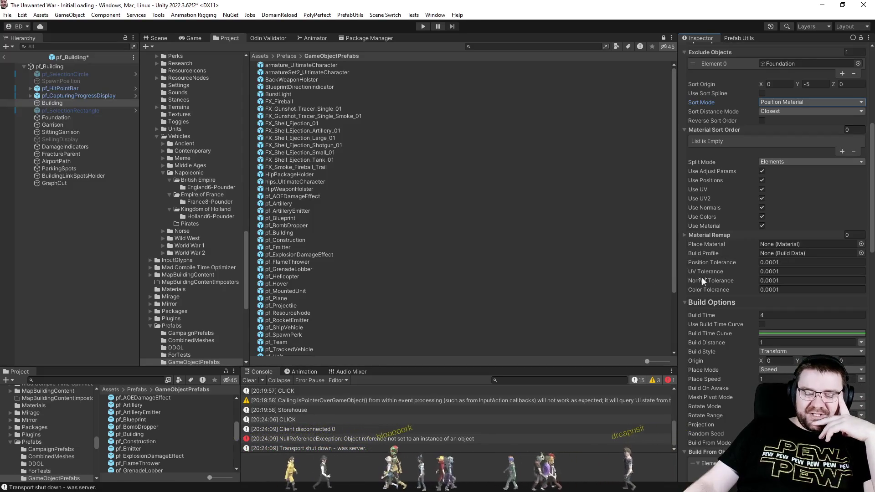
{"action": "scroll", "coordinate": [709, 282], "scroll_direction": "down", "scroll_amount": 3}
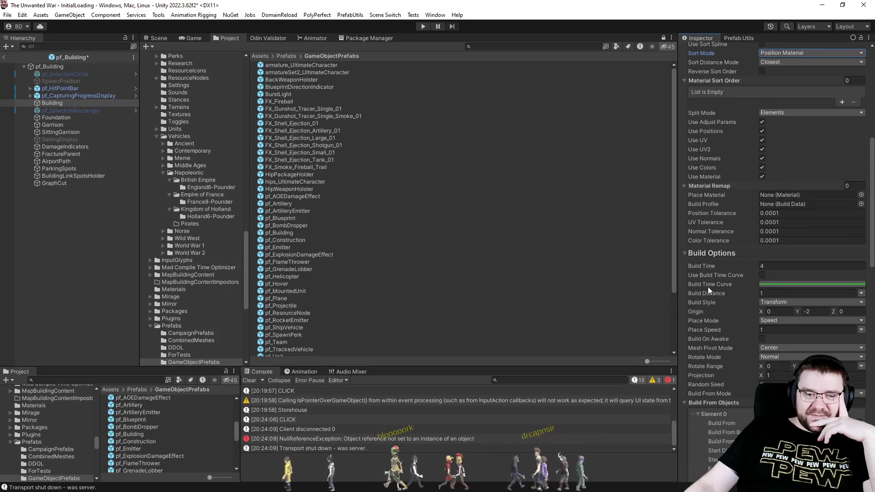
{"action": "scroll", "coordinate": [708, 286], "scroll_direction": "down", "scroll_amount": 3}
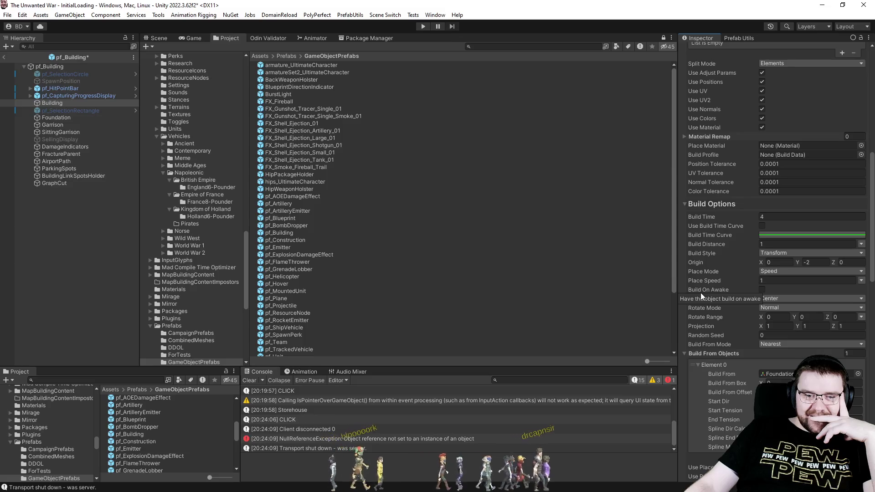
{"action": "scroll", "coordinate": [701, 295], "scroll_direction": "down", "scroll_amount": 3}
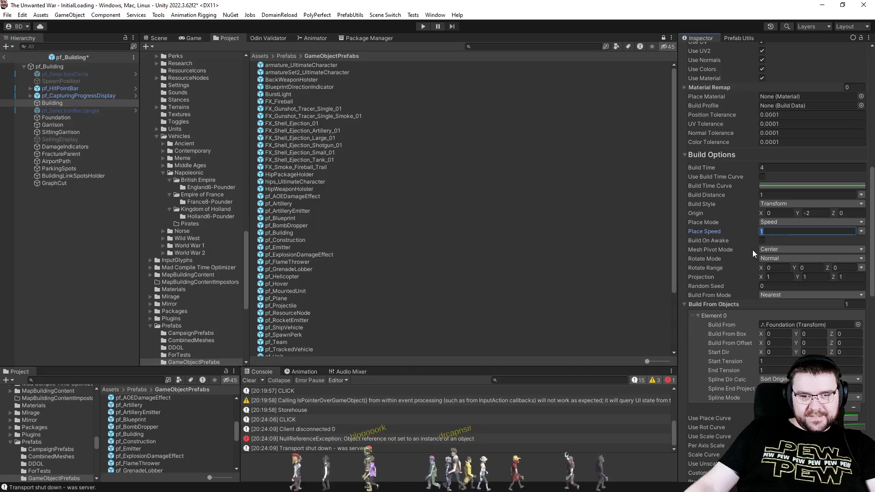
{"action": "type", "text": "2"}
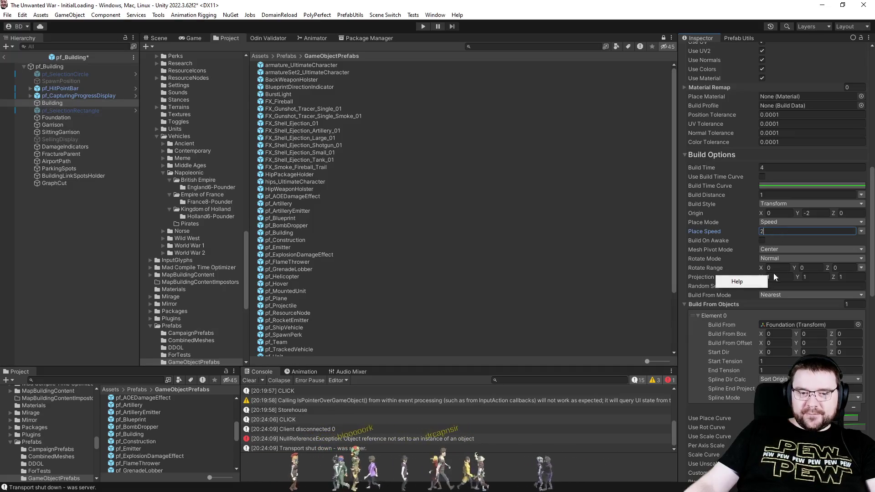
{"action": "left_click", "coordinate": [771, 234]}
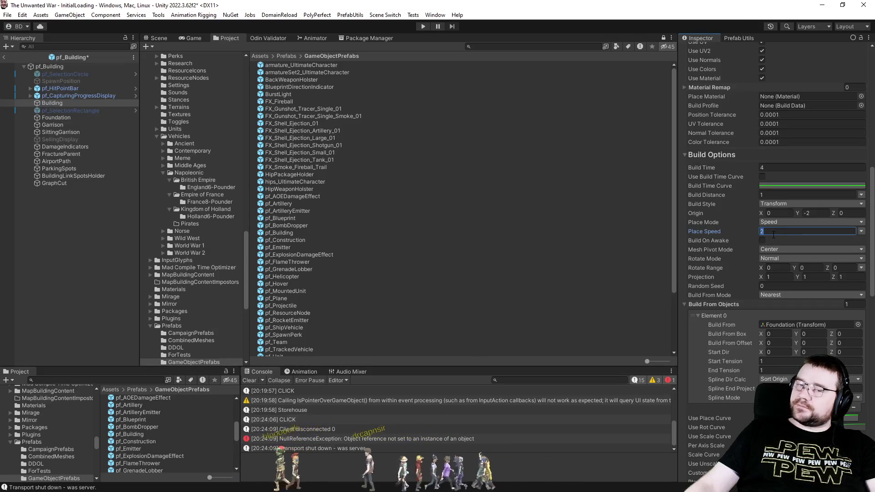
{"action": "type", "text": "1"}
{"action": "left_click", "coordinate": [777, 275]}
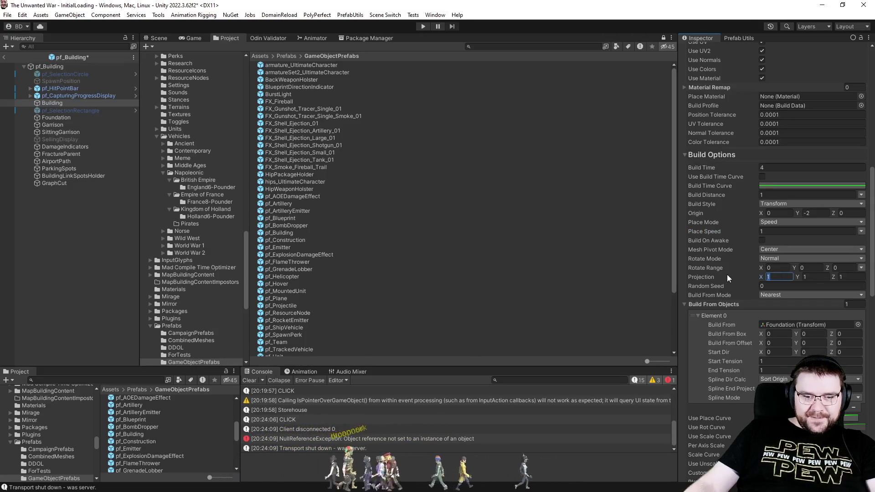
{"action": "scroll", "coordinate": [702, 278], "scroll_direction": "down", "scroll_amount": 5}
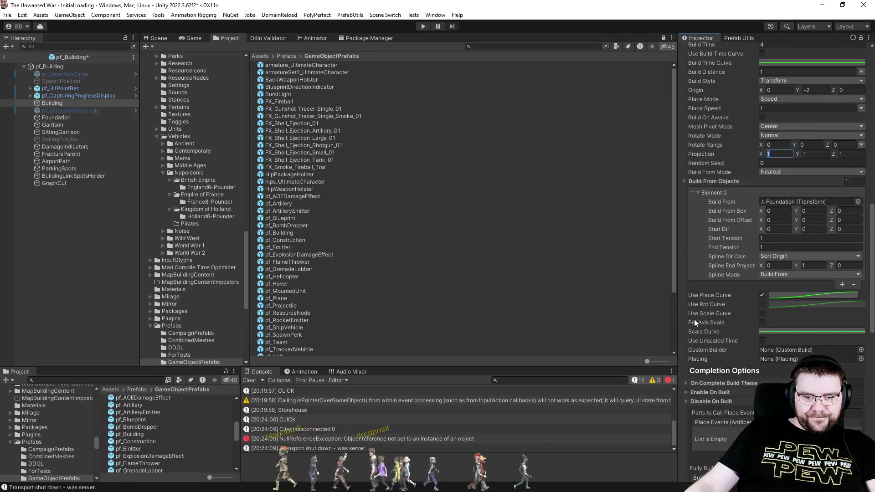
{"action": "left_click", "coordinate": [798, 296]}
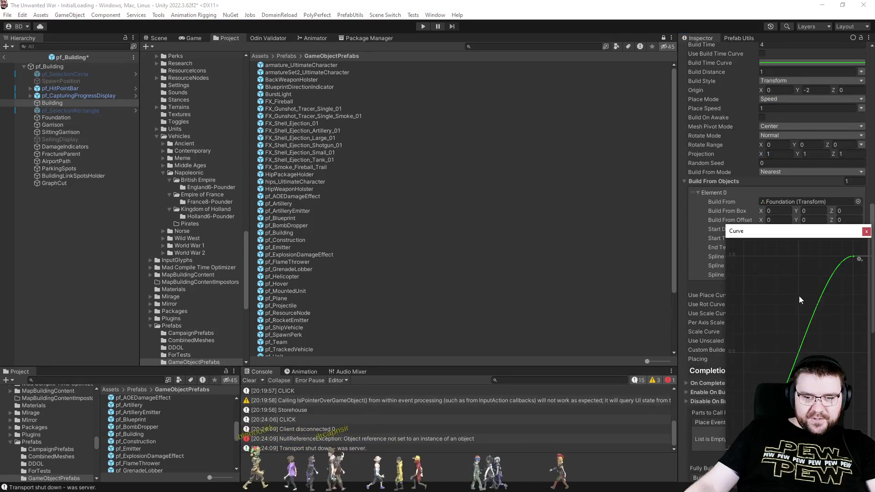
{"action": "left_click", "coordinate": [865, 232]}
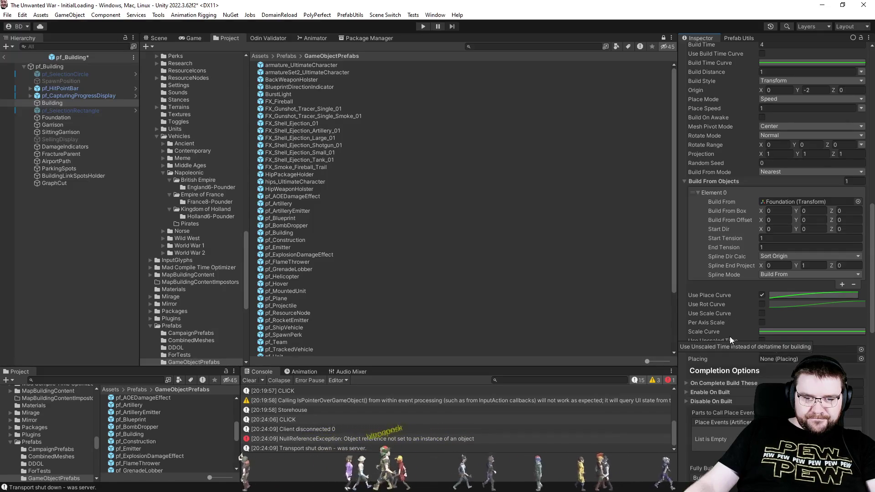
Review the remaining Build and Dismantle Options in the Inspector
{"action": "scroll", "coordinate": [721, 358], "scroll_direction": "down", "scroll_amount": 3}
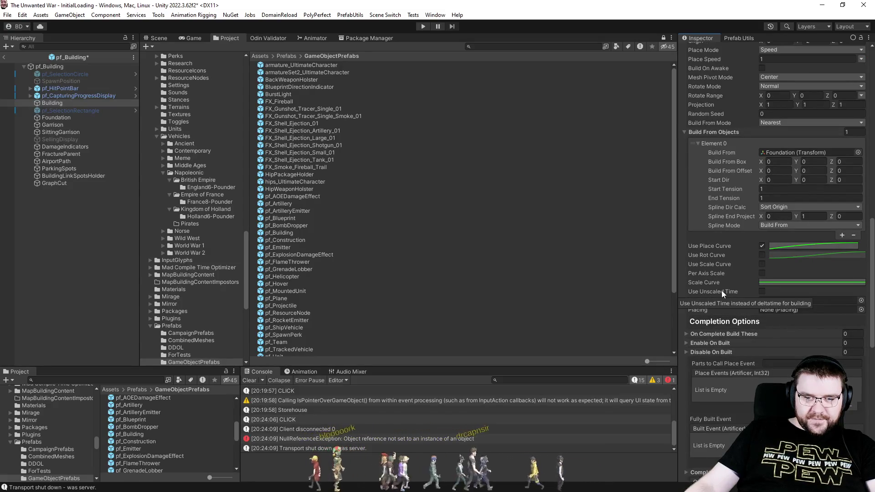
{"action": "scroll", "coordinate": [726, 310], "scroll_direction": "down", "scroll_amount": 5}
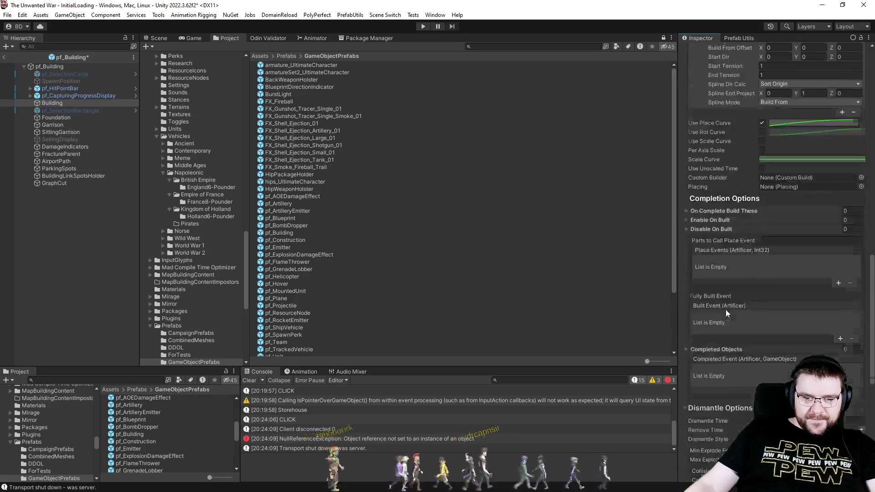
{"action": "scroll", "coordinate": [725, 310], "scroll_direction": "down", "scroll_amount": 2}
{"action": "scroll", "coordinate": [726, 309], "scroll_direction": "up", "scroll_amount": 3}
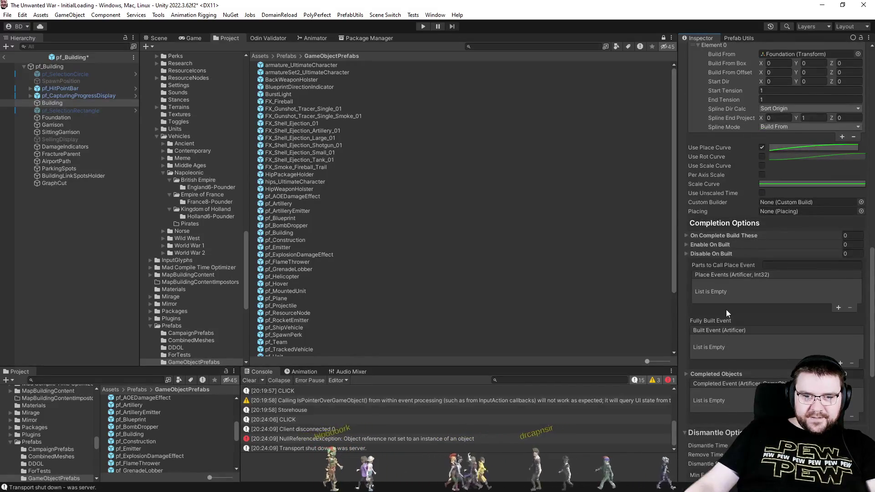
{"action": "mouse_move", "coordinate": [701, 209]}
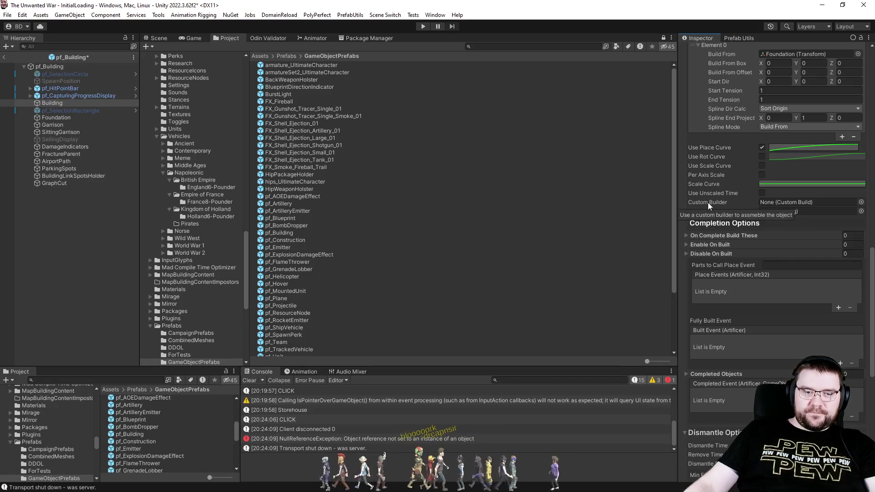
{"action": "scroll", "coordinate": [700, 318], "scroll_direction": "down", "scroll_amount": 10}
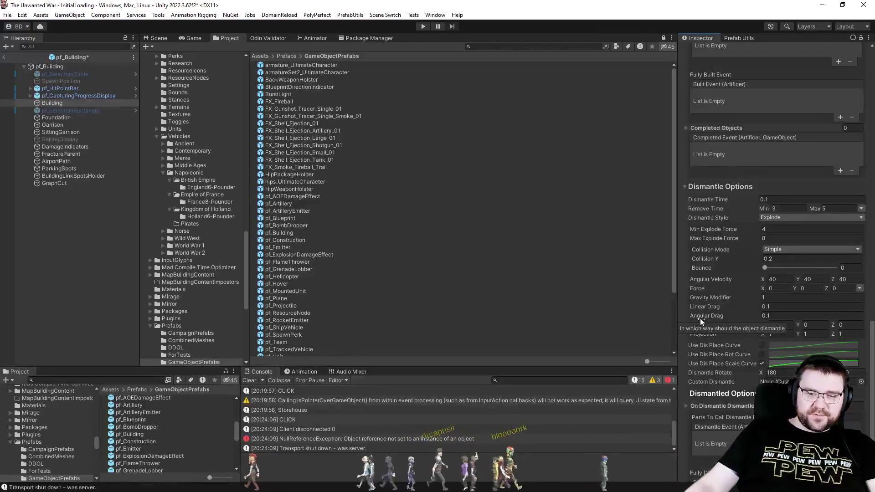
{"action": "scroll", "coordinate": [721, 317], "scroll_direction": "down", "scroll_amount": 3}
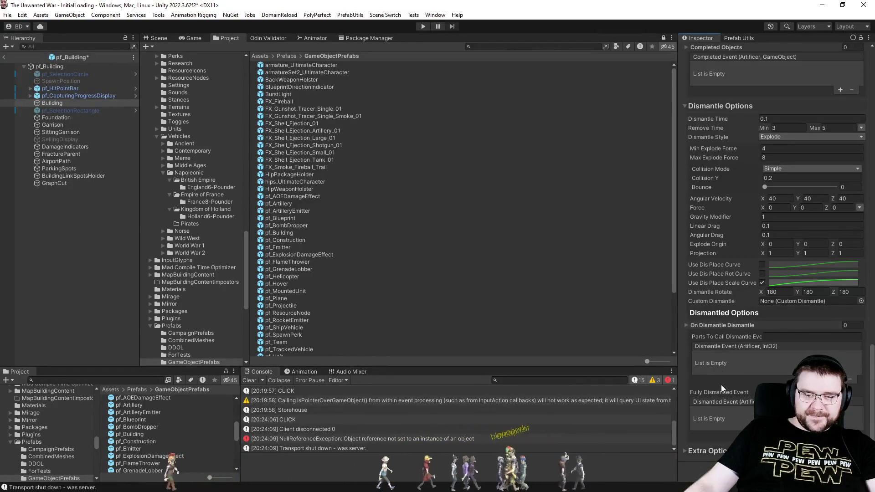
{"action": "scroll", "coordinate": [704, 445], "scroll_direction": "down", "scroll_amount": 4}
{"action": "scroll", "coordinate": [704, 444], "scroll_direction": "up", "scroll_amount": 15}
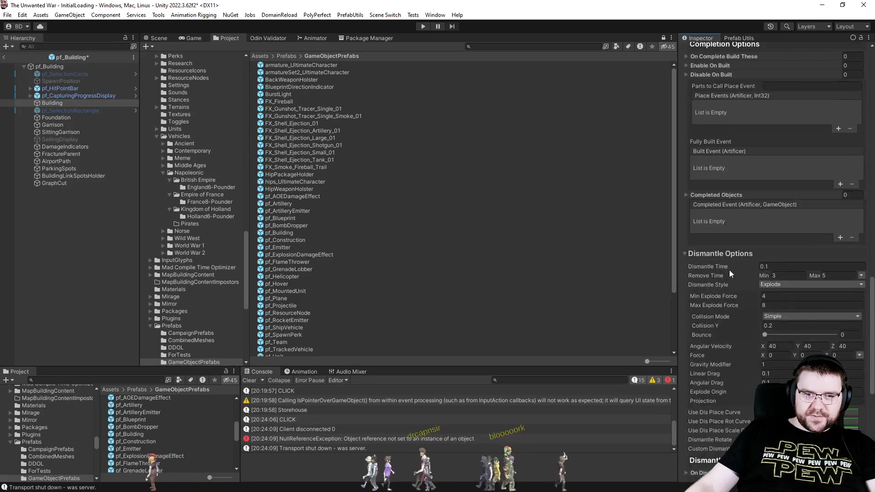
{"action": "scroll", "coordinate": [712, 277], "scroll_direction": "up", "scroll_amount": 10}
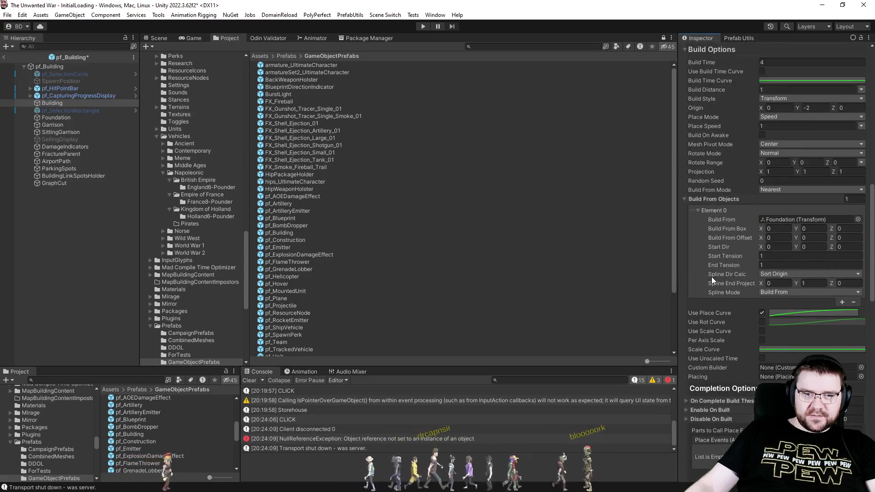
{"action": "scroll", "coordinate": [712, 277], "scroll_direction": "up", "scroll_amount": 5}
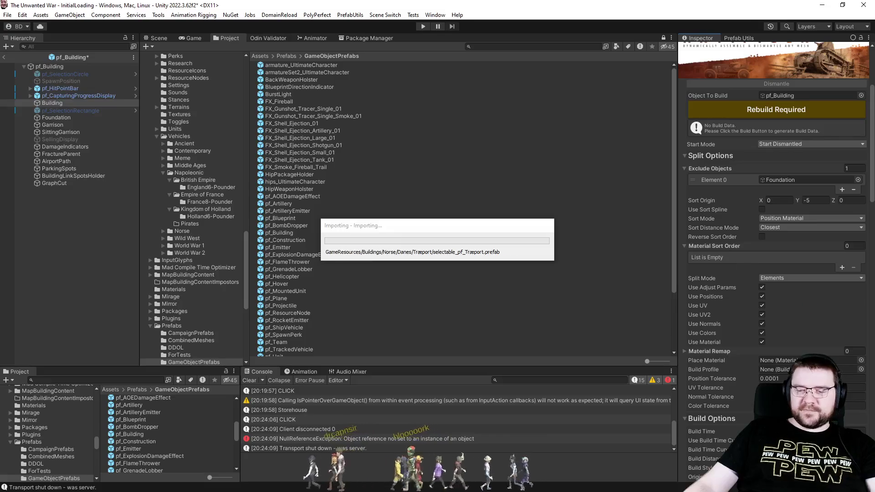
Add 'sizer.artificier.startMode = Artifice.StartMode.StartBuilt;' in RTSPlayerController.cs and save
{"action": "key", "text": "alt+Tab"}
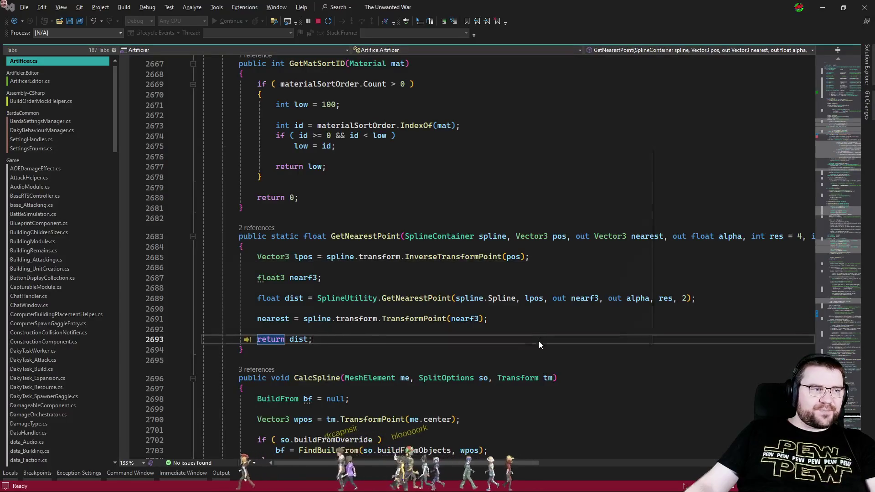
{"action": "key", "text": "ctrl+Tab"}
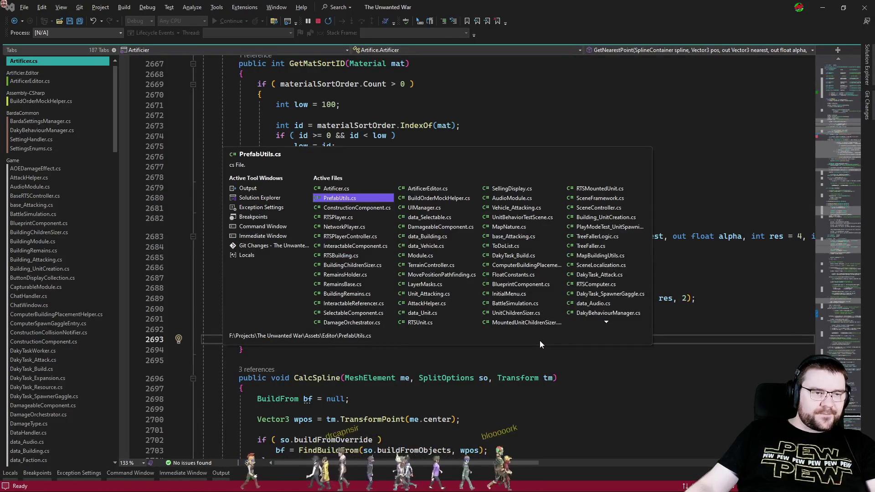
{"action": "key", "text": "ctrl+Tab"}
{"action": "key", "text": "ctrl+Tab"}
{"action": "key", "text": "ctrl+Tab"}
{"action": "key", "text": "ctrl+Tab"}
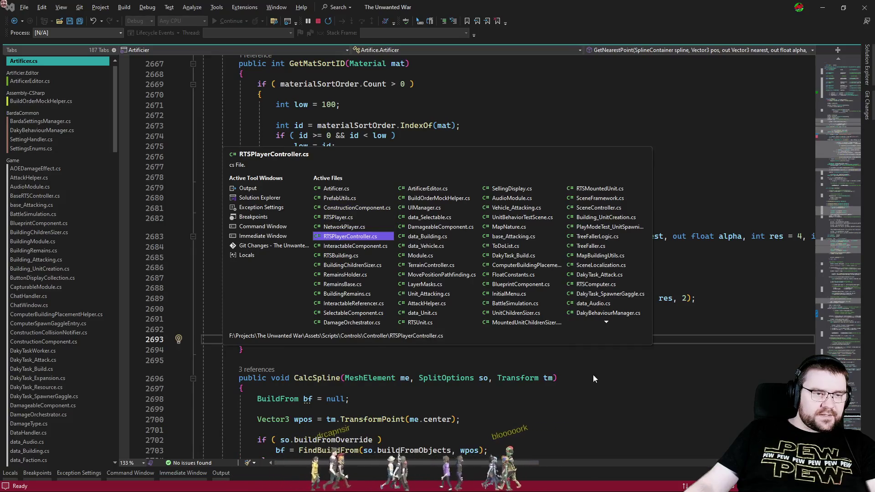
{"action": "left_click", "coordinate": [383, 285]}
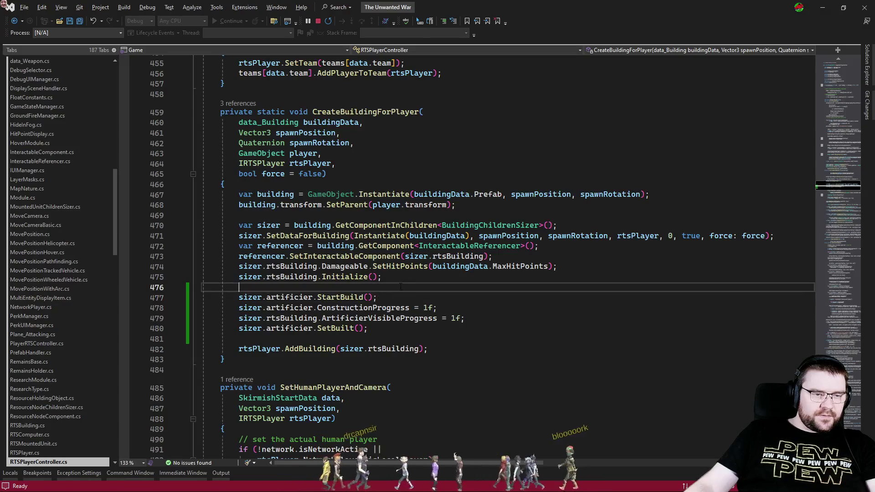
{"action": "key", "text": "Return"}
{"action": "type", "text": "sizer.s"}
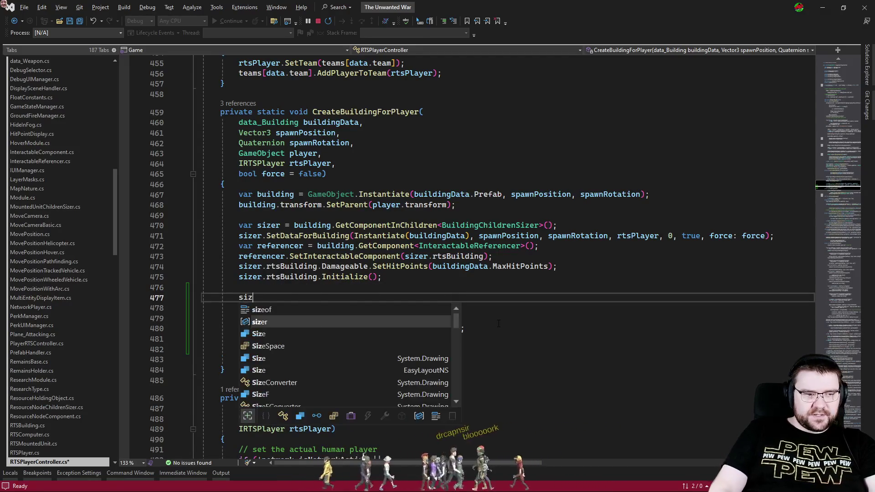
{"action": "key", "text": "BackSpace"}
{"action": "type", "text": "artificier.start"}
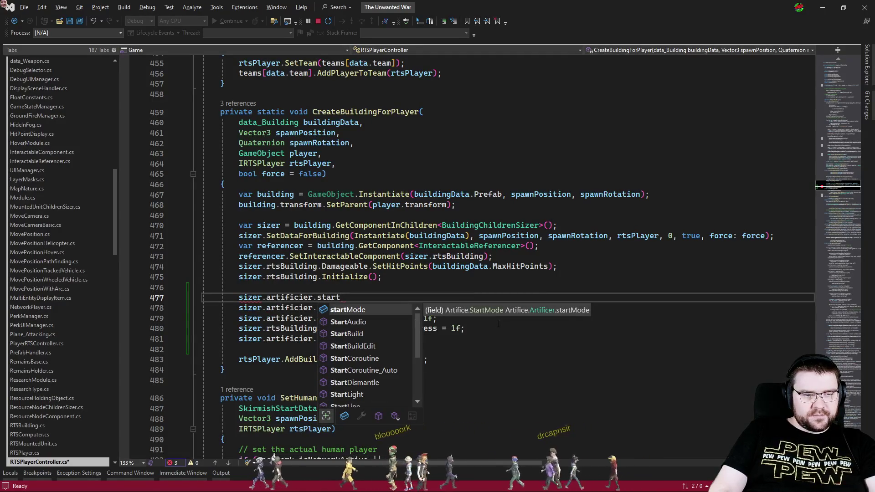
{"action": "type", "text": "Mode = Artifice.StartMode."}
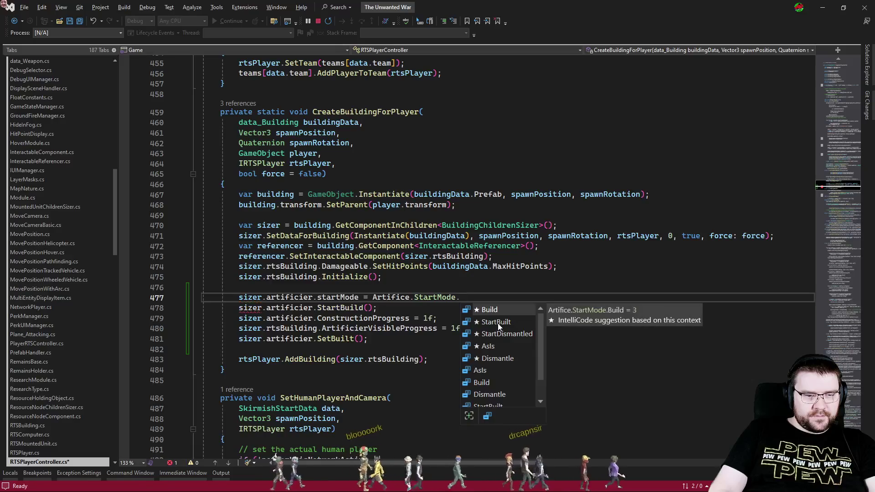
{"action": "left_click", "coordinate": [497, 324]}
{"action": "type", "text": ";"}
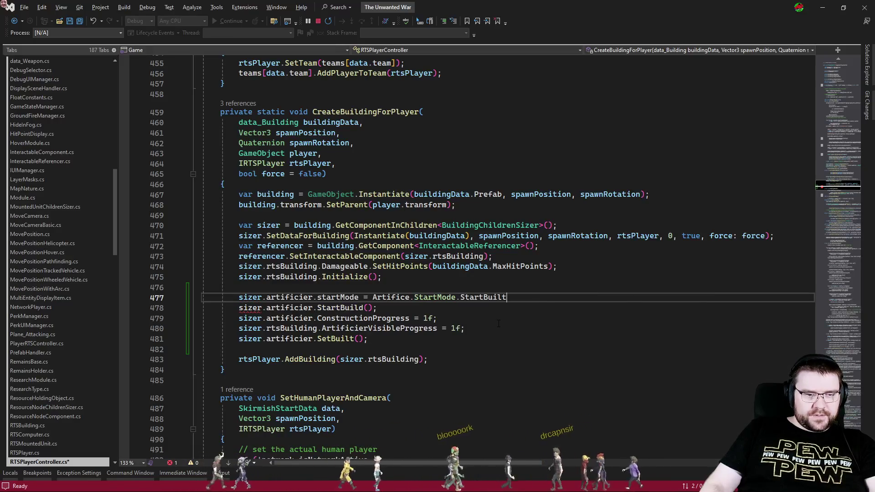
{"action": "key", "text": "shift+Up"}
{"action": "key", "text": "ctrl+c"}
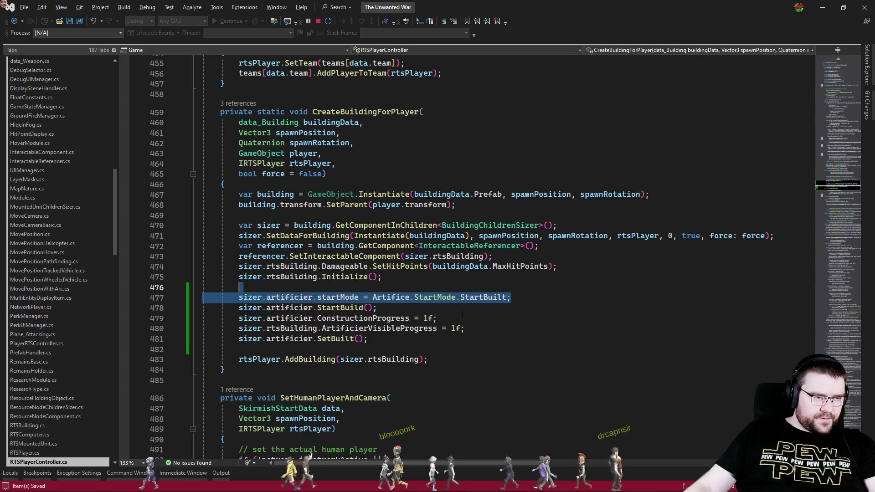
{"action": "key", "text": "ctrl+s"}
Paste the same startMode line into RTSPlayer.cs CreateBuilding, save, and return to Unity
{"action": "key", "text": "ctrl+Tab"}
{"action": "key", "text": "ctrl+Tab"}
{"action": "key", "text": "ctrl+Tab"}
{"action": "key", "text": "ctrl+Tab"}
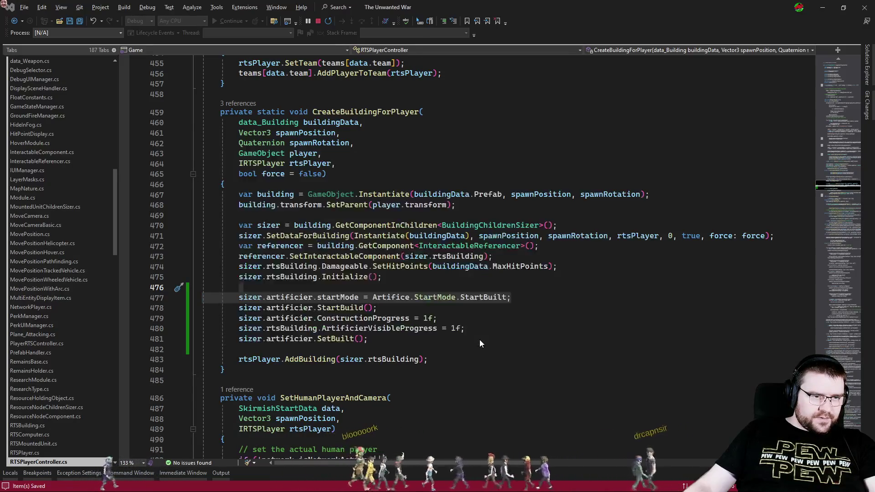
{"action": "left_click", "coordinate": [422, 327]}
{"action": "key", "text": "Up"}
{"action": "key", "text": "Up"}
{"action": "key", "text": "F12"}
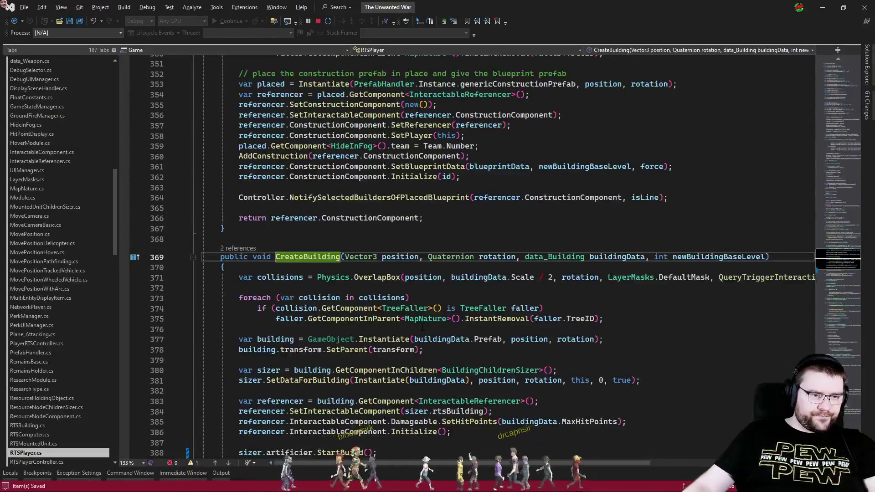
{"action": "left_click", "coordinate": [388, 292]}
{"action": "key", "text": "Return"}
{"action": "key", "text": "ctrl+v"}
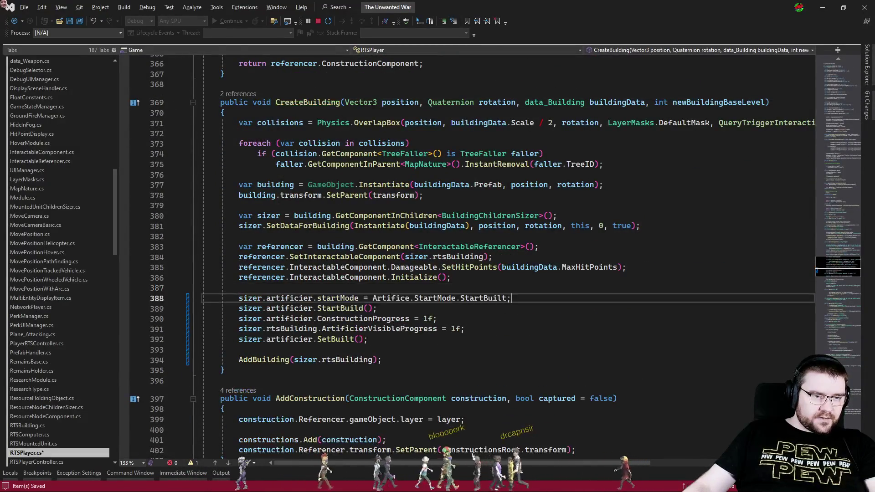
{"action": "key", "text": "ctrl+s"}
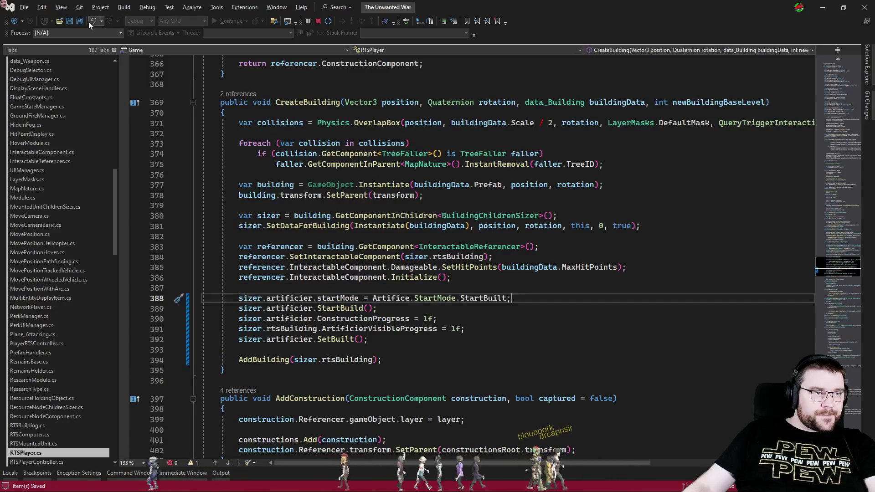
{"action": "key", "text": "alt+Tab"}
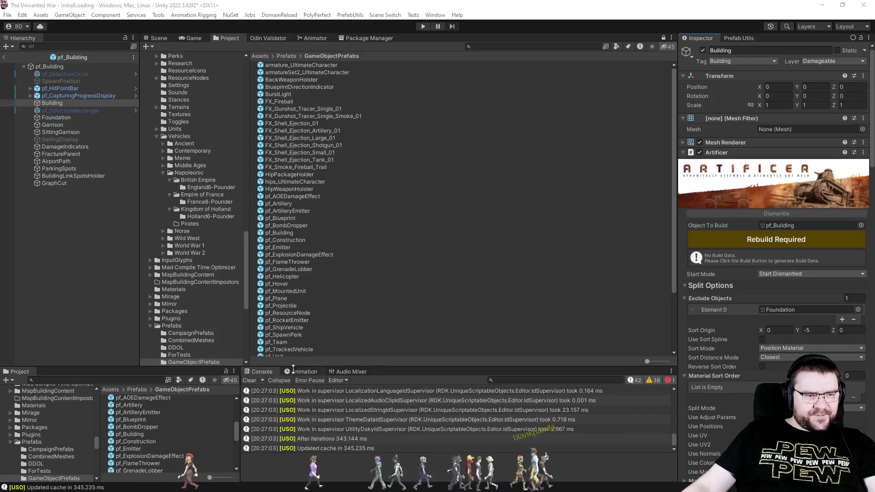
Clear the Console, exit the prefab, and run Set Up All Artificiers from Prefab Utils
{"action": "left_click", "coordinate": [247, 379]}
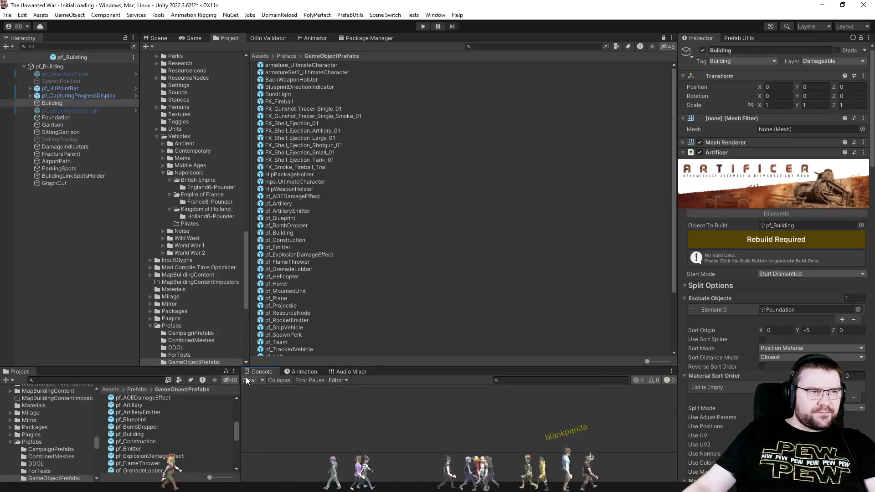
{"action": "left_click", "coordinate": [4, 57]}
{"action": "left_click", "coordinate": [739, 38]}
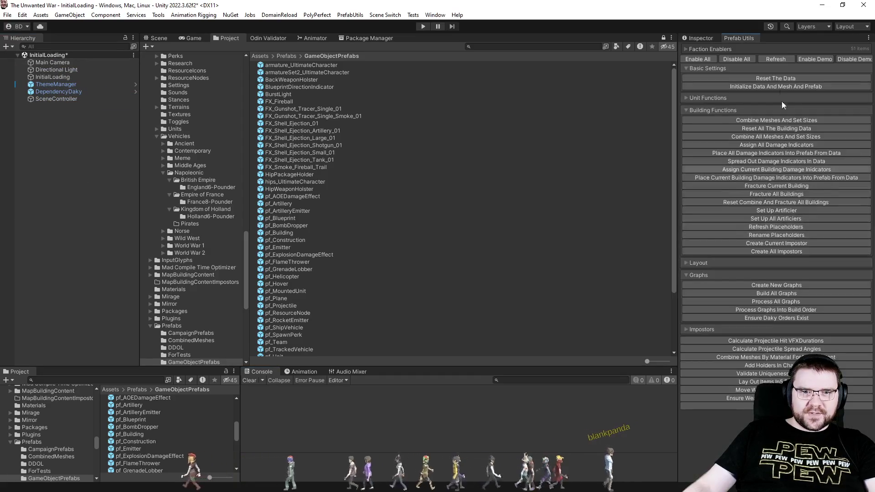
{"action": "left_click", "coordinate": [795, 219]}
{"action": "left_click", "coordinate": [469, 270]}
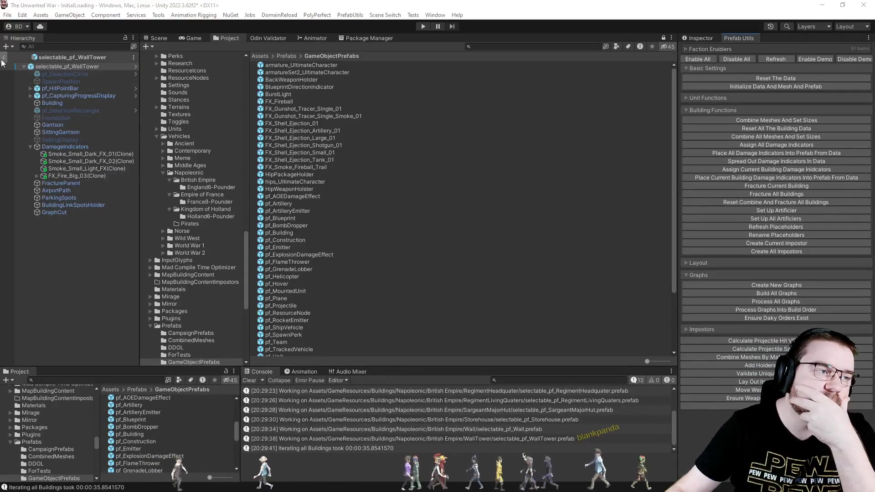
Return to the scene and start the game in Play mode
{"action": "left_click", "coordinate": [4, 57]}
{"action": "left_click", "coordinate": [702, 38]}
{"action": "left_click", "coordinate": [423, 25]}
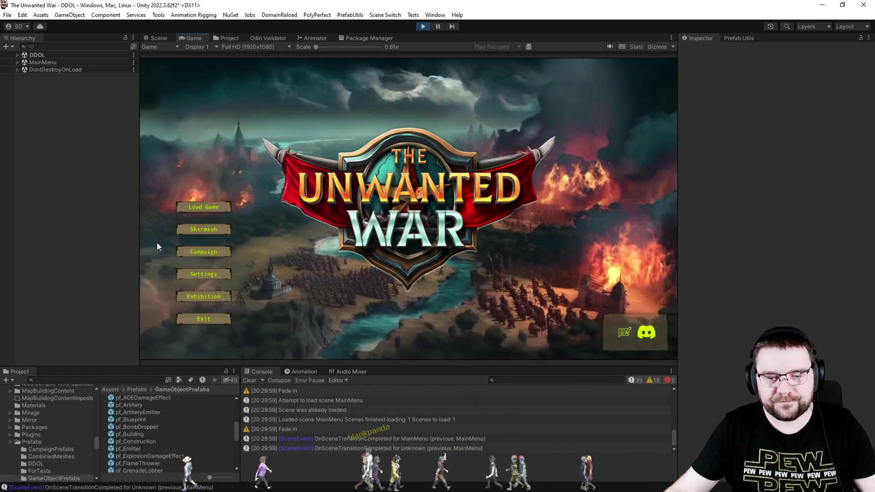
Start a Skirmish with slot 4 set to None, Map Explored Full, and weather disabled
{"action": "left_click", "coordinate": [210, 233]}
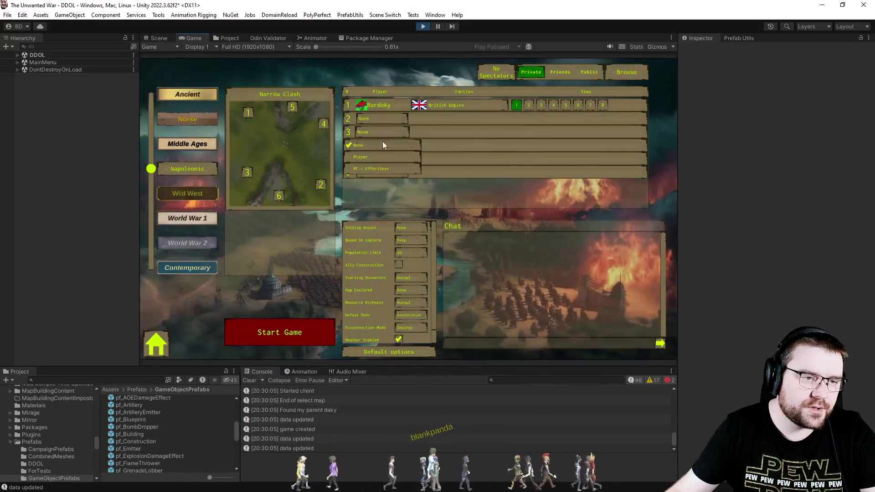
{"action": "left_click", "coordinate": [382, 142]}
{"action": "left_click", "coordinate": [381, 173]}
{"action": "left_click", "coordinate": [405, 290]}
{"action": "left_click", "coordinate": [402, 328]}
{"action": "left_click", "coordinate": [398, 339]}
{"action": "left_click", "coordinate": [290, 335]}
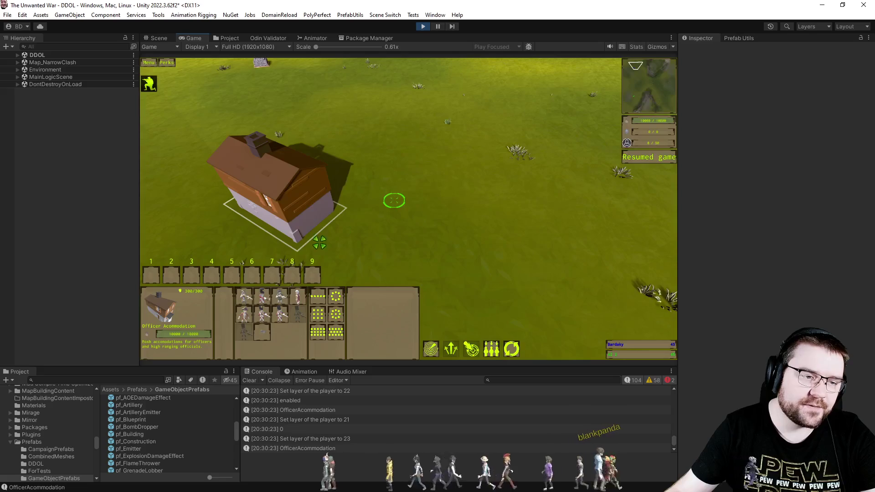
Pan the map left and have the Engineer place a Storehouse construction site on the grass
{"action": "left_click", "coordinate": [476, 268]}
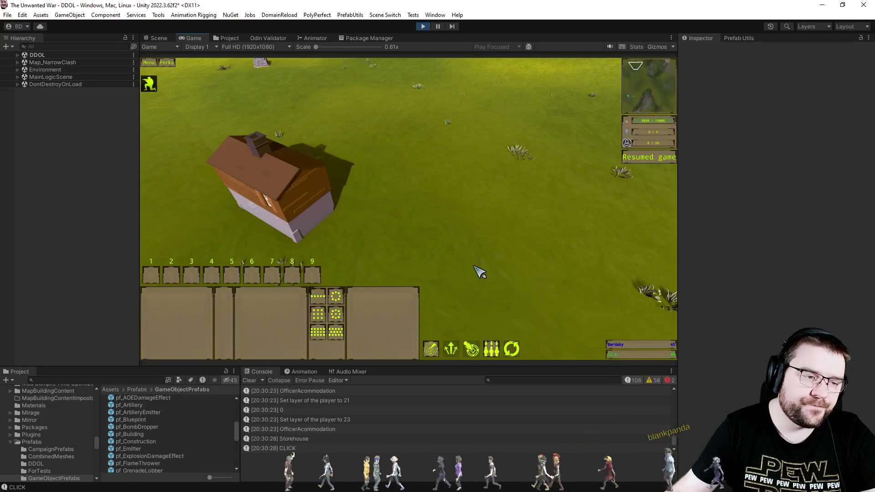
{"action": "left_click_drag", "start_coordinate": [476, 265], "coordinate": [409, 246]}
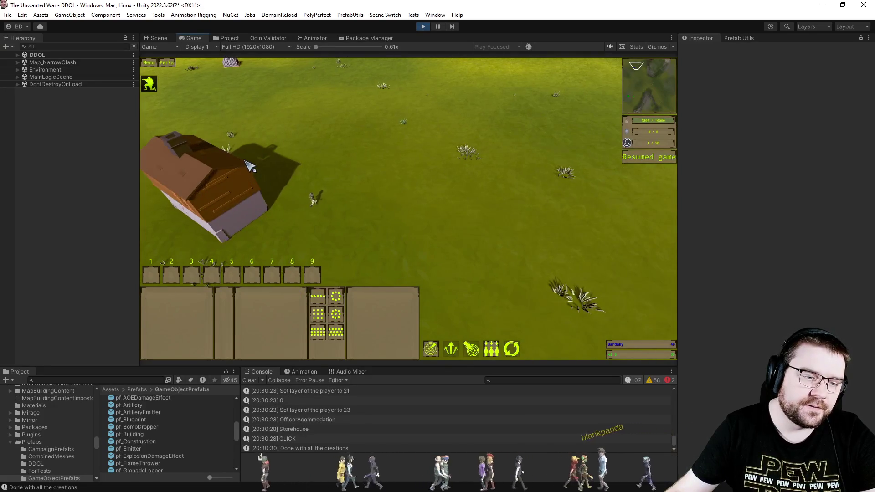
{"action": "left_click", "coordinate": [313, 199]}
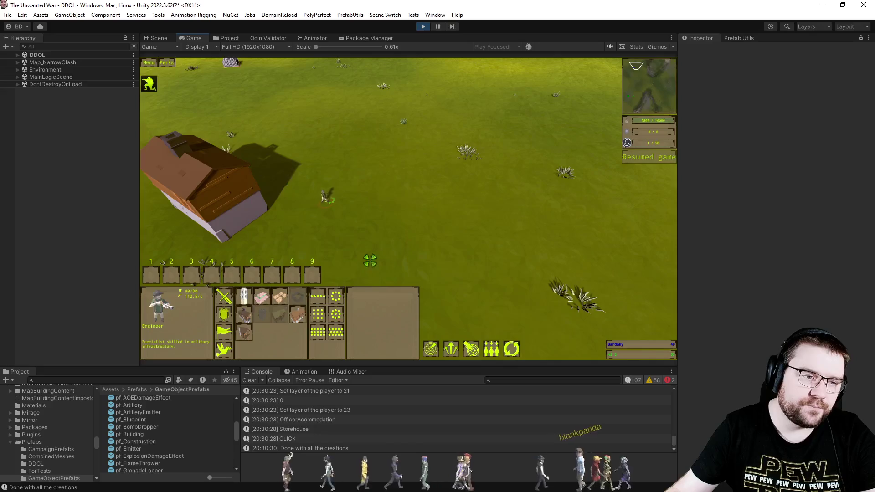
{"action": "left_click", "coordinate": [280, 299]}
{"action": "left_click", "coordinate": [409, 178]}
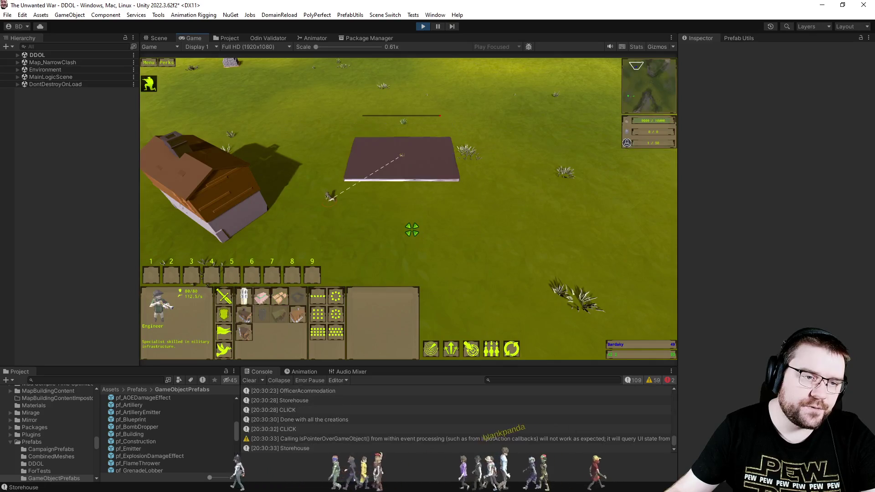
Zoom in on the build, then have the Engineer lay a Casino foundation in front of the storehouse
{"action": "scroll", "coordinate": [416, 239], "scroll_direction": "up", "scroll_amount": 5}
{"action": "scroll", "coordinate": [520, 313], "scroll_direction": "down", "scroll_amount": 5}
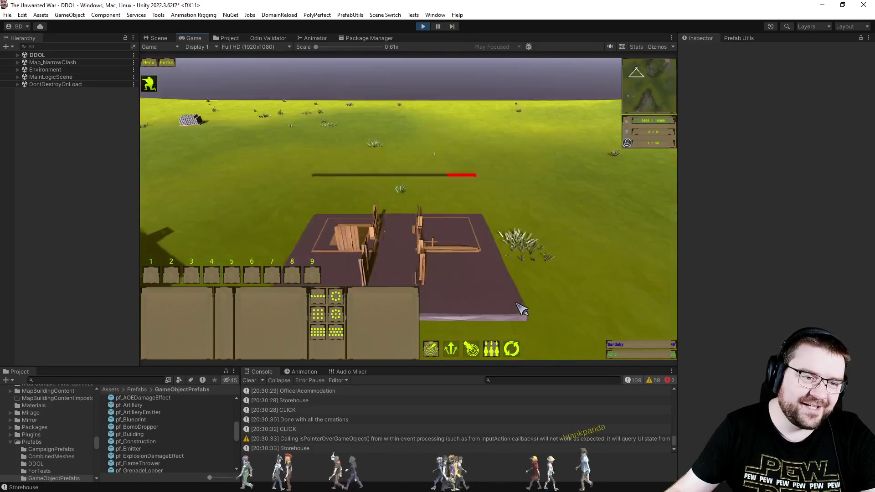
{"action": "scroll", "coordinate": [546, 297], "scroll_direction": "up", "scroll_amount": 3}
{"action": "scroll", "coordinate": [546, 295], "scroll_direction": "down", "scroll_amount": 3}
{"action": "scroll", "coordinate": [545, 292], "scroll_direction": "up", "scroll_amount": 5}
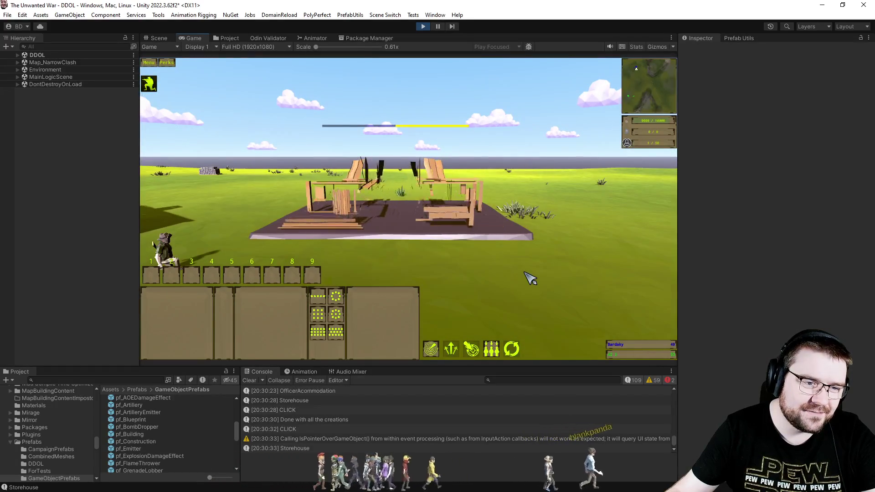
{"action": "scroll", "coordinate": [527, 274], "scroll_direction": "down", "scroll_amount": 5}
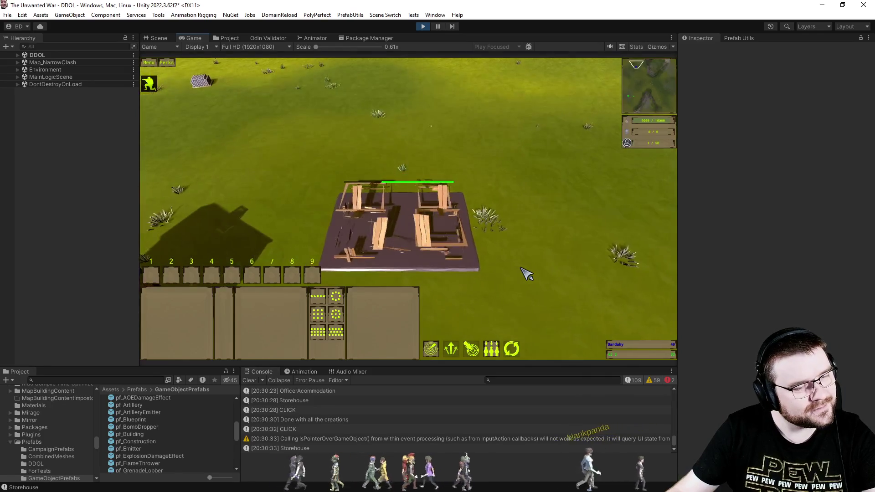
{"action": "scroll", "coordinate": [526, 274], "scroll_direction": "up", "scroll_amount": 4}
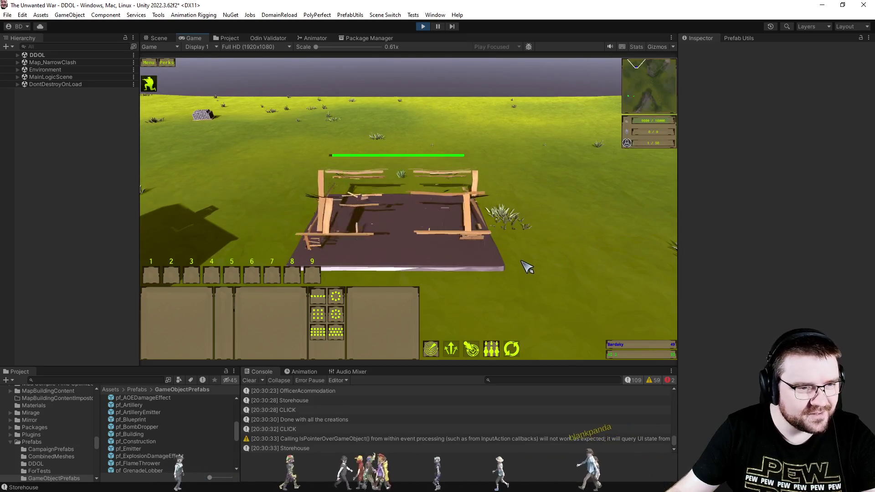
{"action": "scroll", "coordinate": [528, 264], "scroll_direction": "up", "scroll_amount": 3}
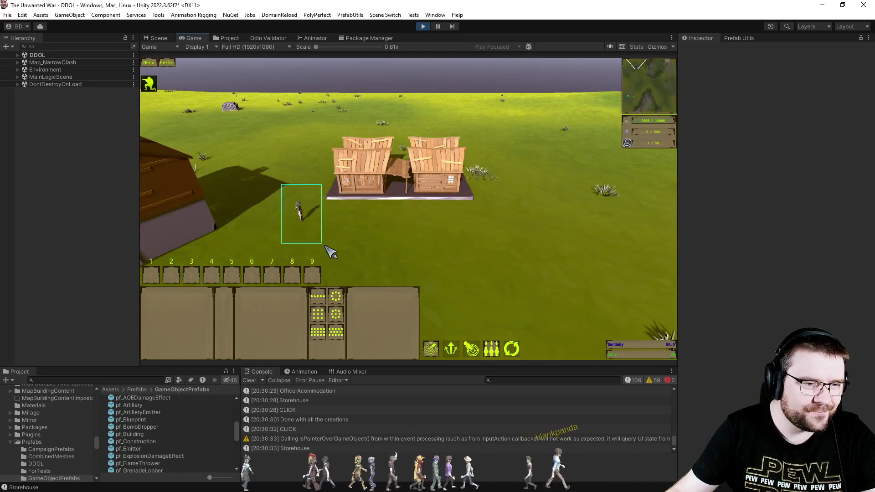
{"action": "left_click_drag", "start_coordinate": [327, 248], "coordinate": [328, 250]}
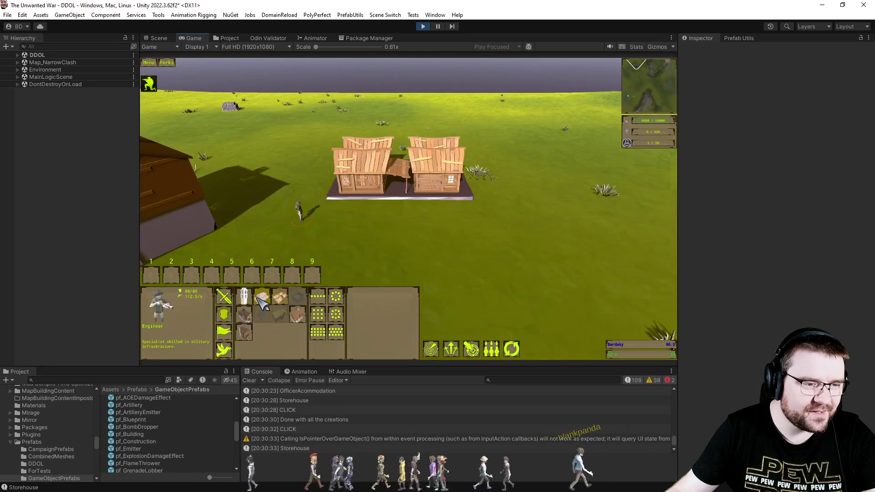
{"action": "left_click", "coordinate": [261, 296]}
{"action": "left_click", "coordinate": [318, 226]}
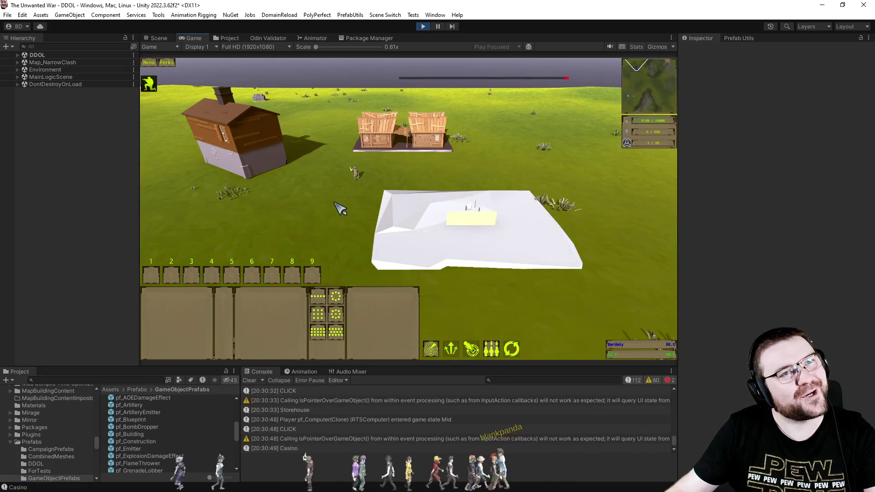
Orbit and zoom the camera around the Casino as it finishes assembling
{"action": "key", "text": "e"}
{"action": "scroll", "coordinate": [340, 209], "scroll_direction": "up", "scroll_amount": 3}
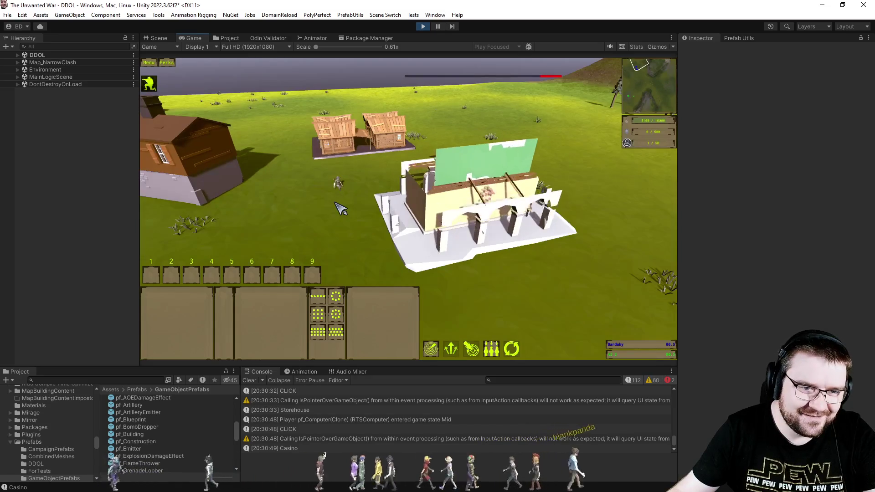
{"action": "key", "text": "e"}
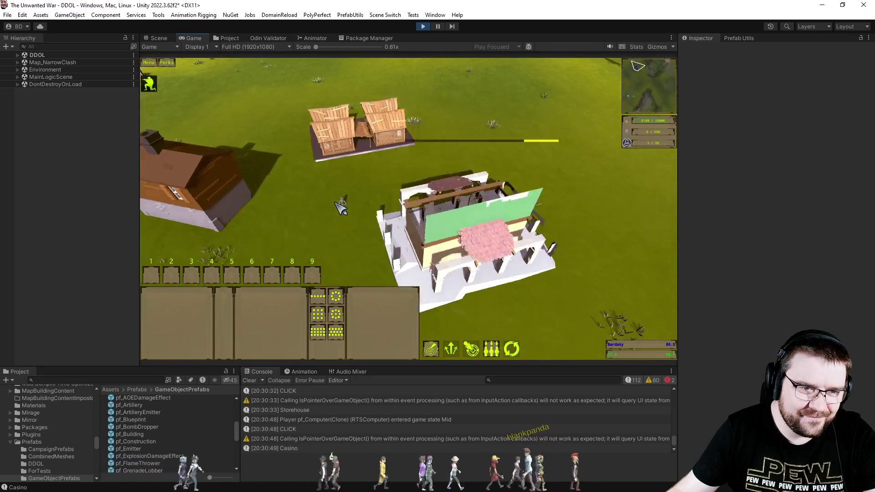
{"action": "key", "text": "e"}
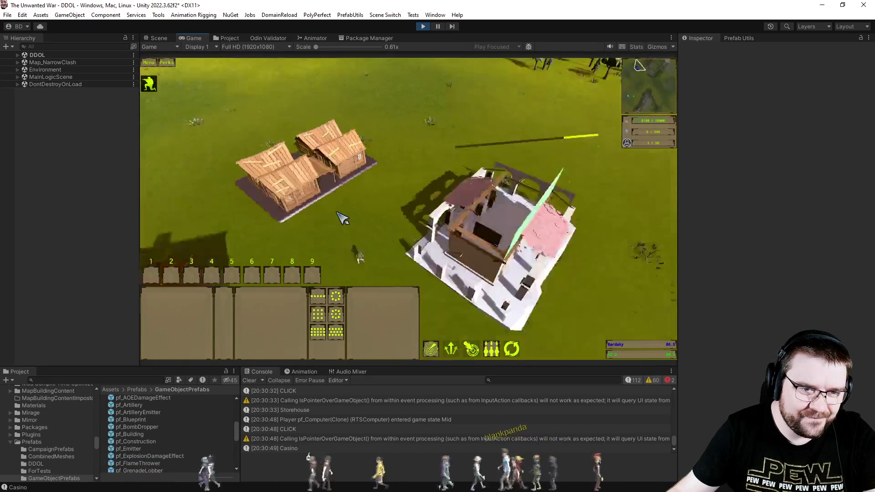
{"action": "key", "text": "q"}
{"action": "scroll", "coordinate": [344, 219], "scroll_direction": "up", "scroll_amount": 2}
{"action": "key", "text": "e"}
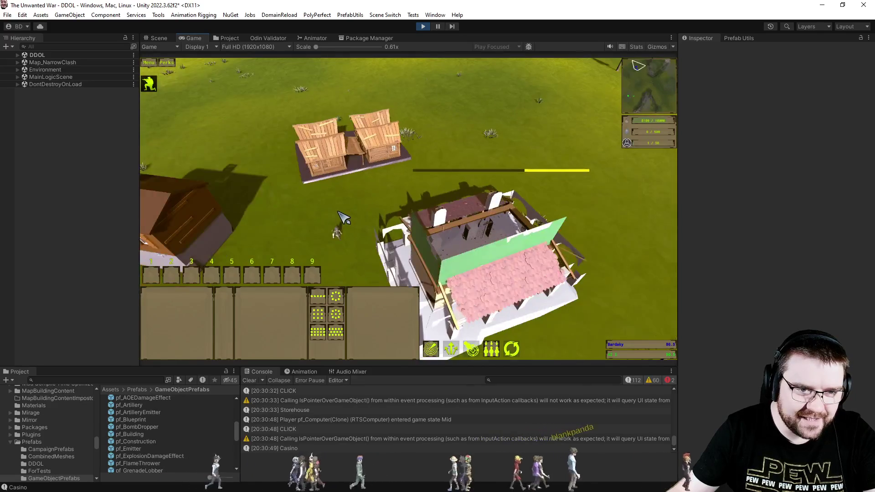
{"action": "key", "text": "ctrl+1"}
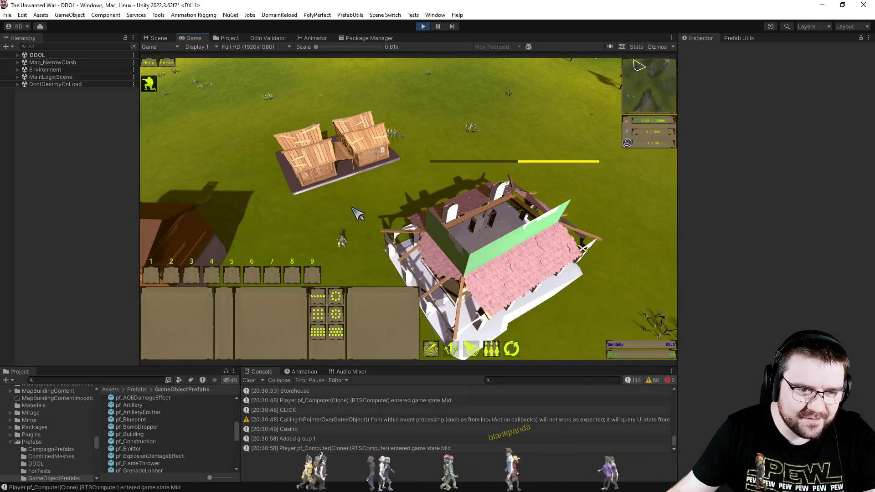
{"action": "scroll", "coordinate": [358, 214], "scroll_direction": "down", "scroll_amount": 3}
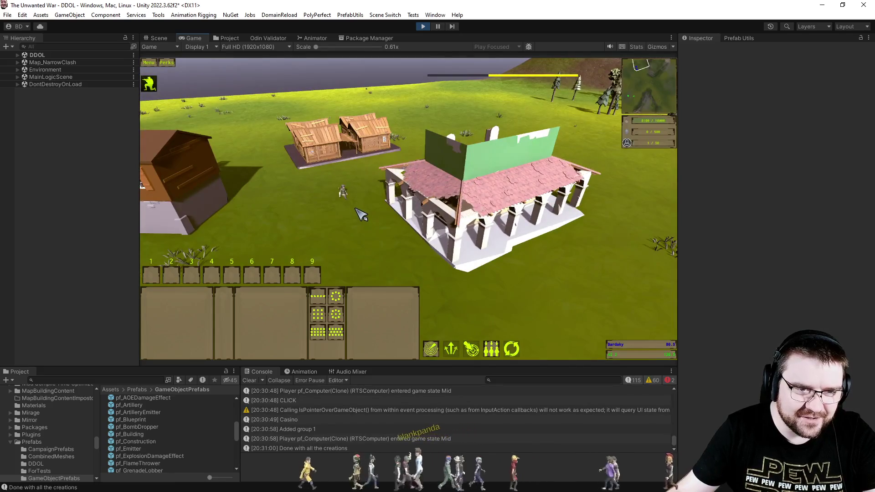
{"action": "scroll", "coordinate": [360, 214], "scroll_direction": "up", "scroll_amount": 2}
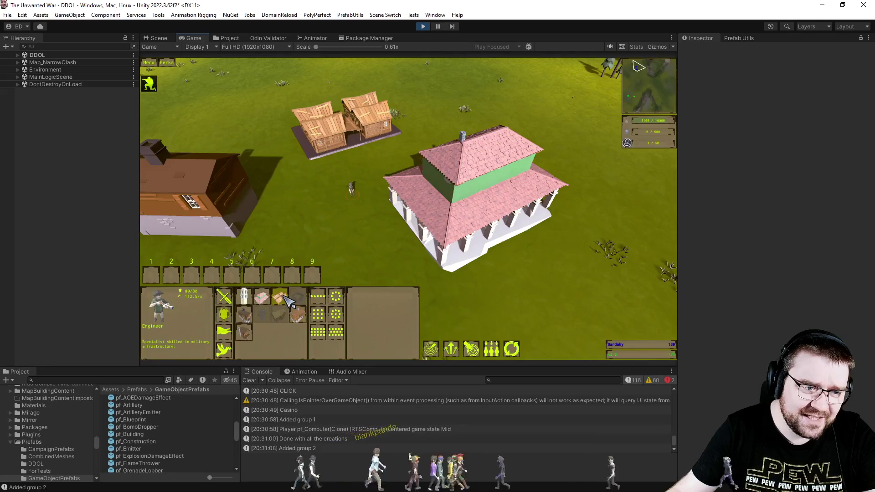
{"action": "left_click", "coordinate": [281, 297]}
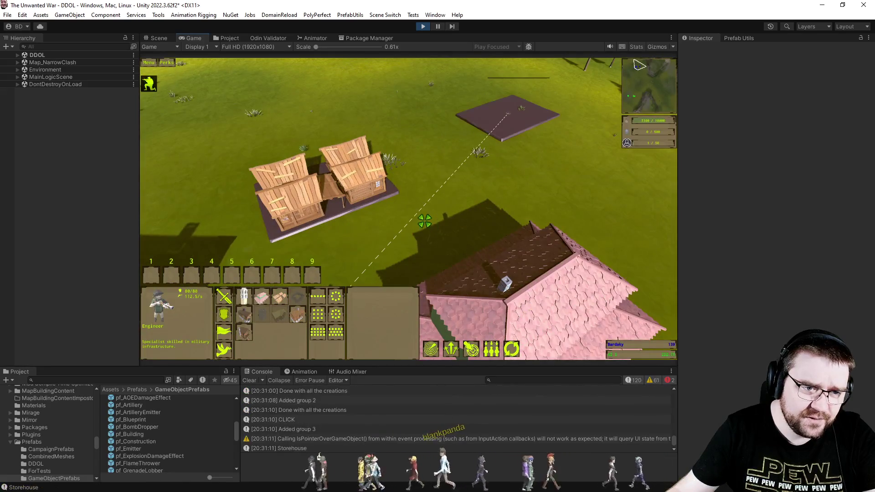
In the Scene view, select the Storehouse foundation's Building object and scroll through its Artificer component
{"action": "left_click", "coordinate": [159, 38]}
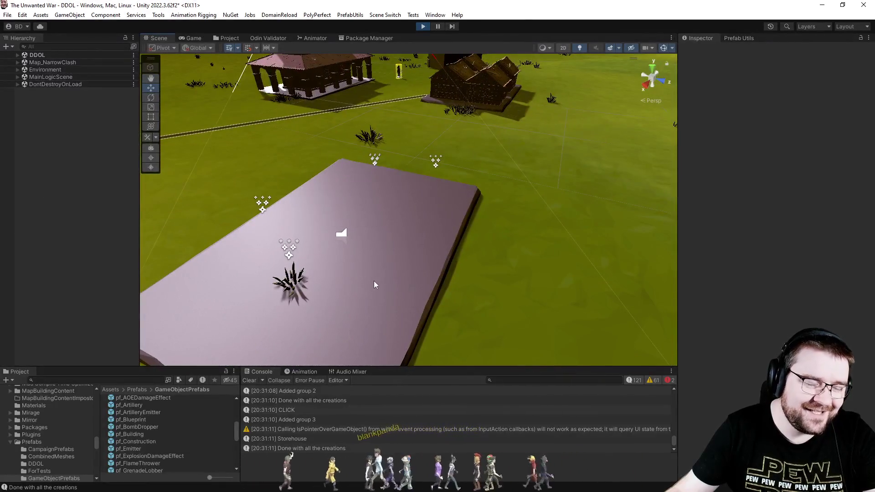
{"action": "left_click", "coordinate": [373, 281]}
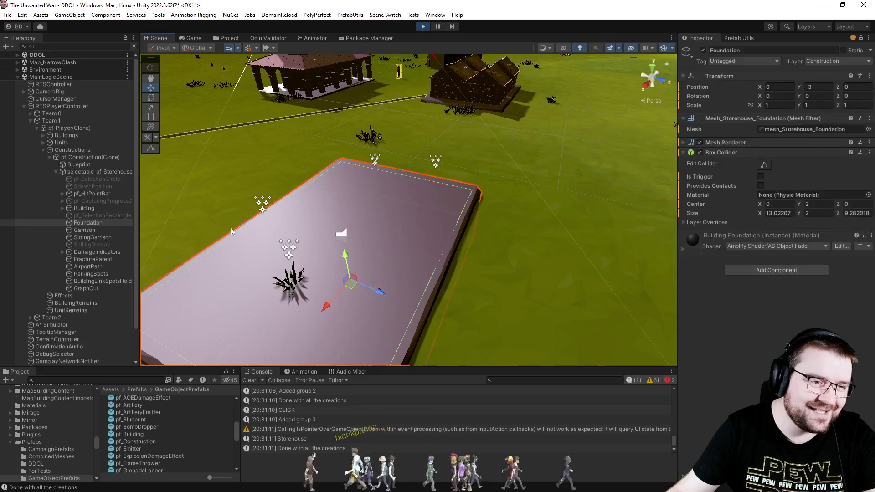
{"action": "left_click", "coordinate": [89, 211]}
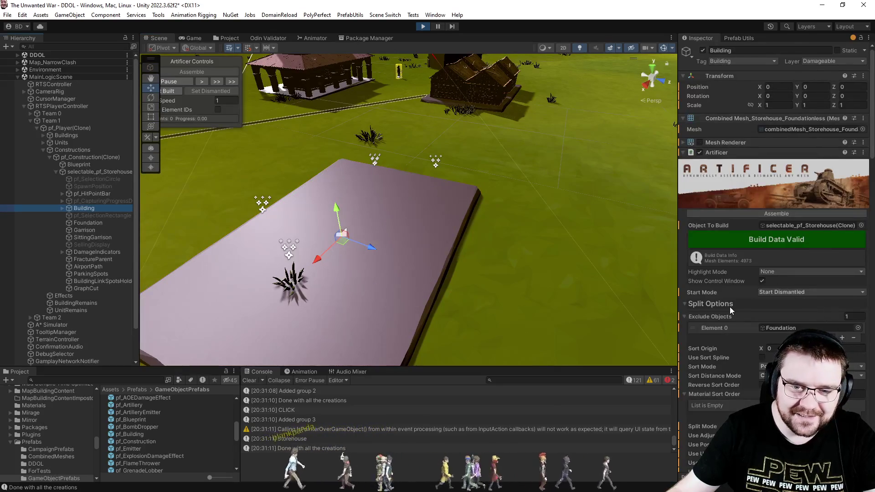
{"action": "scroll", "coordinate": [729, 307], "scroll_direction": "down", "scroll_amount": 4}
{"action": "scroll", "coordinate": [801, 316], "scroll_direction": "down", "scroll_amount": 4}
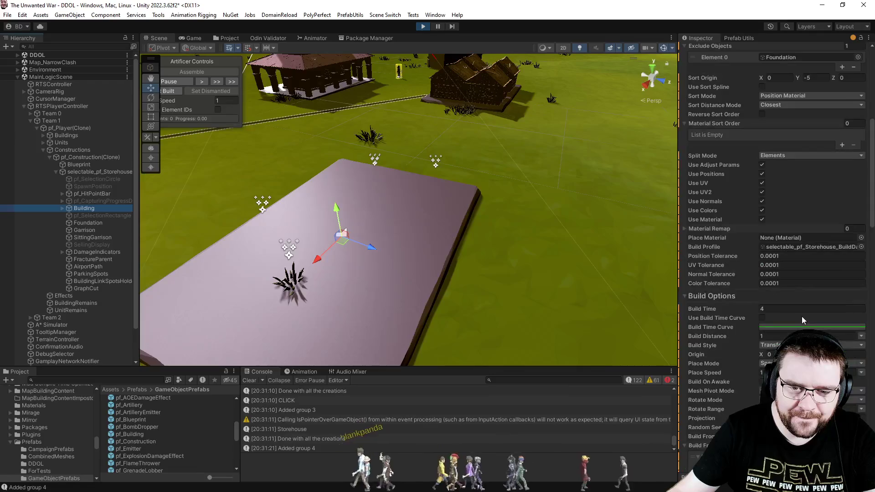
{"action": "scroll", "coordinate": [754, 308], "scroll_direction": "up", "scroll_amount": 10}
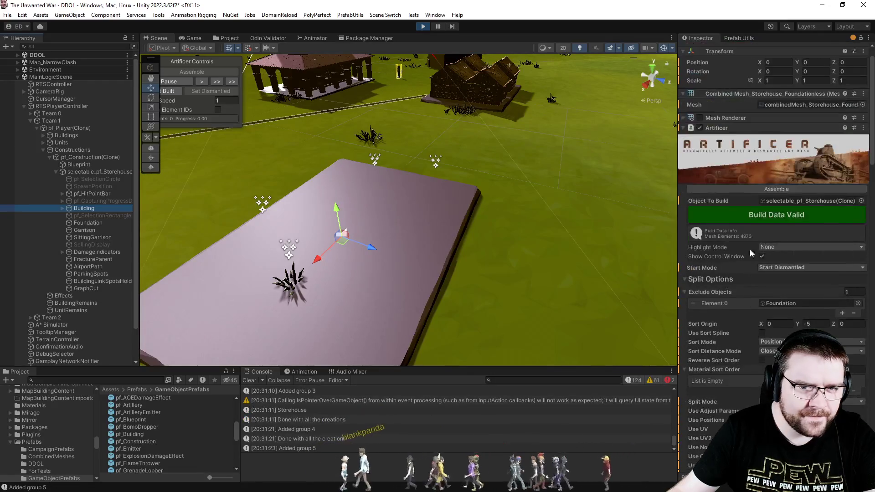
Back in the Game view, select the Engineer and watch the first Storehouse assemble on its foundation
{"action": "left_click", "coordinate": [219, 36]}
{"action": "left_click", "coordinate": [191, 35]}
{"action": "left_click_drag", "start_coordinate": [384, 116], "coordinate": [624, 281]}
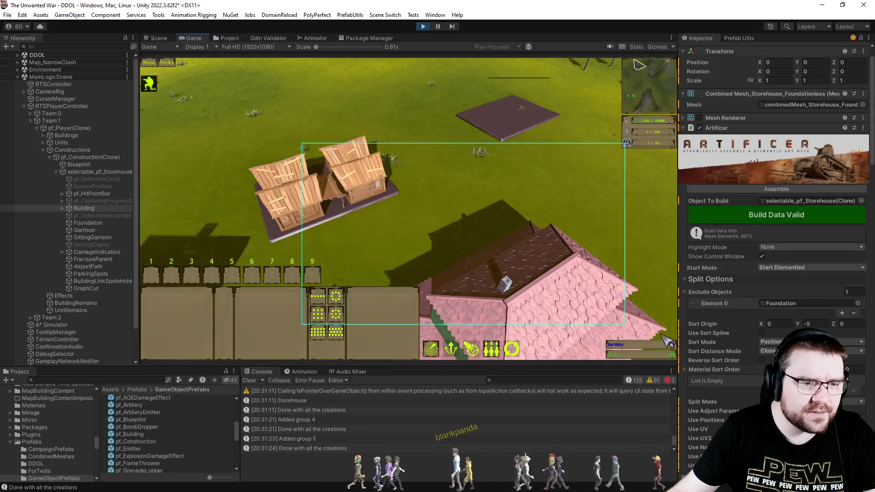
{"action": "left_click_drag", "start_coordinate": [292, 123], "coordinate": [479, 274]}
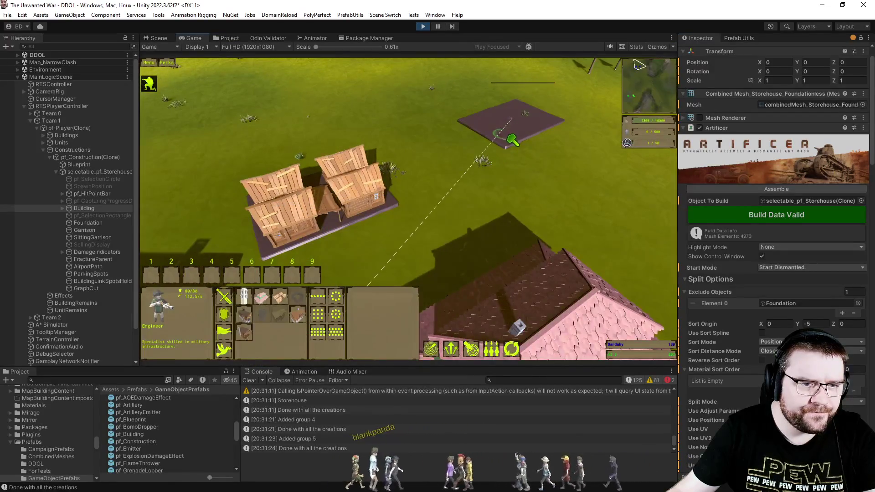
{"action": "key", "text": "w"}
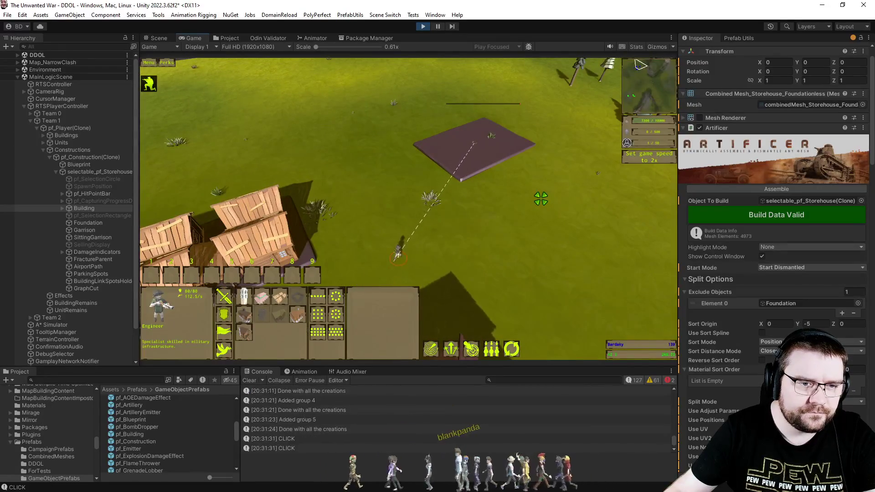
{"action": "scroll", "coordinate": [540, 199], "scroll_direction": "up", "scroll_amount": 3}
{"action": "scroll", "coordinate": [546, 205], "scroll_direction": "up", "scroll_amount": 5}
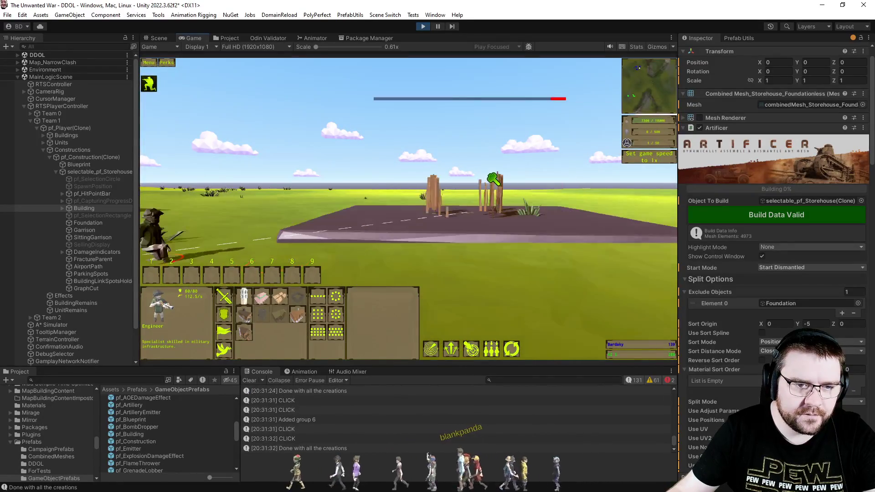
{"action": "left_click", "coordinate": [561, 205]}
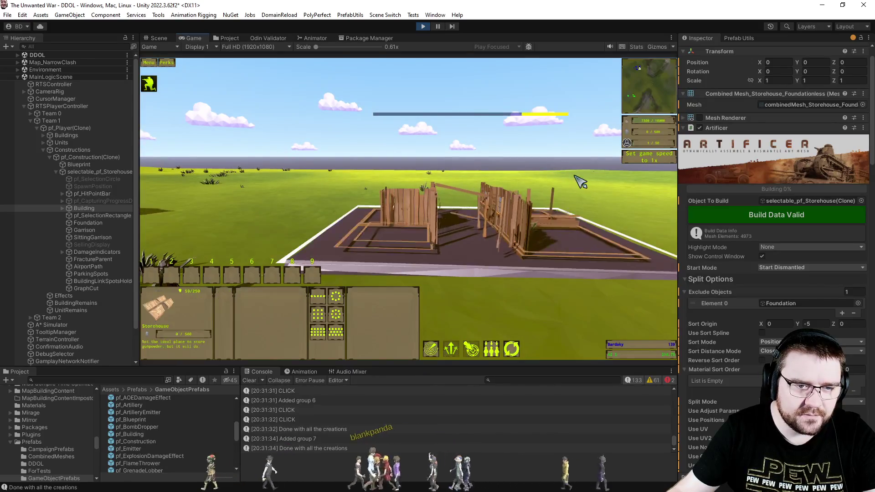
{"action": "scroll", "coordinate": [565, 252], "scroll_direction": "down", "scroll_amount": 5}
{"action": "scroll", "coordinate": [567, 252], "scroll_direction": "down", "scroll_amount": 4}
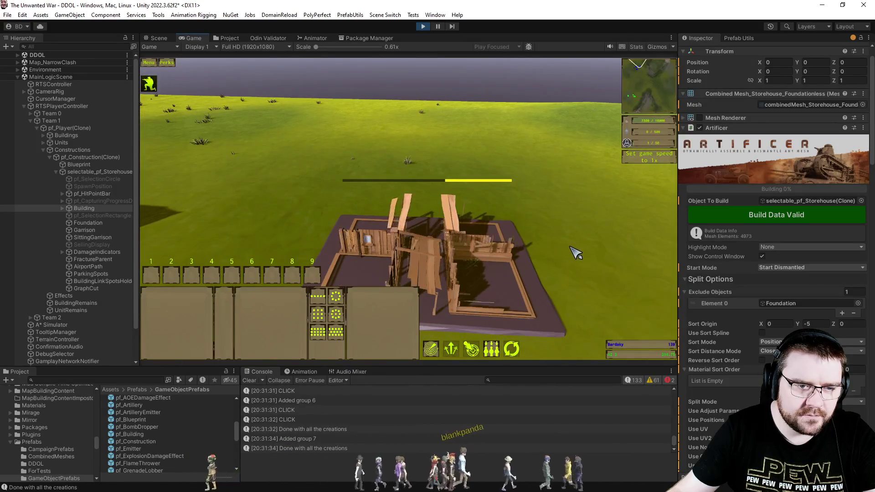
{"action": "scroll", "coordinate": [592, 255], "scroll_direction": "down", "scroll_amount": 3}
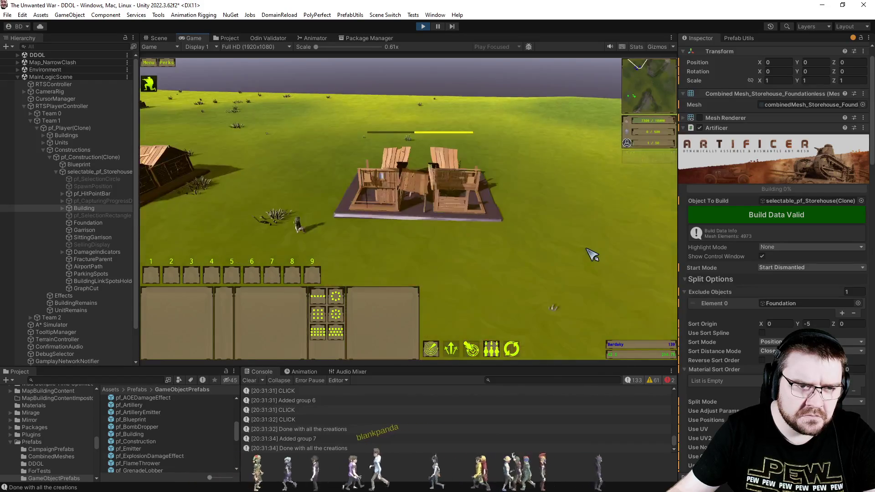
{"action": "scroll", "coordinate": [580, 256], "scroll_direction": "up", "scroll_amount": 2}
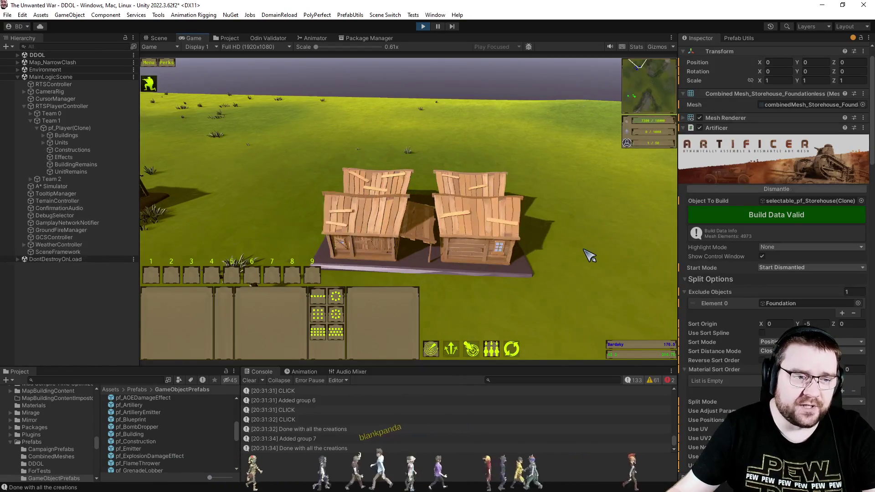
{"action": "scroll", "coordinate": [587, 255], "scroll_direction": "down", "scroll_amount": 2}
Place a second Storehouse foundation and turn the camera to follow its construction
{"action": "left_click", "coordinate": [279, 296]}
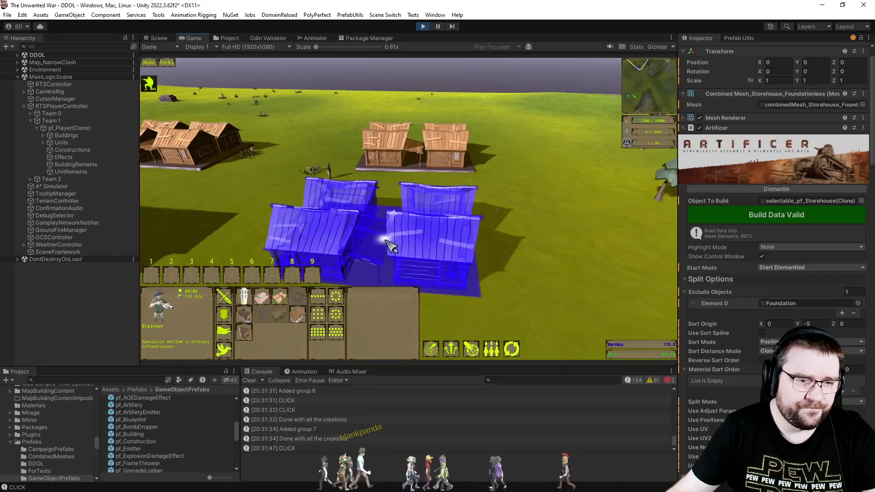
{"action": "left_click", "coordinate": [556, 255]}
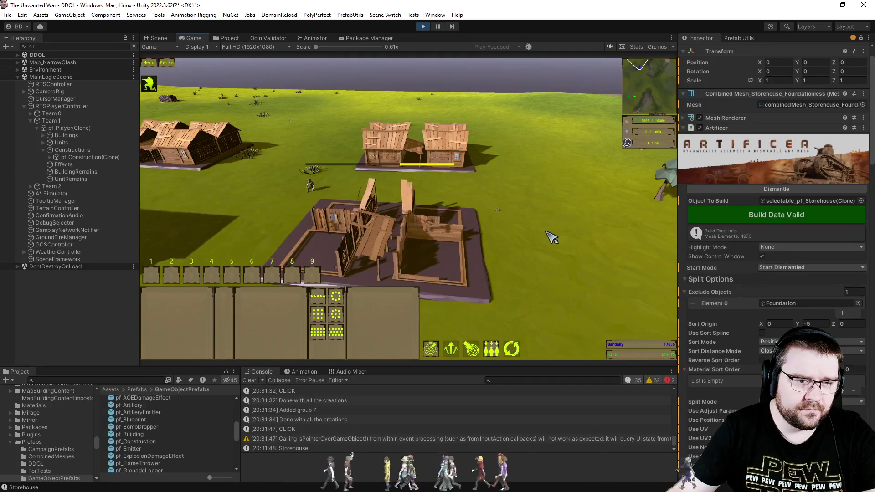
{"action": "key", "text": "e"}
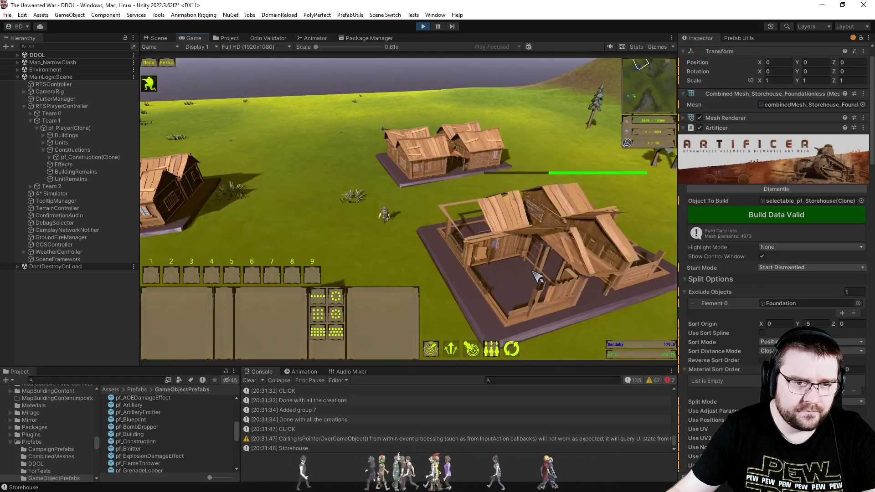
{"action": "key", "text": "q"}
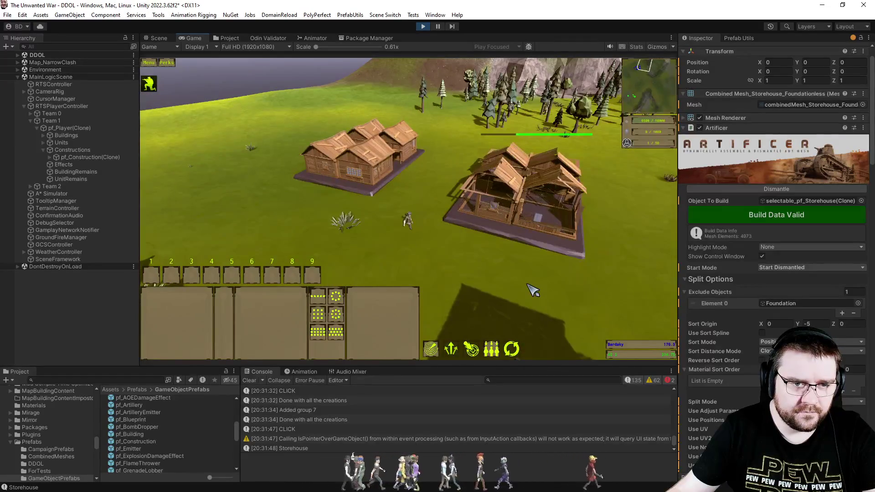
{"action": "key", "text": "d"}
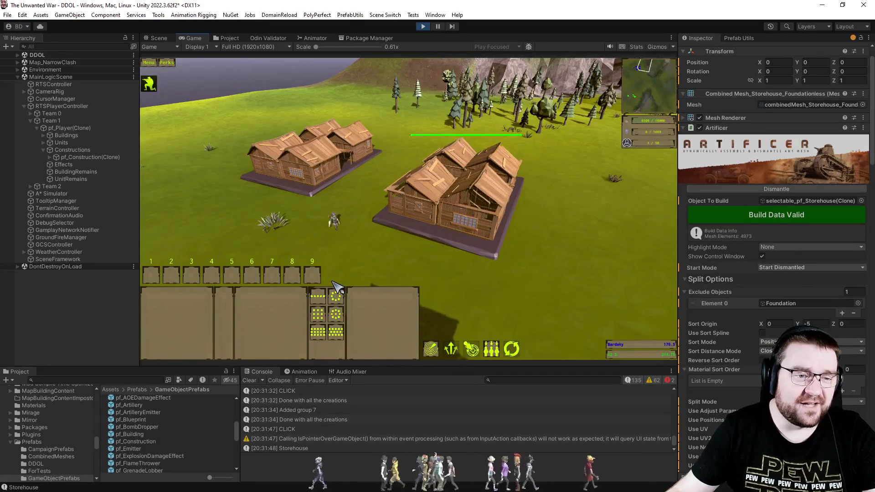
{"action": "left_click_drag", "start_coordinate": [283, 191], "coordinate": [419, 280]}
Have the Engineer place an Officer Accommodation on open ground and watch it assemble completely
{"action": "key", "text": "a"}
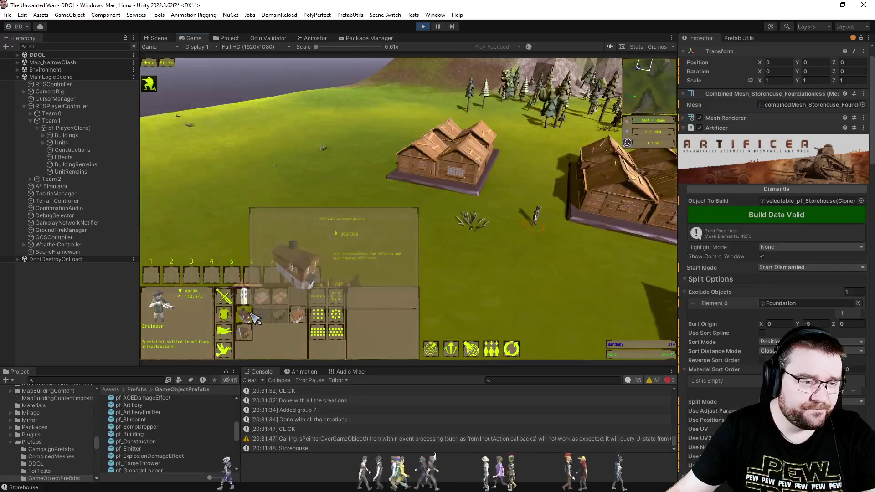
{"action": "left_click", "coordinate": [252, 317]}
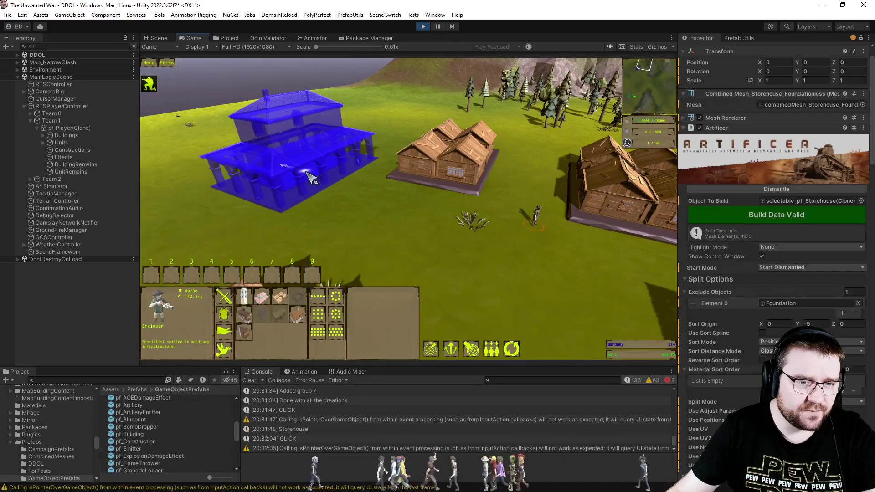
{"action": "left_click", "coordinate": [308, 177]}
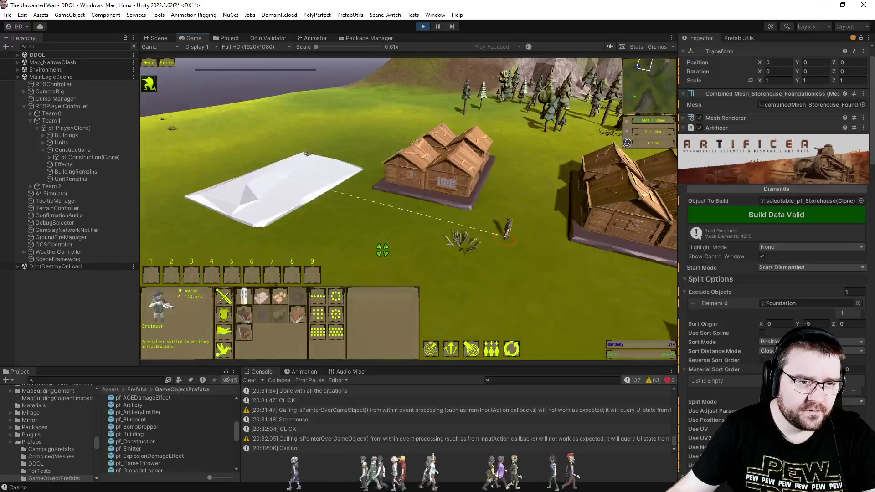
{"action": "scroll", "coordinate": [381, 251], "scroll_direction": "up", "scroll_amount": 2}
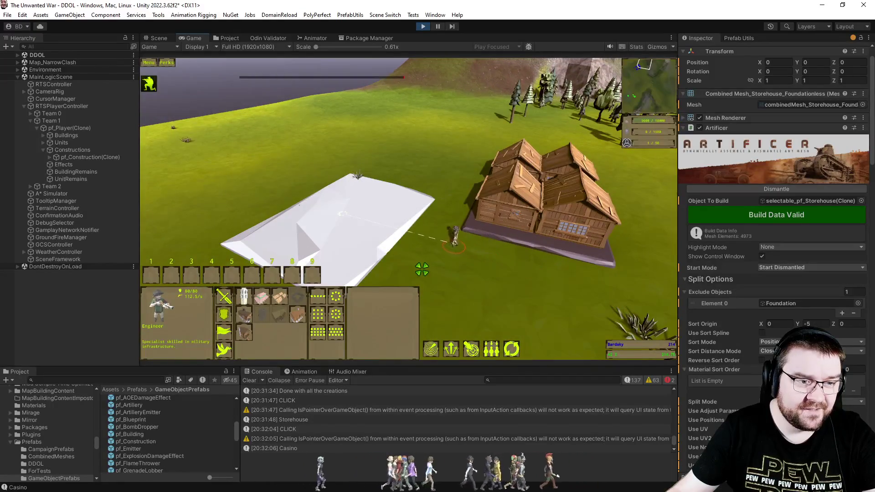
{"action": "left_click", "coordinate": [460, 218]}
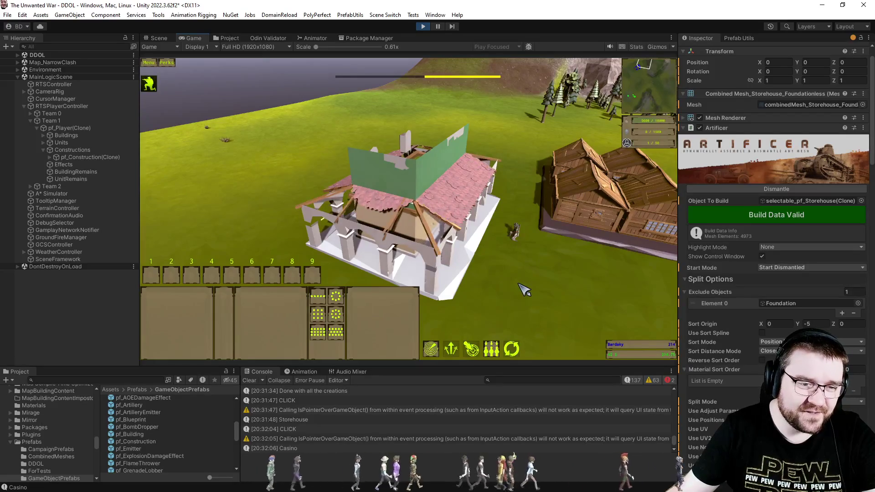
{"action": "scroll", "coordinate": [523, 295], "scroll_direction": "up", "scroll_amount": 5}
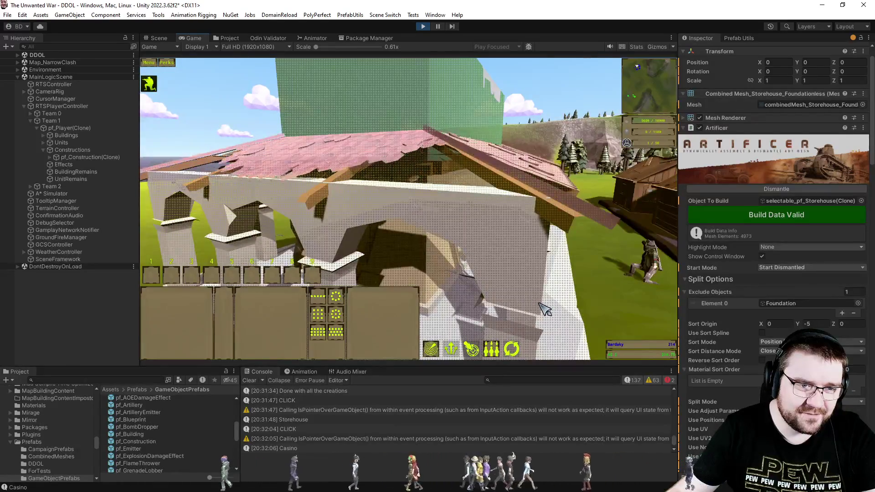
{"action": "scroll", "coordinate": [540, 309], "scroll_direction": "down", "scroll_amount": 3}
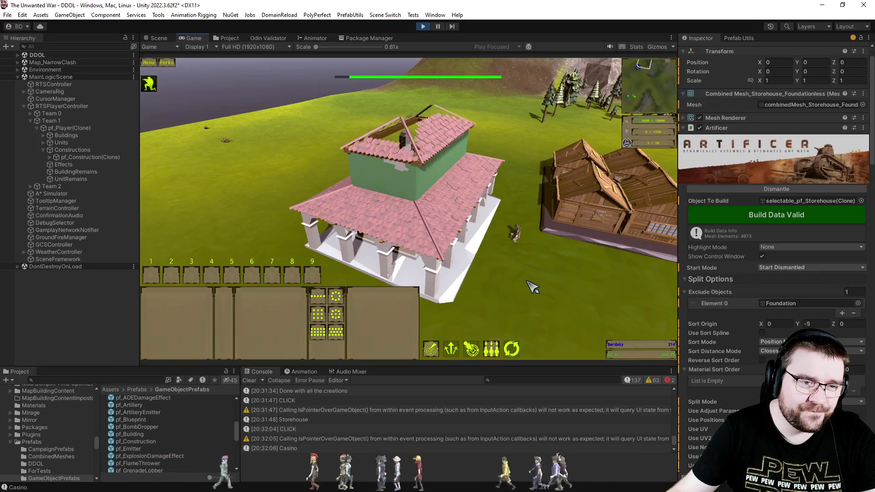
{"action": "left_click_drag", "start_coordinate": [587, 320], "coordinate": [418, 186]}
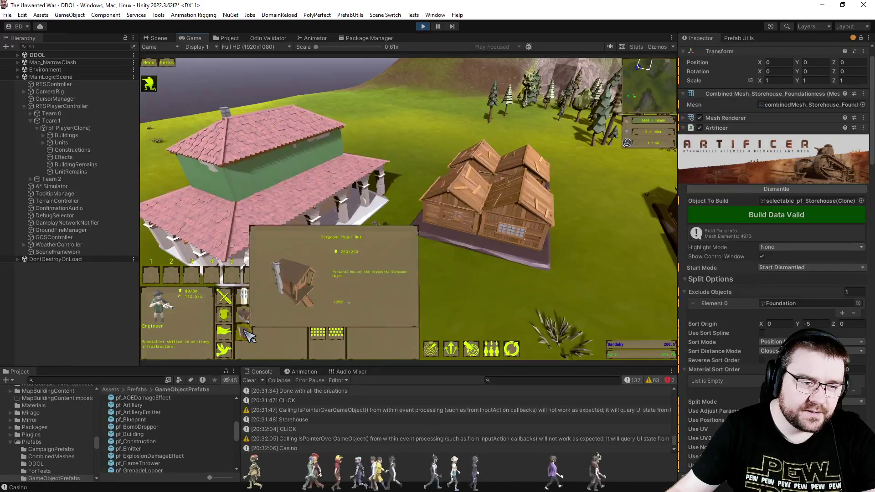
Place another Officer Accommodation, orbit the camera as it builds, then switch to the Project window
{"action": "left_click", "coordinate": [246, 332]}
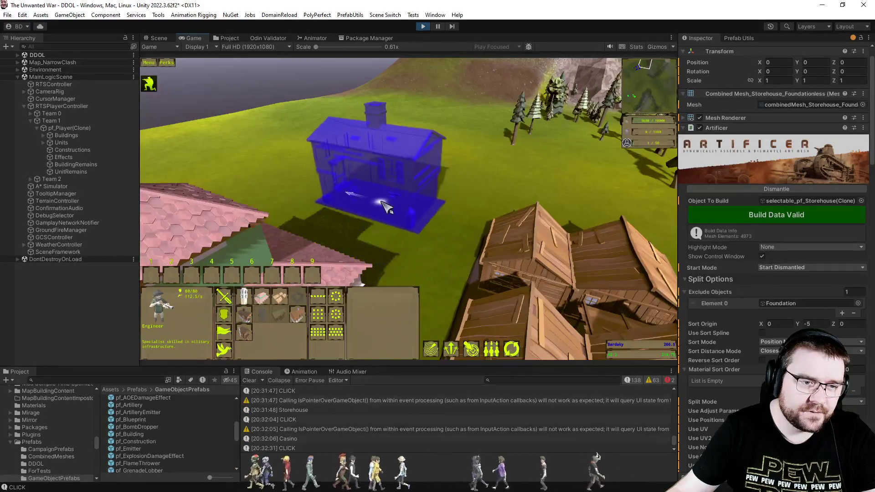
{"action": "left_click", "coordinate": [388, 216]}
{"action": "scroll", "coordinate": [400, 250], "scroll_direction": "down", "scroll_amount": 3}
{"action": "scroll", "coordinate": [401, 250], "scroll_direction": "up", "scroll_amount": 3}
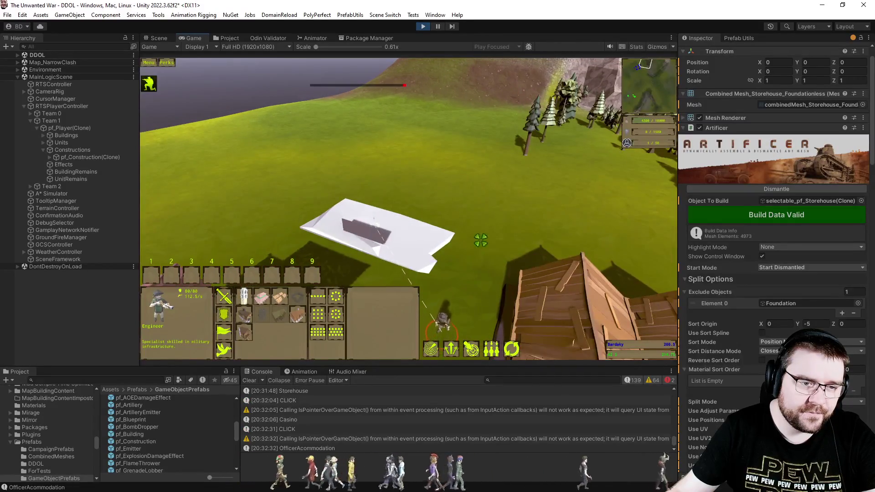
{"action": "left_click", "coordinate": [503, 234]}
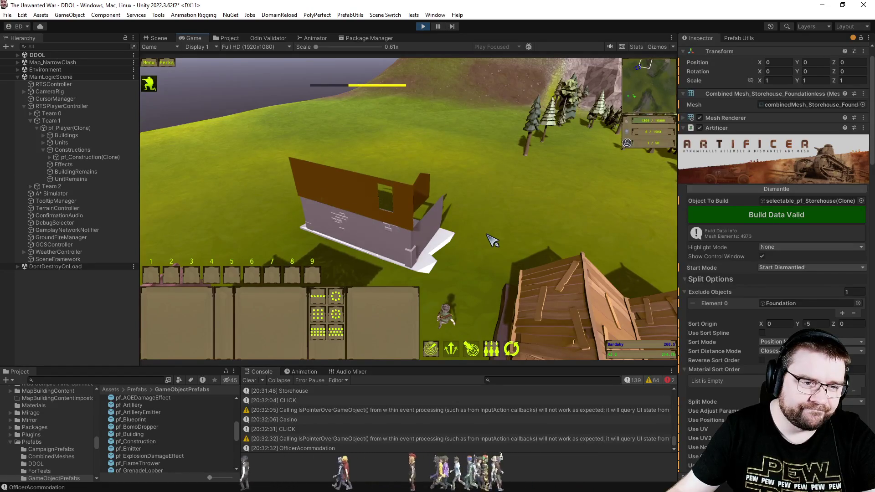
{"action": "key", "text": "e"}
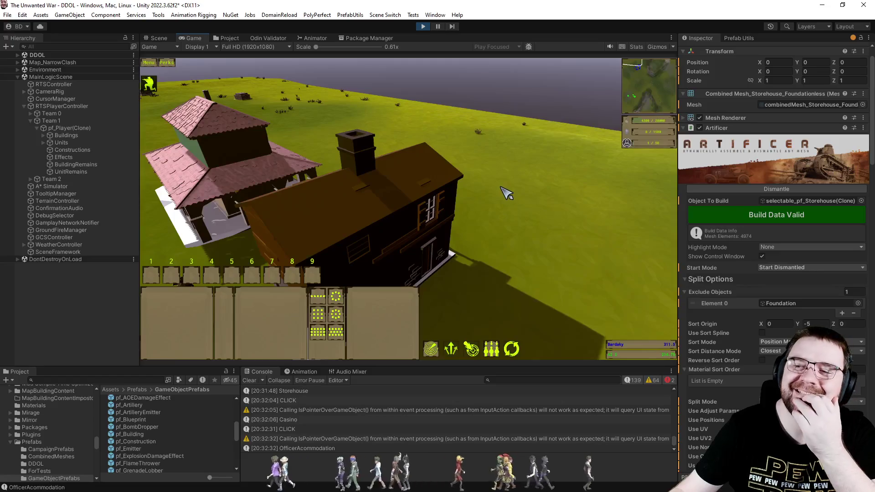
{"action": "left_click", "coordinate": [226, 38]}
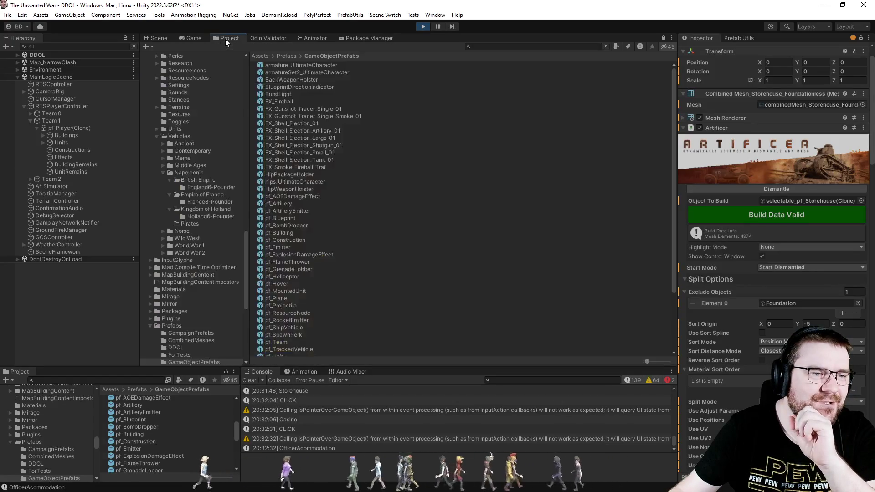
Open the OfficerAcommodation folder, inspect combinedMesh, and open selectable_mesh_OfficerAcommodation to view house-pirate-new
{"action": "scroll", "coordinate": [206, 230], "scroll_direction": "down", "scroll_amount": 10}
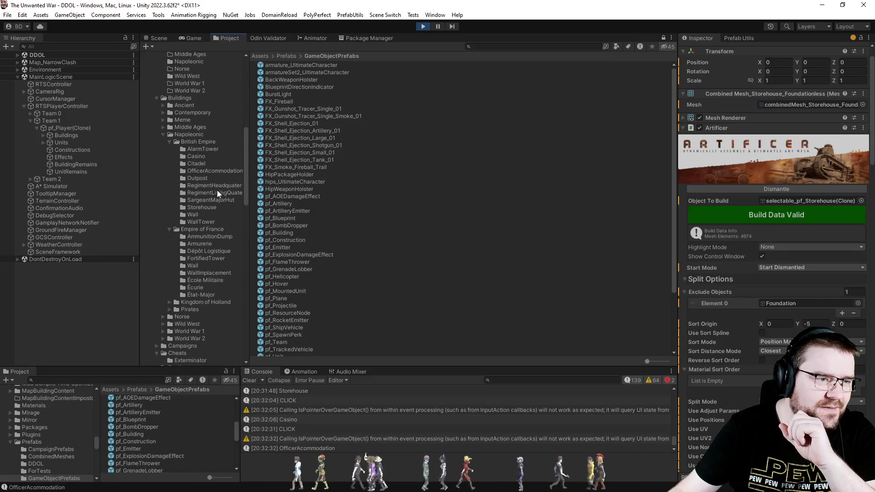
{"action": "left_click", "coordinate": [224, 171]}
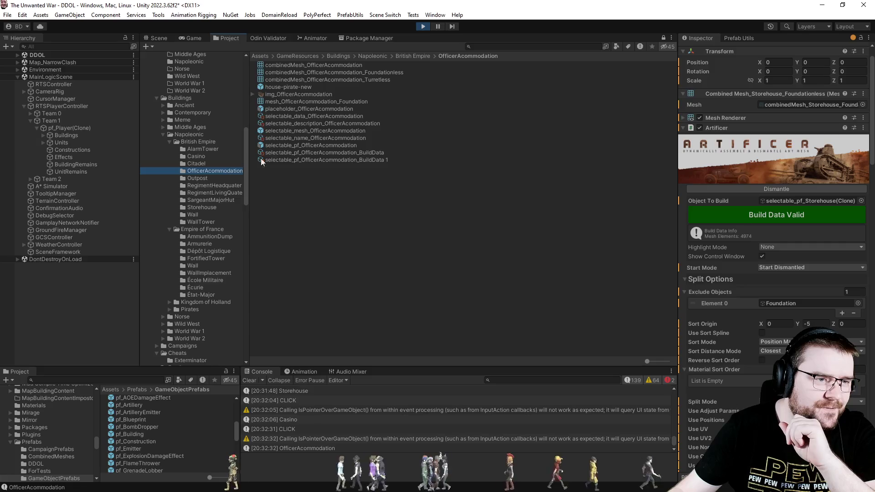
{"action": "left_click", "coordinate": [329, 67]}
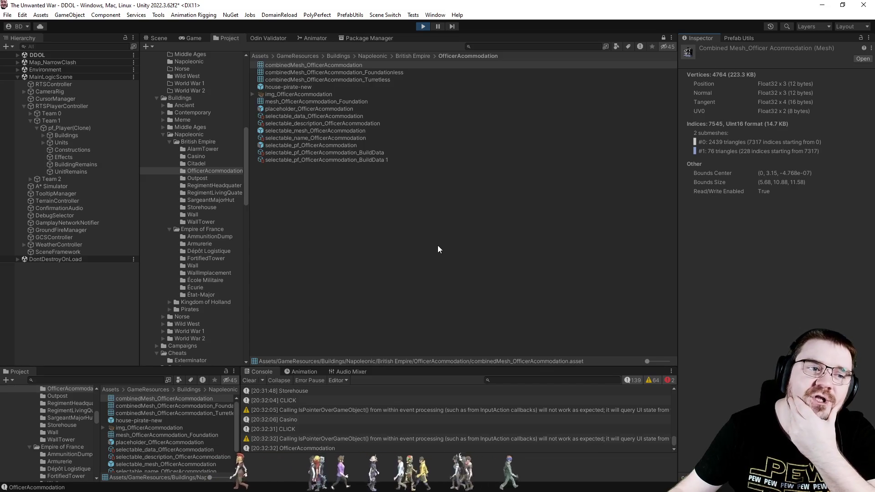
{"action": "double_click", "coordinate": [308, 131]}
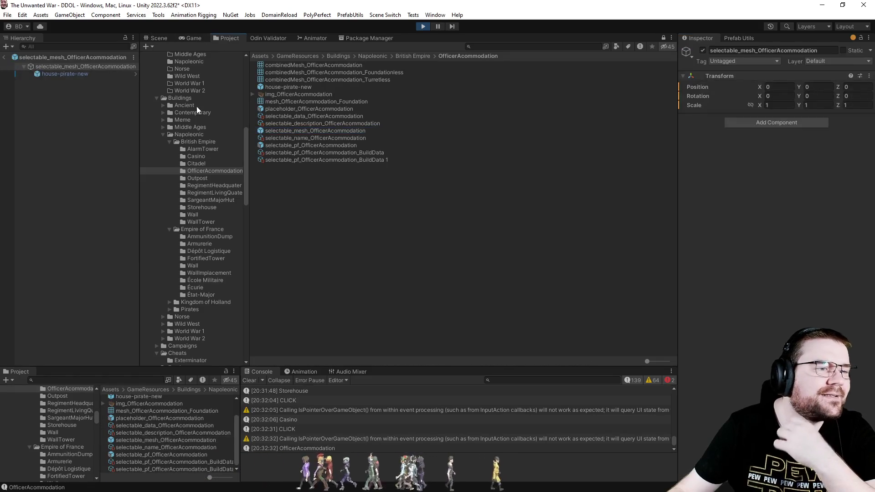
{"action": "left_click", "coordinate": [80, 77]}
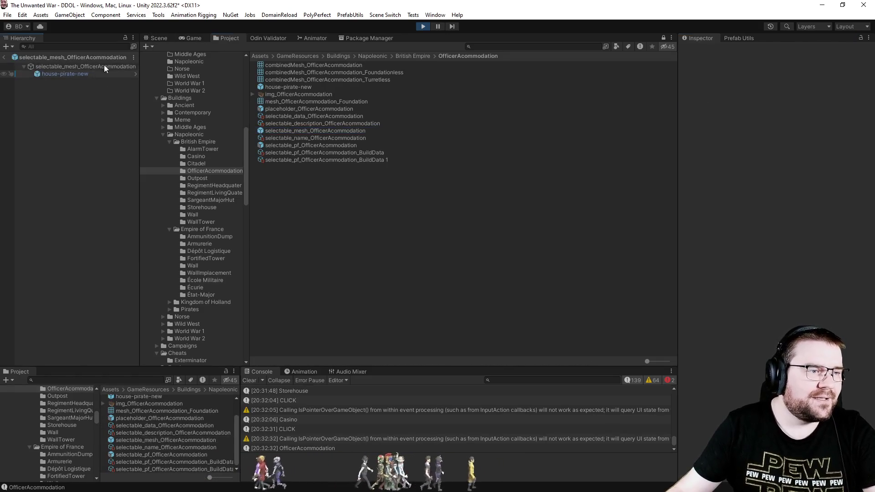
{"action": "left_click", "coordinate": [160, 38]}
{"action": "left_click_drag", "start_coordinate": [516, 233], "coordinate": [709, 185]}
Review house-pirate-new's Model and Materials import settings, then expand its Mesh Renderer showing atlas-LPUP
{"action": "left_click", "coordinate": [795, 154]}
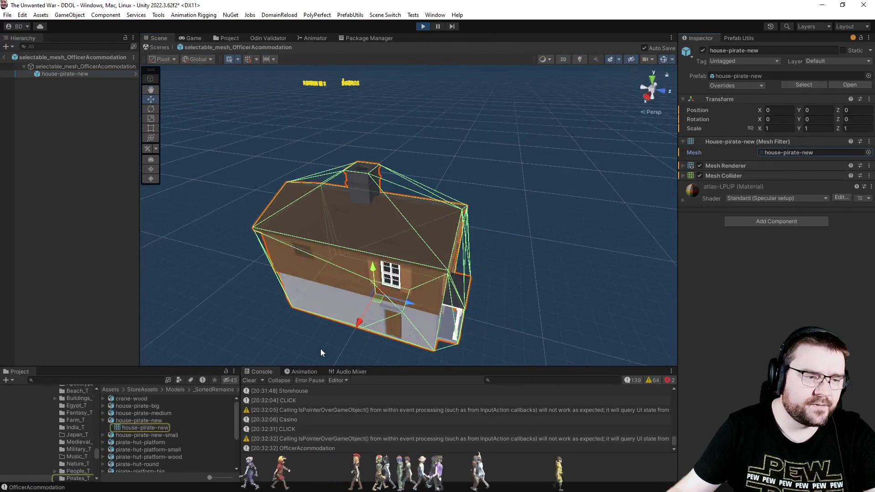
{"action": "left_click", "coordinate": [160, 419]}
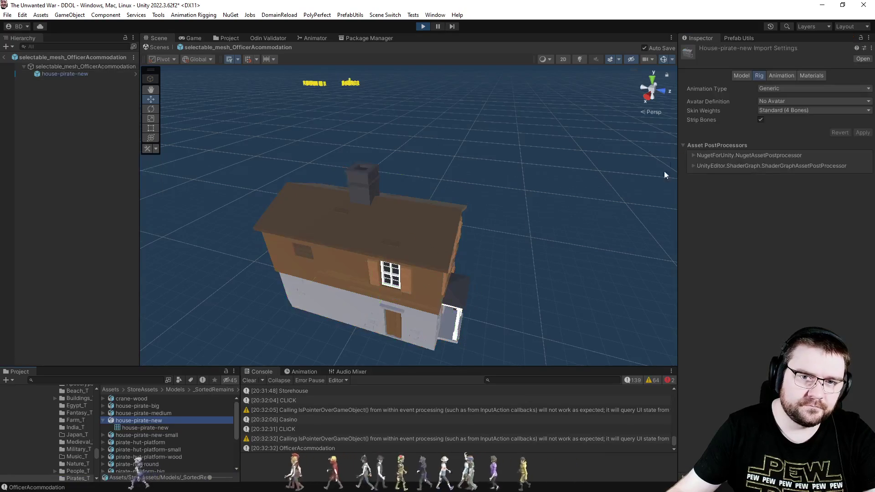
{"action": "left_click", "coordinate": [745, 77]}
{"action": "mouse_move", "coordinate": [676, 169]}
{"action": "left_mouse_down"}
{"action": "mouse_move", "coordinate": [603, 246]}
{"action": "mouse_move", "coordinate": [692, 139]}
{"action": "left_mouse_up"}
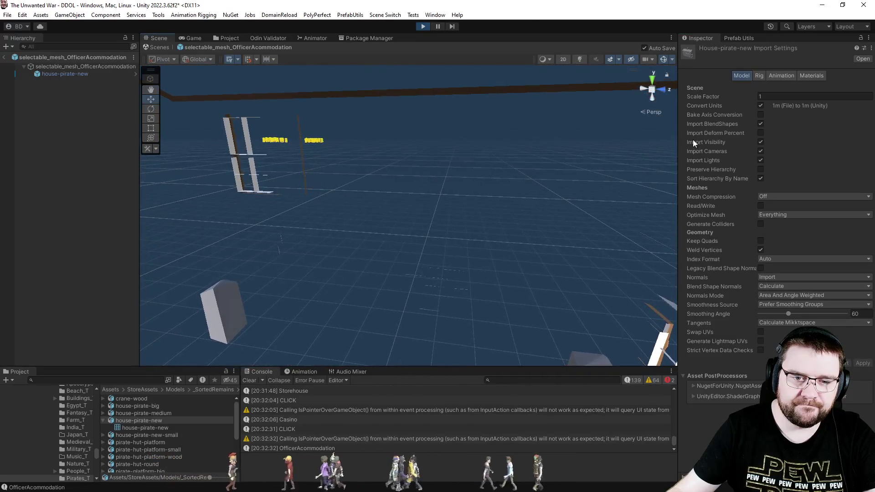
{"action": "left_click", "coordinate": [806, 75]}
{"action": "left_click", "coordinate": [744, 75]}
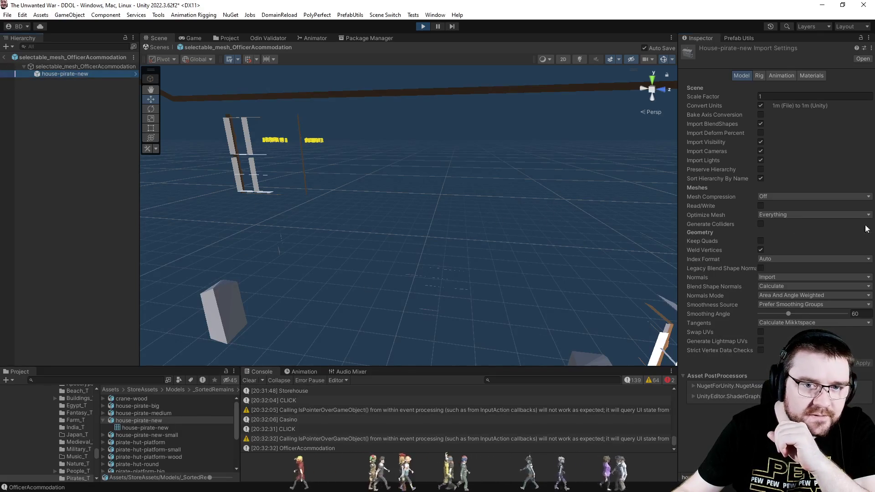
{"action": "left_click", "coordinate": [59, 74]}
{"action": "left_click", "coordinate": [721, 165]}
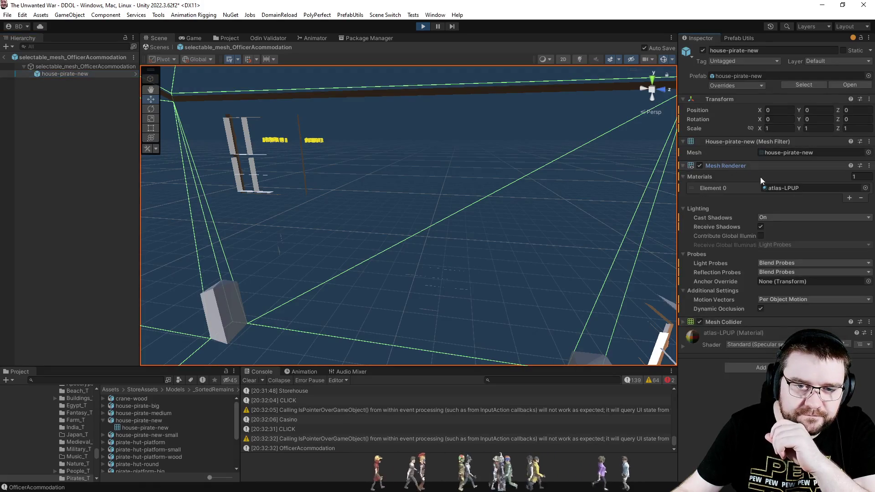
Open selectable_pf_OfficerAcommodation, ignore the warning, and confirm its Building's material is atlas-LPUP
{"action": "left_click", "coordinate": [819, 187]}
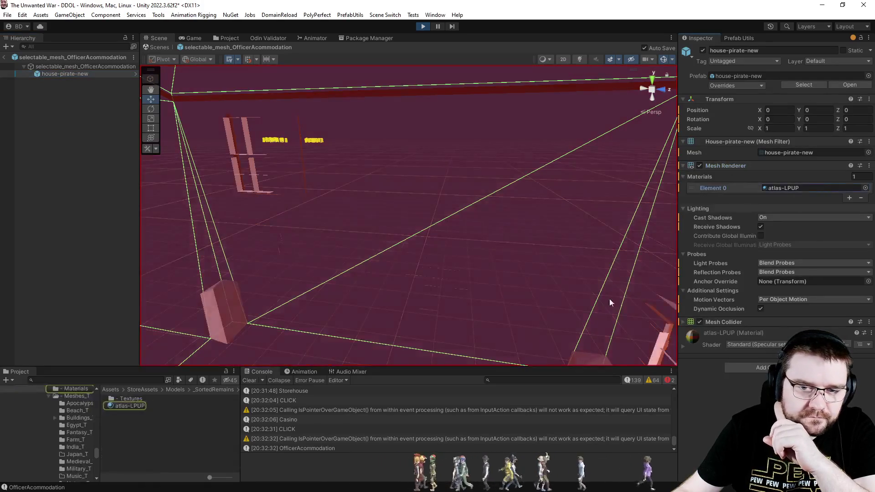
{"action": "left_click", "coordinate": [133, 408]}
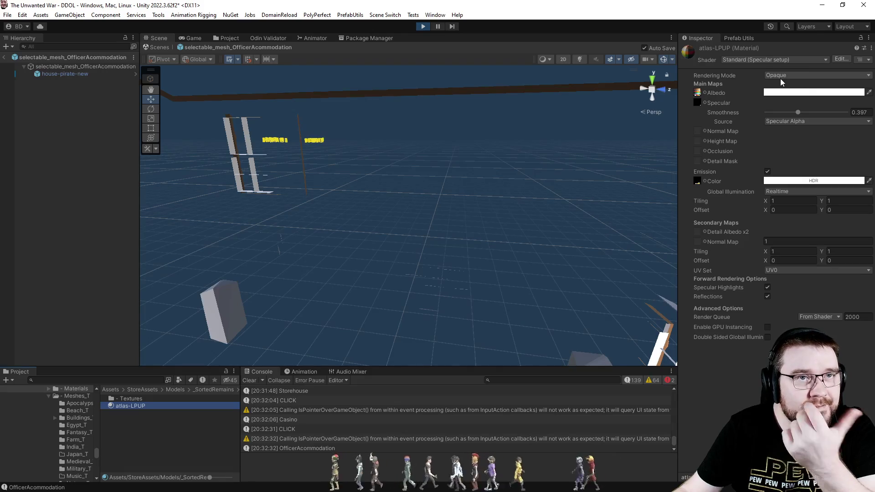
{"action": "left_click", "coordinate": [228, 37]}
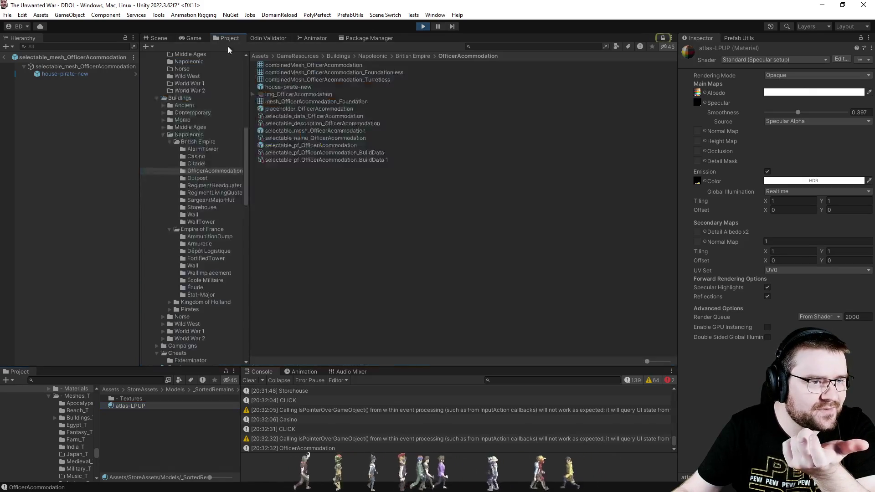
{"action": "double_click", "coordinate": [299, 146]}
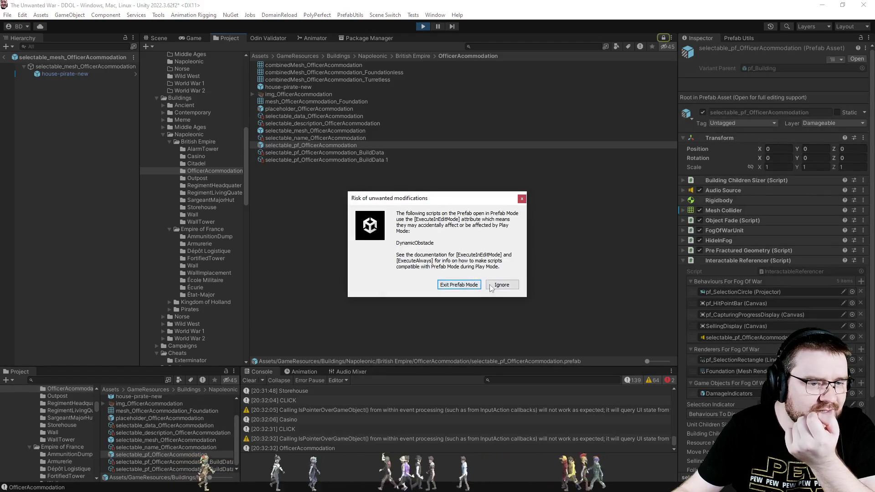
{"action": "left_click", "coordinate": [459, 284]}
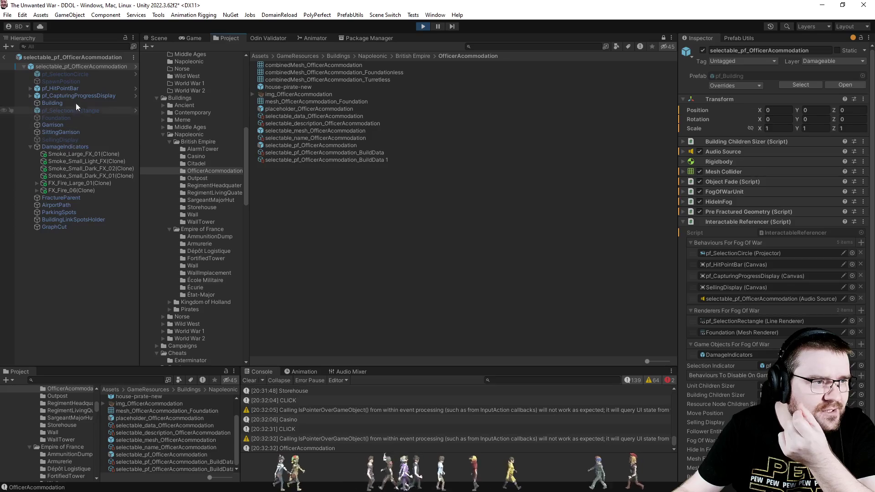
{"action": "left_click", "coordinate": [70, 109]}
{"action": "left_click", "coordinate": [73, 103]}
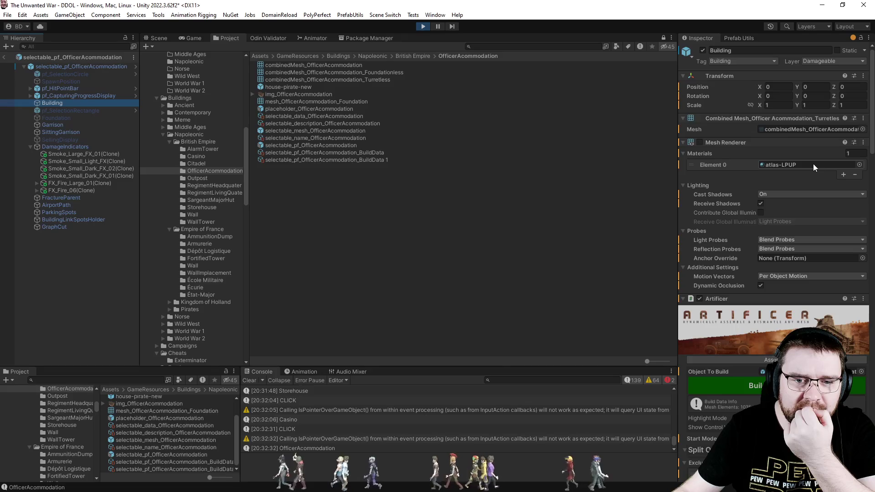
{"action": "left_click", "coordinate": [814, 166]}
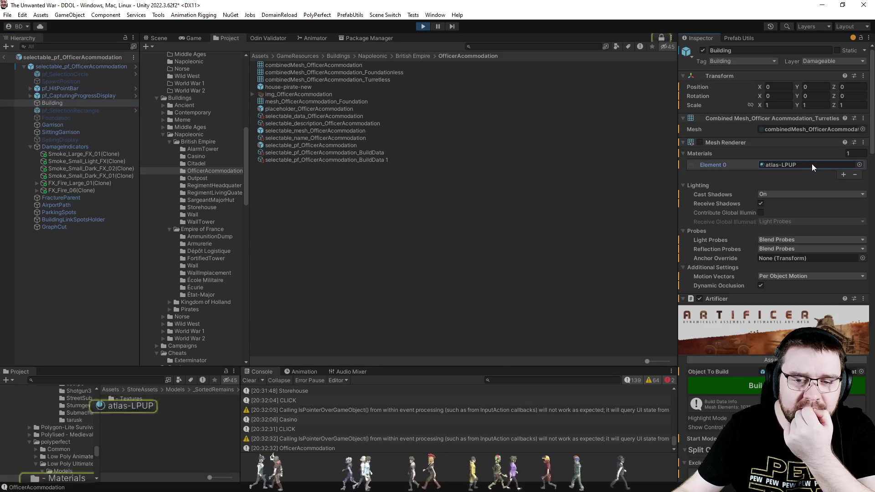
{"action": "left_click", "coordinate": [141, 407]}
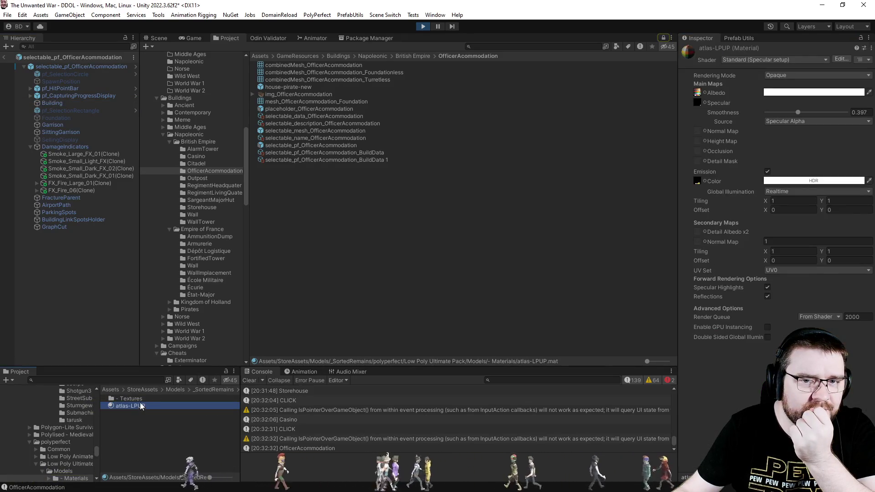
Exit Prefab Mode and orbit the level's scene view toward the placed buildings
{"action": "left_click", "coordinate": [31, 69]}
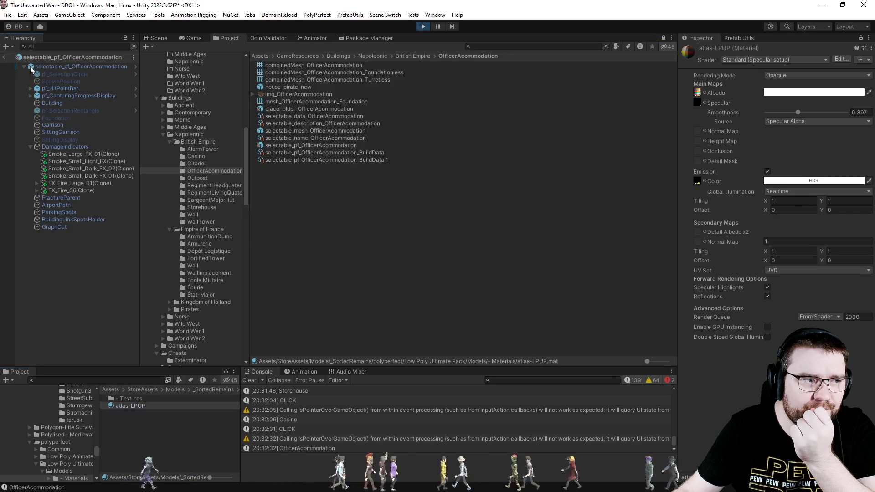
{"action": "left_click", "coordinate": [159, 38]}
{"action": "scroll", "coordinate": [608, 241], "scroll_direction": "down", "scroll_amount": 5}
{"action": "mouse_move", "coordinate": [562, 204]}
{"action": "left_mouse_down"}
{"action": "mouse_move", "coordinate": [392, 183]}
{"action": "mouse_move", "coordinate": [455, 205]}
{"action": "mouse_move", "coordinate": [738, 190]}
{"action": "mouse_move", "coordinate": [616, 257]}
{"action": "left_mouse_up"}
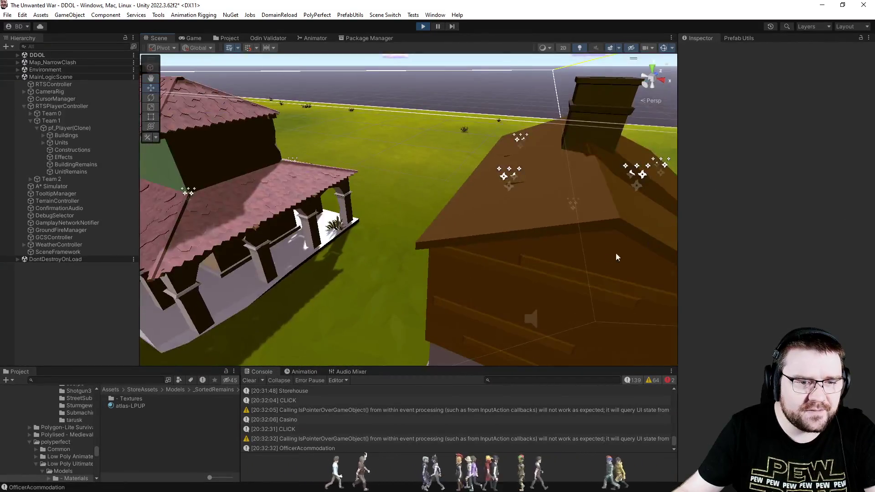
Inspect the placed Officer Accommodation's atlas-LPUP Standard (Specular setup) material, then return to the Game view
{"action": "left_click", "coordinate": [616, 258]}
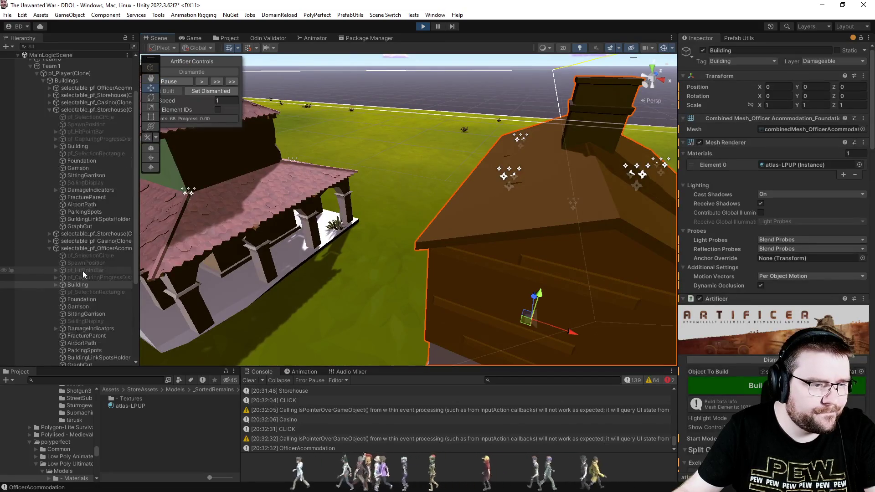
{"action": "left_click", "coordinate": [800, 168]}
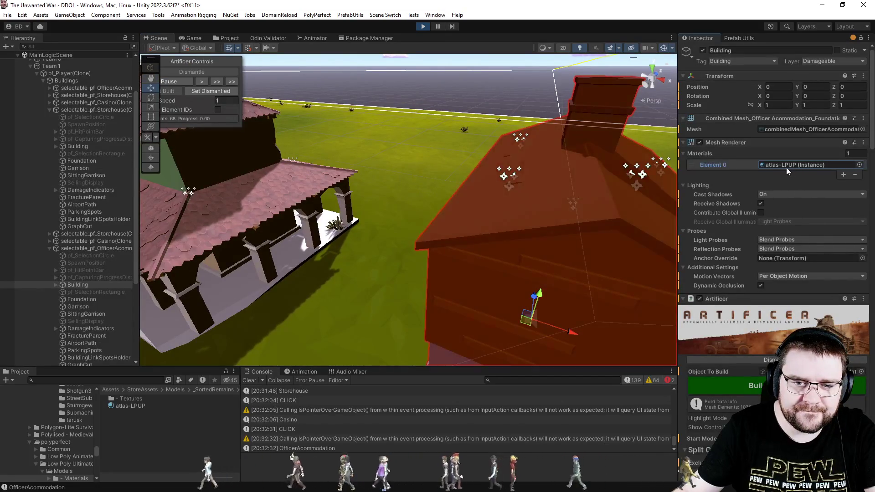
{"action": "scroll", "coordinate": [728, 313], "scroll_direction": "down", "scroll_amount": 10}
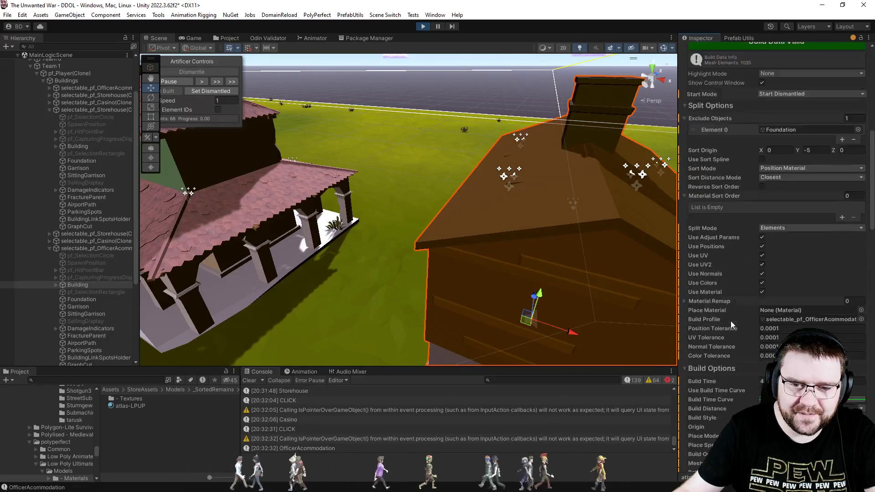
{"action": "scroll", "coordinate": [731, 321], "scroll_direction": "down", "scroll_amount": 20}
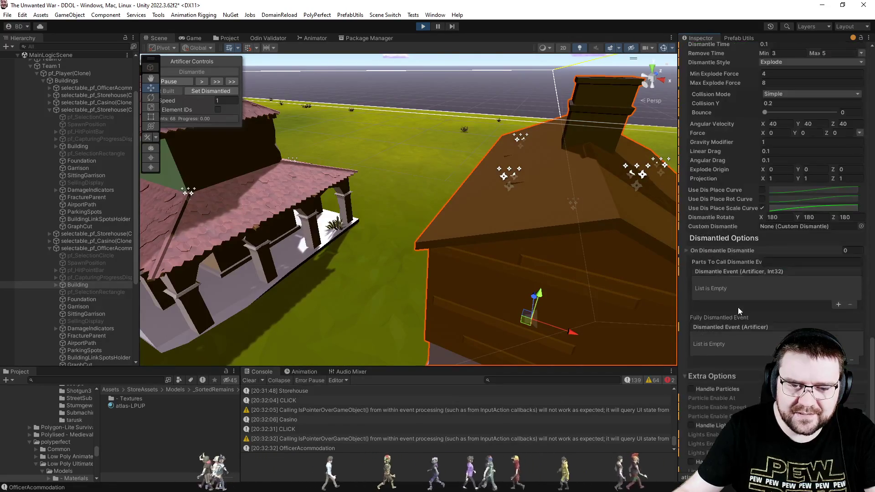
{"action": "scroll", "coordinate": [737, 308], "scroll_direction": "down", "scroll_amount": 5}
{"action": "left_click", "coordinate": [684, 440]}
{"action": "scroll", "coordinate": [699, 422], "scroll_direction": "down", "scroll_amount": 5}
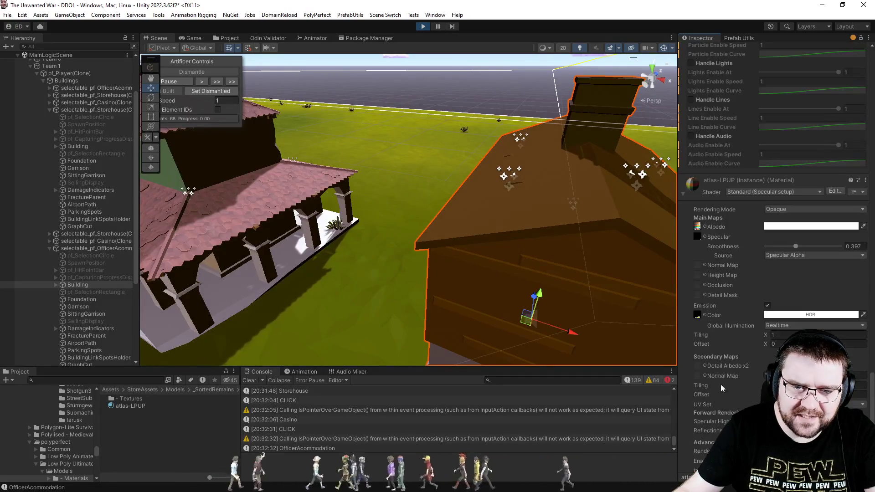
{"action": "mouse_move", "coordinate": [451, 182]}
{"action": "left_mouse_down"}
{"action": "mouse_move", "coordinate": [469, 171]}
{"action": "mouse_move", "coordinate": [512, 195]}
{"action": "mouse_move", "coordinate": [497, 182]}
{"action": "left_mouse_up"}
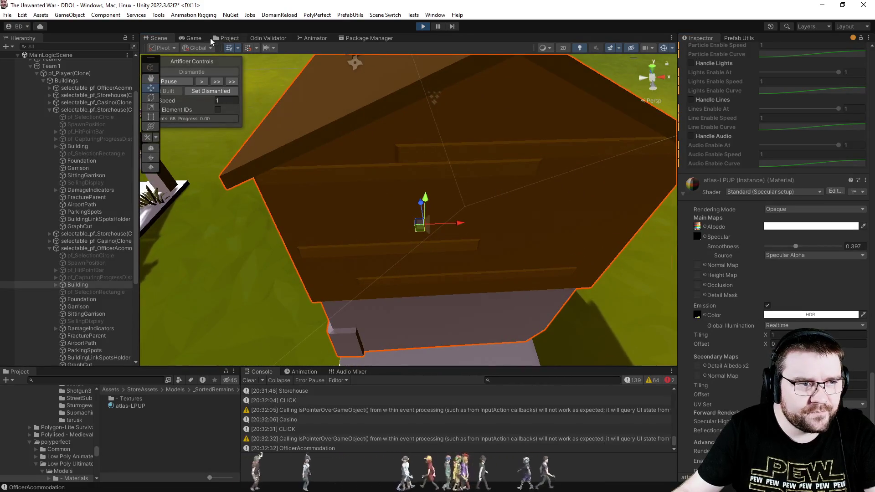
{"action": "left_click", "coordinate": [207, 39]}
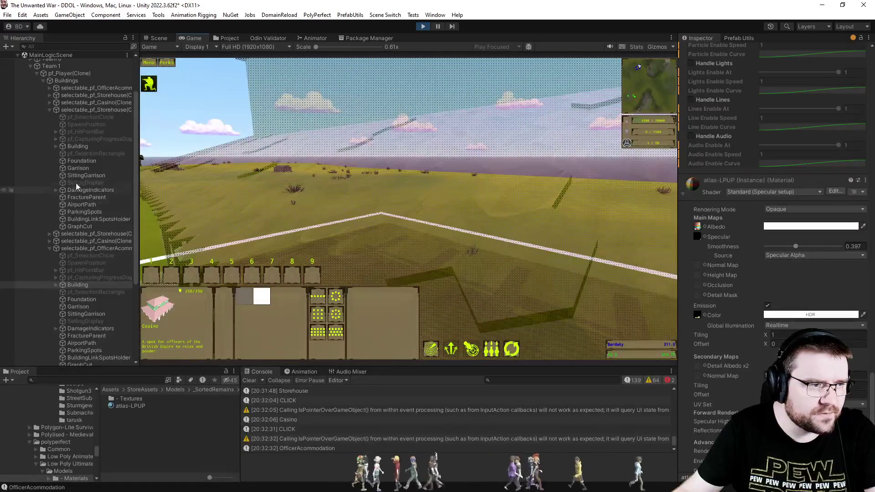
Select the Officer Accommodation's Building and switch its material shader to Amplify Shader > AS Object Fade
{"action": "scroll", "coordinate": [64, 236], "scroll_direction": "down", "scroll_amount": 3}
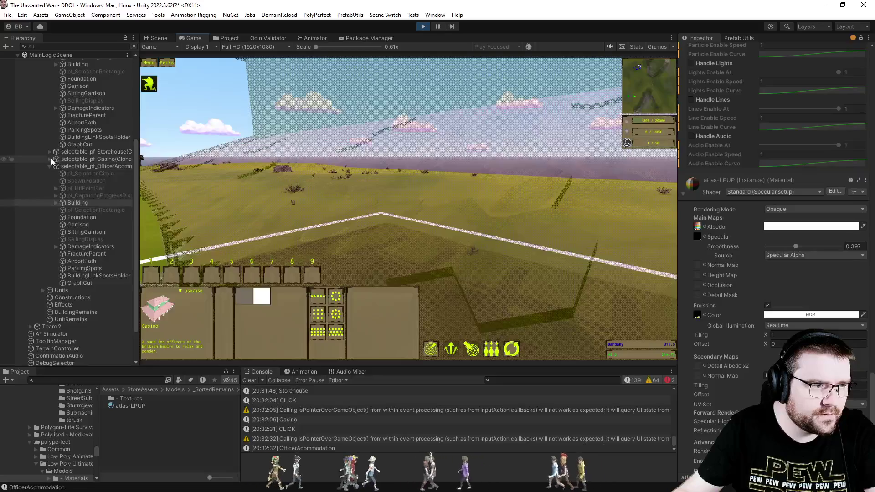
{"action": "left_click", "coordinate": [50, 159]}
{"action": "left_click", "coordinate": [75, 196]}
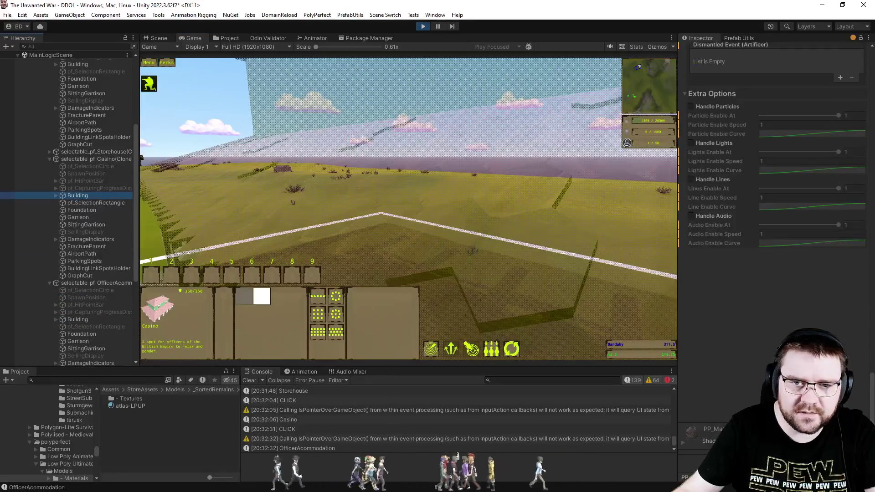
{"action": "scroll", "coordinate": [774, 182], "scroll_direction": "up", "scroll_amount": 5}
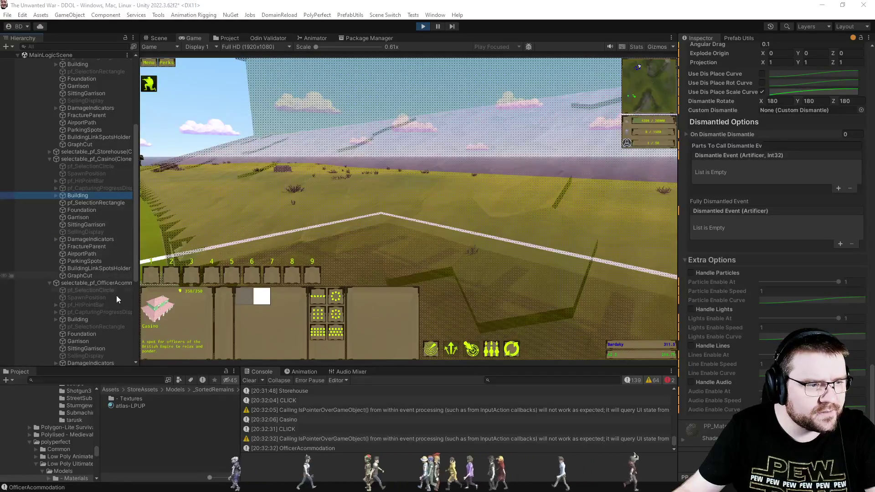
{"action": "left_click", "coordinate": [86, 321]}
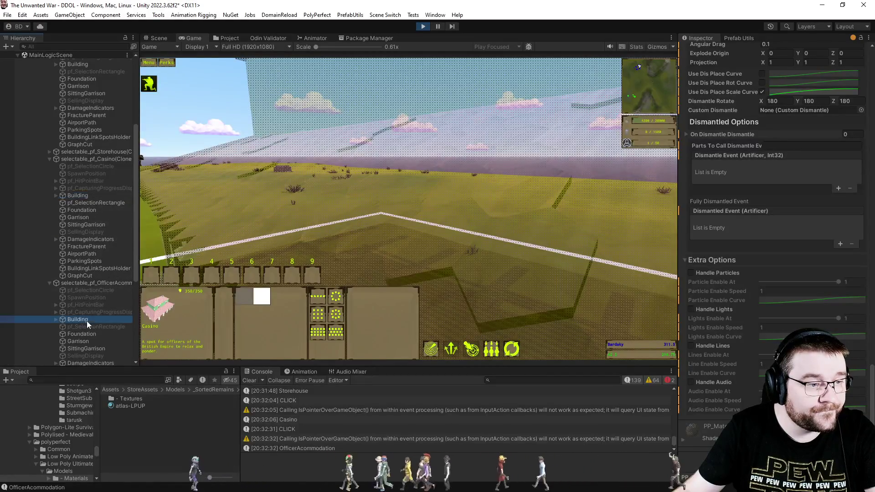
{"action": "left_click", "coordinate": [400, 221]}
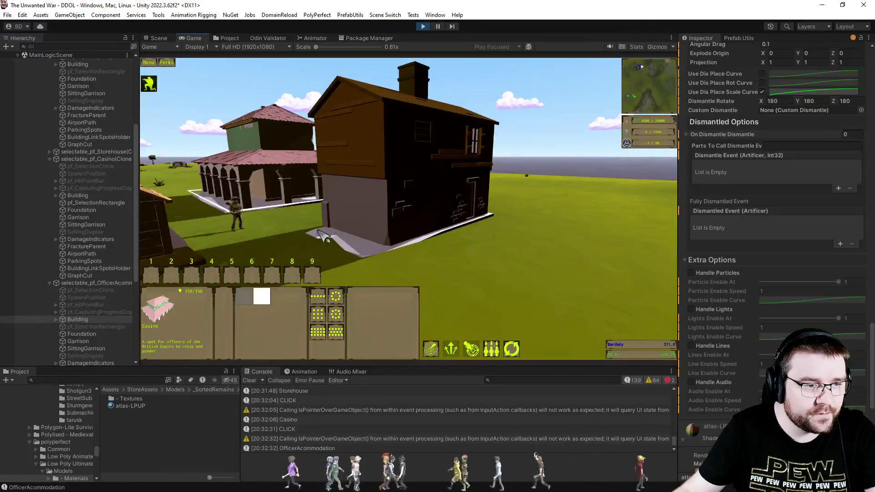
{"action": "scroll", "coordinate": [320, 230], "scroll_direction": "up", "scroll_amount": 5}
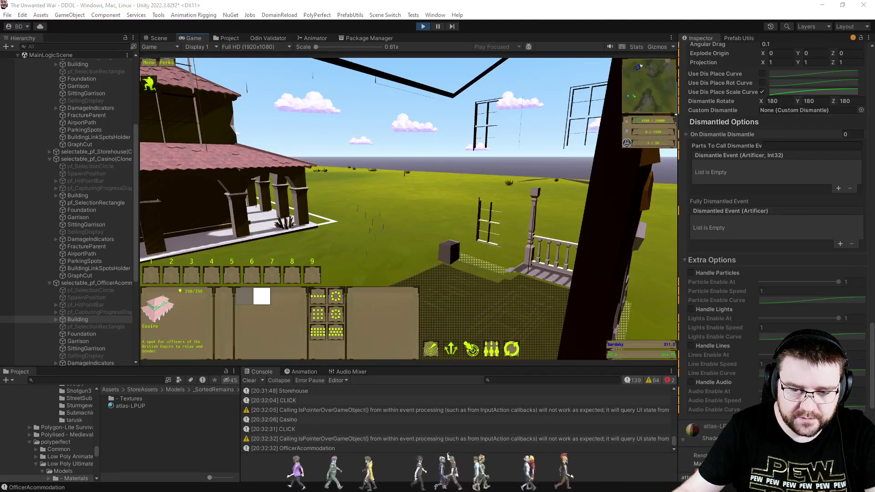
{"action": "left_click", "coordinate": [775, 438]}
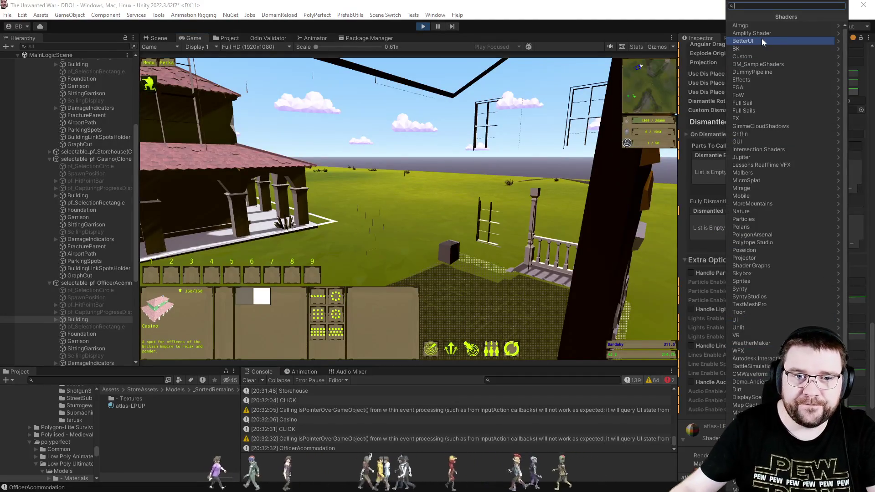
{"action": "left_click", "coordinate": [772, 33]}
{"action": "left_click", "coordinate": [759, 27]}
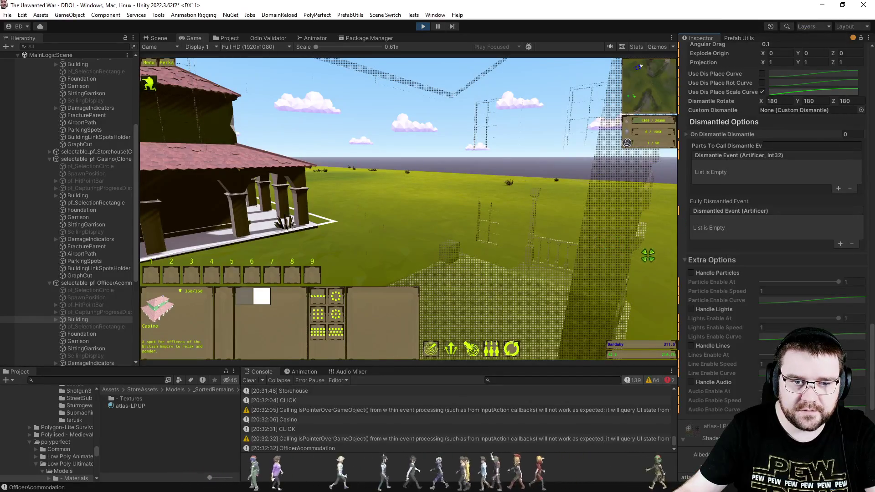
Select the Engineer with the period key and begin placing a new Officer Accommodation
{"action": "left_click", "coordinate": [658, 259]}
{"action": "scroll", "coordinate": [658, 262], "scroll_direction": "down", "scroll_amount": 3}
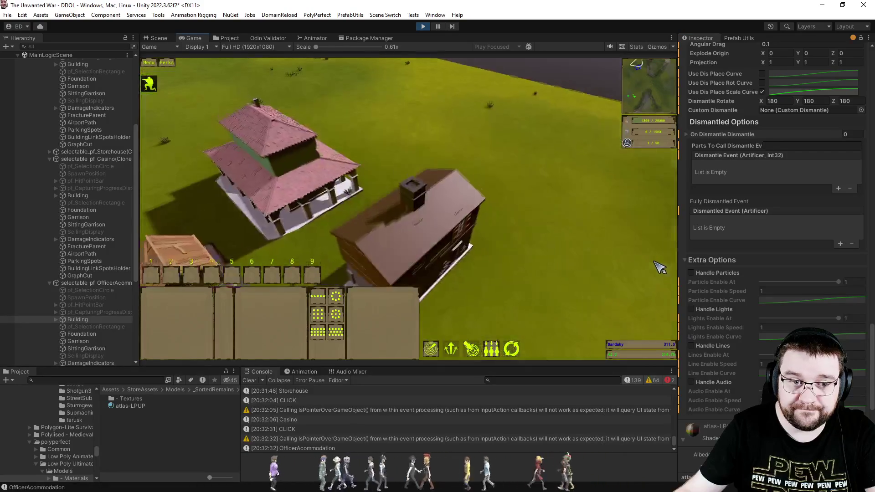
{"action": "scroll", "coordinate": [523, 272], "scroll_direction": "down", "scroll_amount": 3}
{"action": "key", "text": "period"}
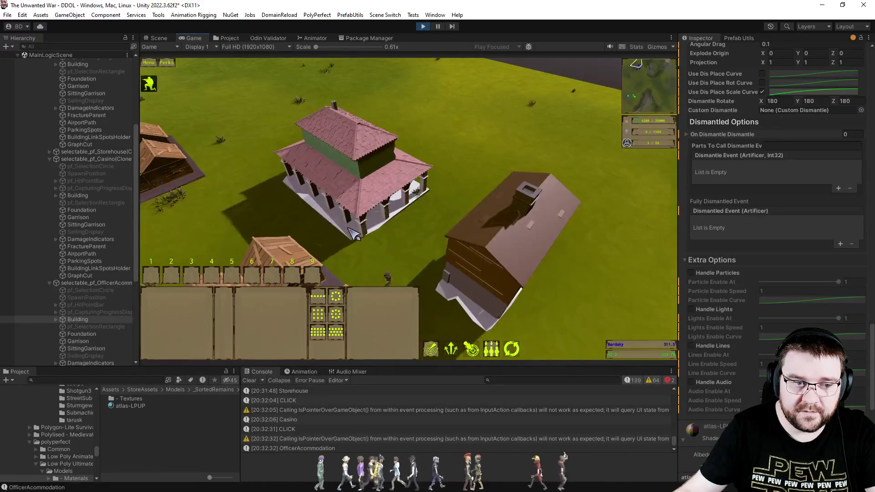
{"action": "left_click", "coordinate": [242, 334]}
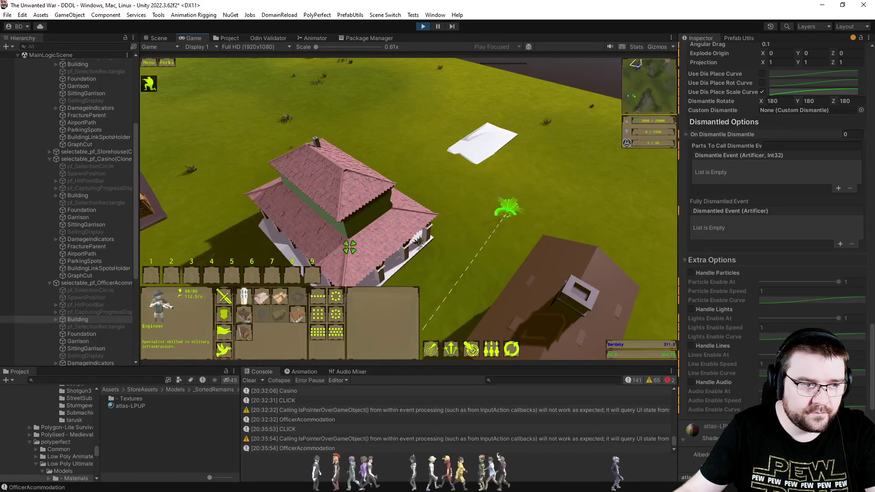
Select the Building object under pf_Construction(Clone) and assign its material a shader from the BetterUI category
{"action": "left_click_drag", "start_coordinate": [133, 228], "coordinate": [130, 290]}
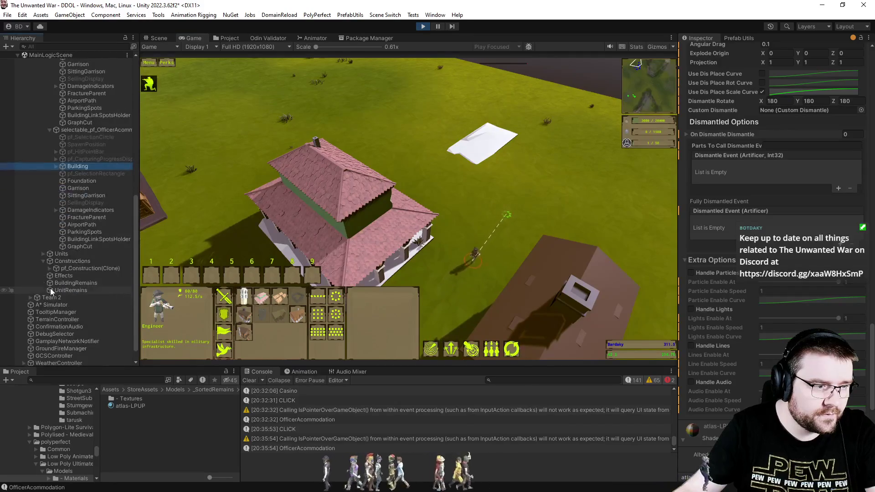
{"action": "left_click", "coordinate": [48, 269]}
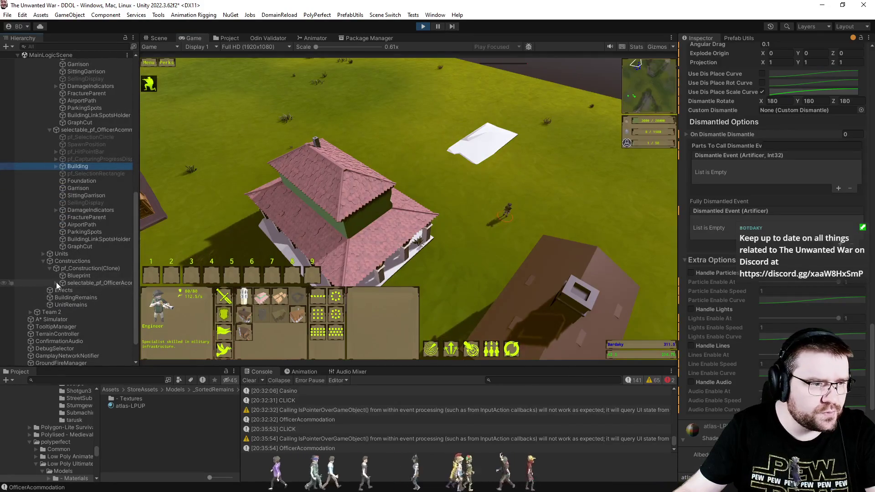
{"action": "left_click", "coordinate": [56, 282]}
{"action": "left_click", "coordinate": [89, 319]}
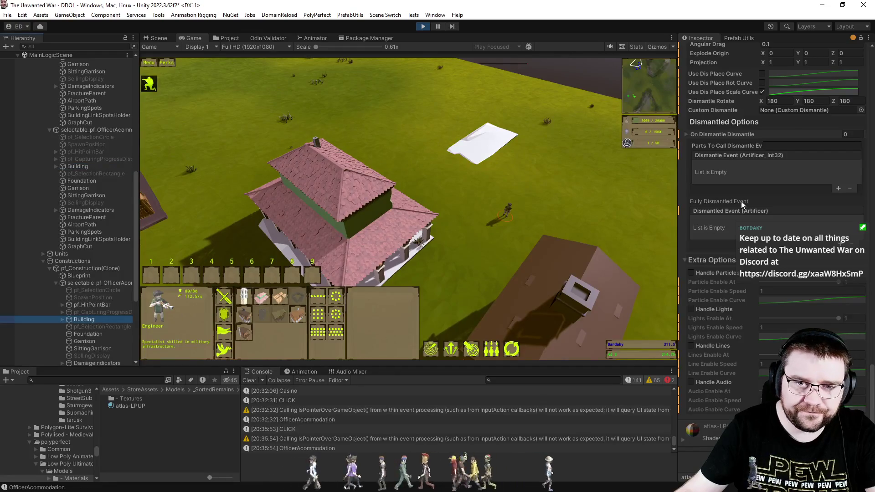
{"action": "left_click", "coordinate": [775, 438]}
{"action": "left_click", "coordinate": [753, 39]}
{"action": "left_click", "coordinate": [761, 23]}
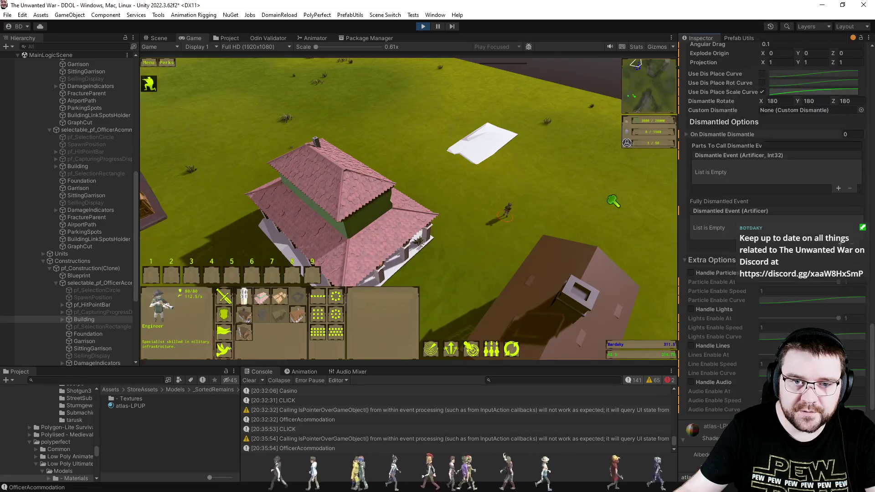
Rotate the game camera to centre the Officer Accommodation as its walls rise
{"action": "scroll", "coordinate": [562, 234], "scroll_direction": "up", "scroll_amount": 5}
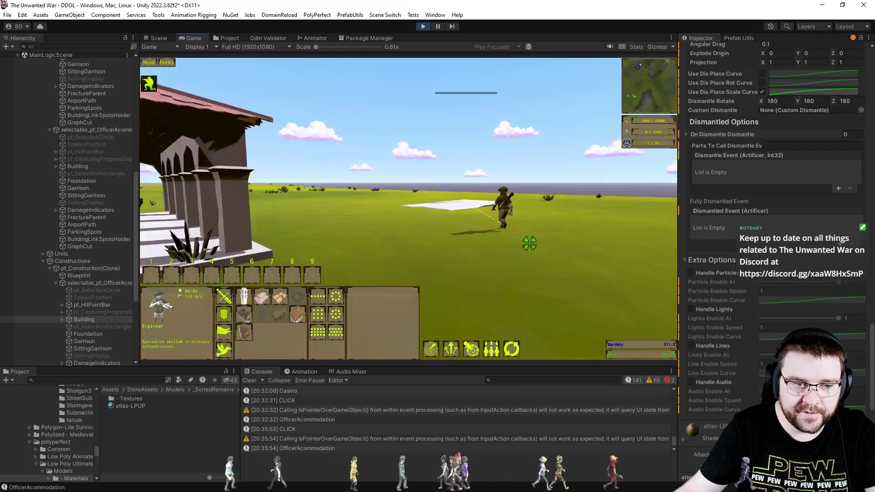
{"action": "scroll", "coordinate": [558, 261], "scroll_direction": "down", "scroll_amount": 1}
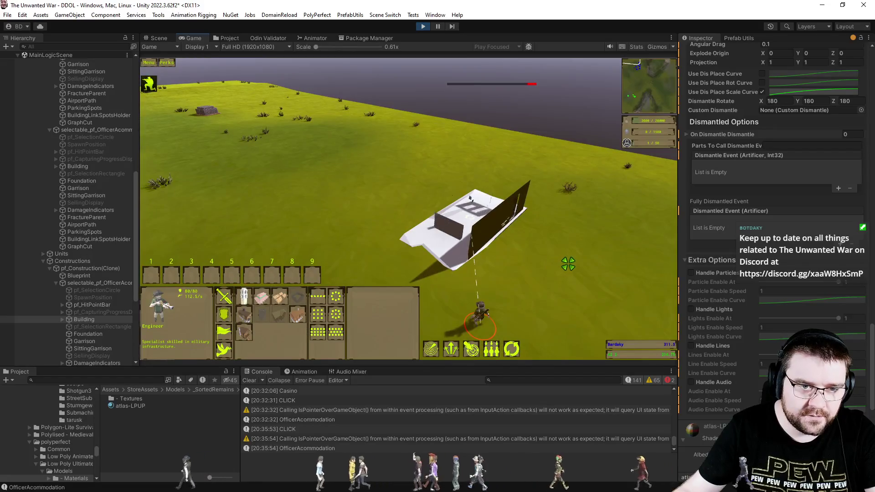
{"action": "key", "text": "e"}
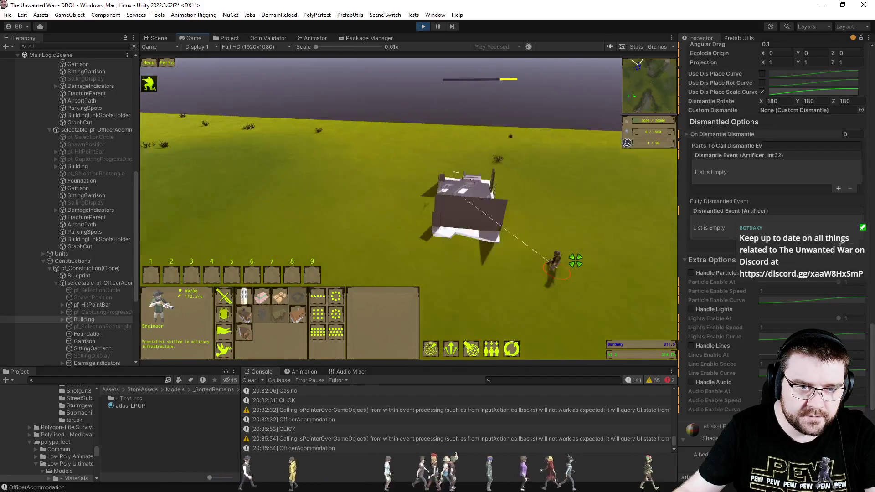
{"action": "key", "text": "e"}
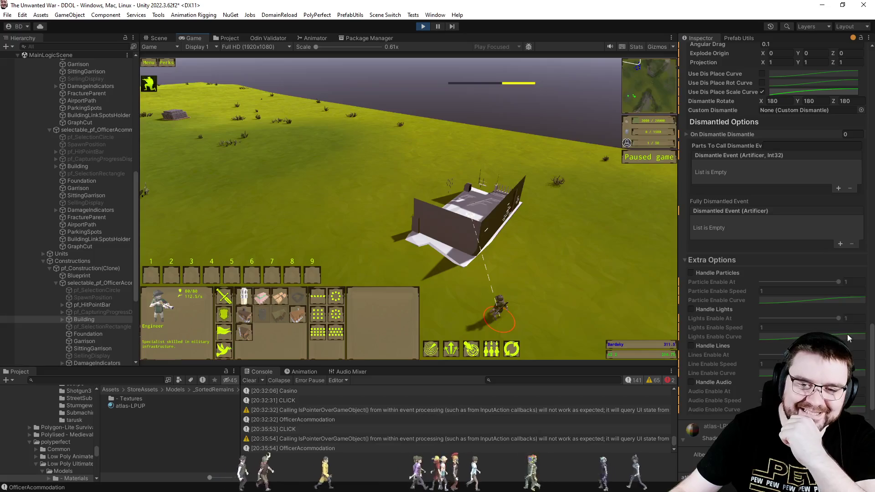
{"action": "left_click_drag", "start_coordinate": [872, 341], "coordinate": [873, 412]}
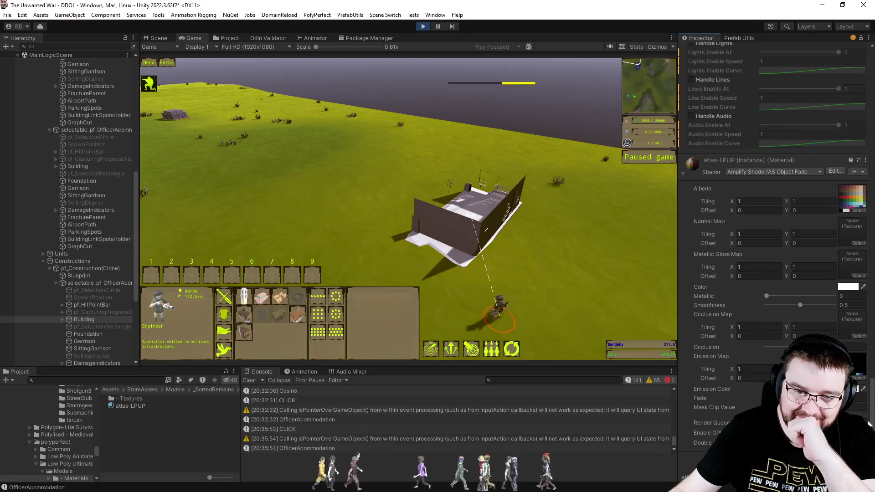
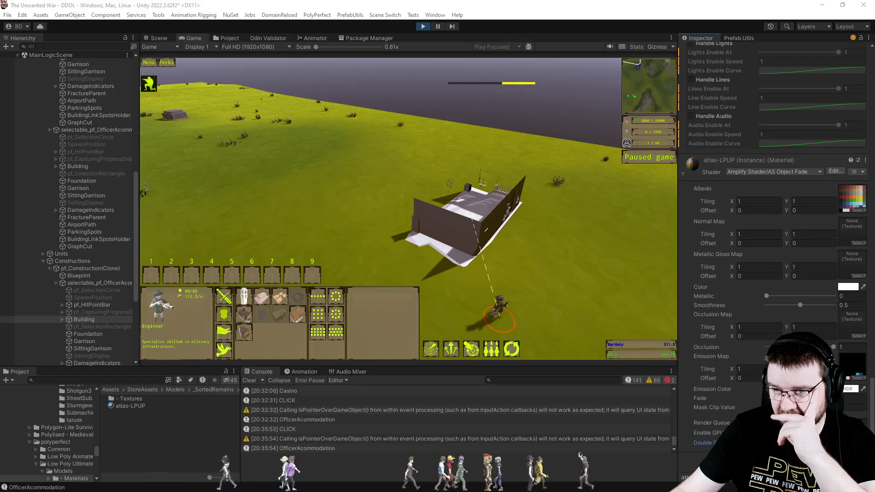
Open the atlas-LPUP material's AS Object Fade shader for editing from its Shader field
{"action": "right_click", "coordinate": [714, 171]}
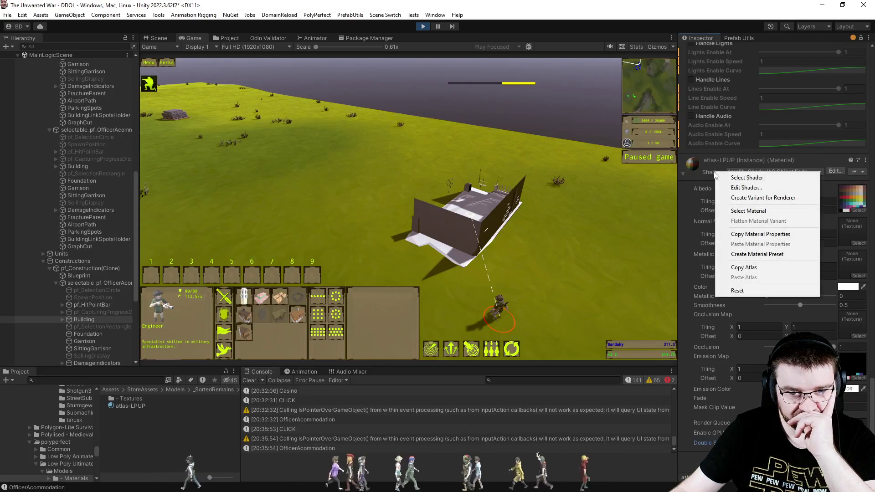
{"action": "left_click", "coordinate": [753, 188]}
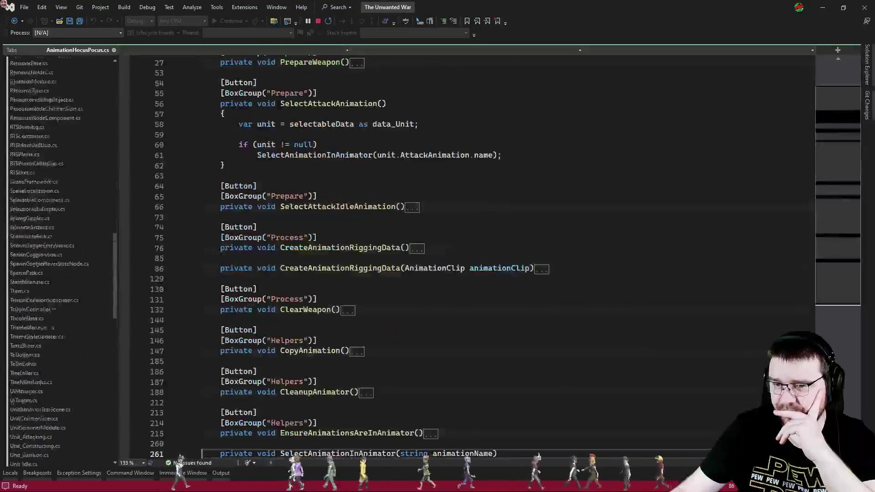
Search the shader for 'cul' to locate the Cull Back line
{"action": "left_click", "coordinate": [598, 235]}
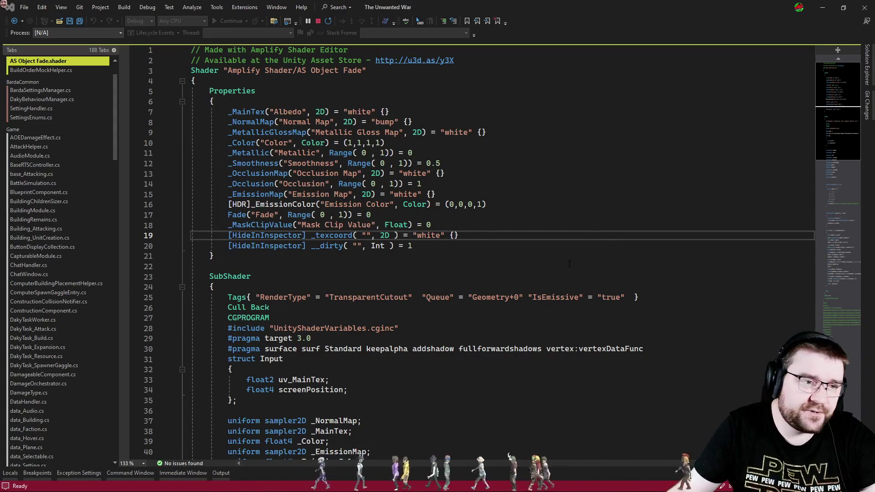
{"action": "left_click_drag", "start_coordinate": [569, 264], "coordinate": [562, 256]}
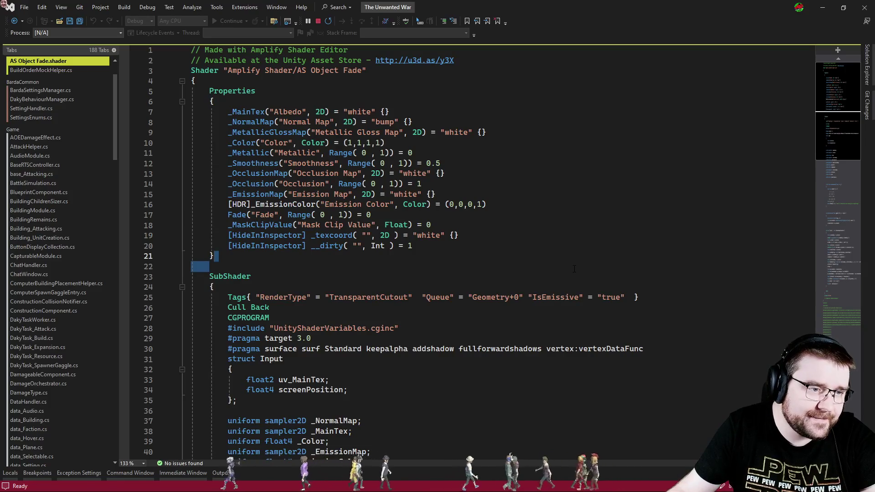
{"action": "scroll", "coordinate": [575, 269], "scroll_direction": "down", "scroll_amount": 11}
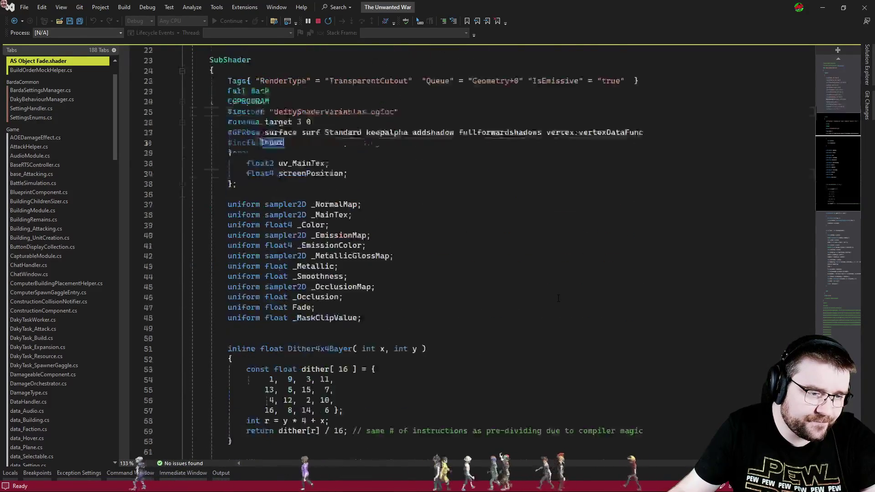
{"action": "key", "text": "ctrl+f"}
{"action": "type", "text": "cul"}
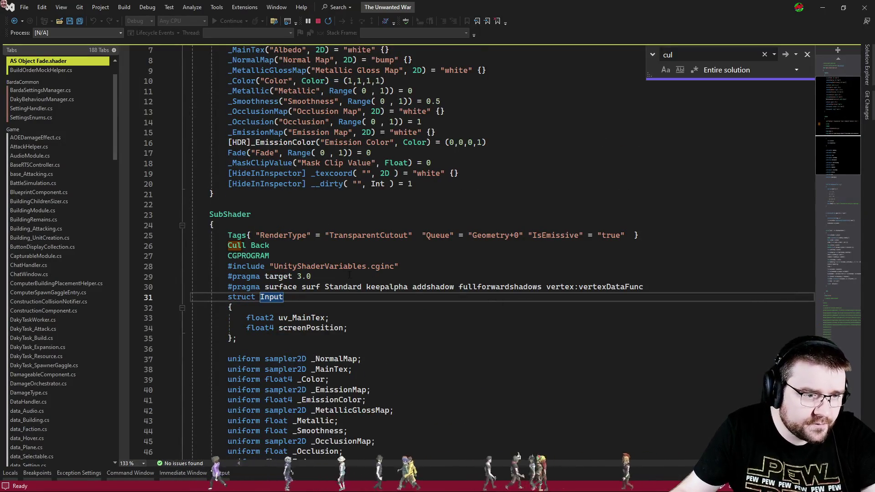
{"action": "key", "text": "Escape"}
{"action": "left_click_drag", "start_coordinate": [269, 246], "coordinate": [169, 248]}
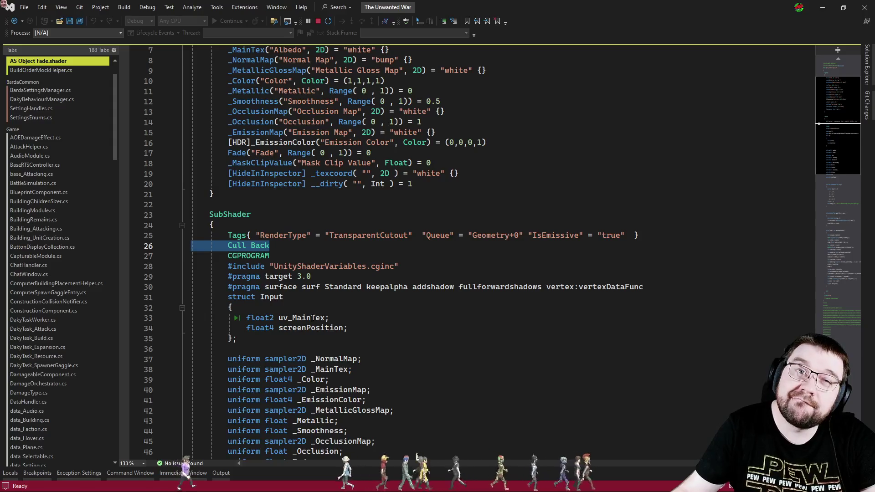
{"action": "key", "text": "alt+Tab"}
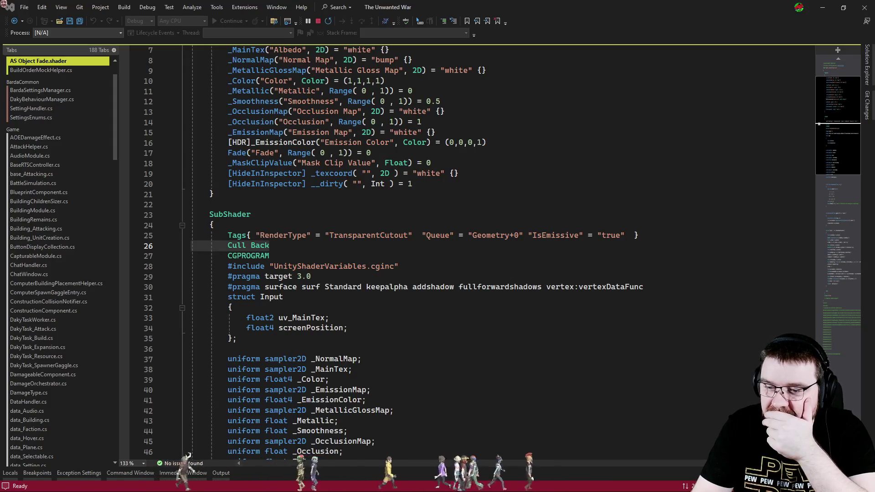
Replace Back with Off on line 26 so the shader reads Cull Off
{"action": "left_click", "coordinate": [310, 250]}
{"action": "key", "text": "ctrl+shift+Left"}
{"action": "type", "text": "Off"}
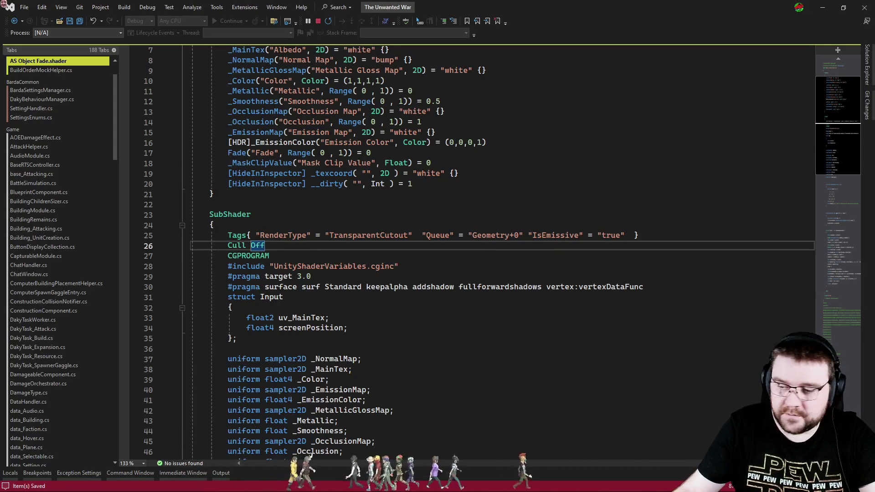
{"action": "key", "text": "alt+Tab"}
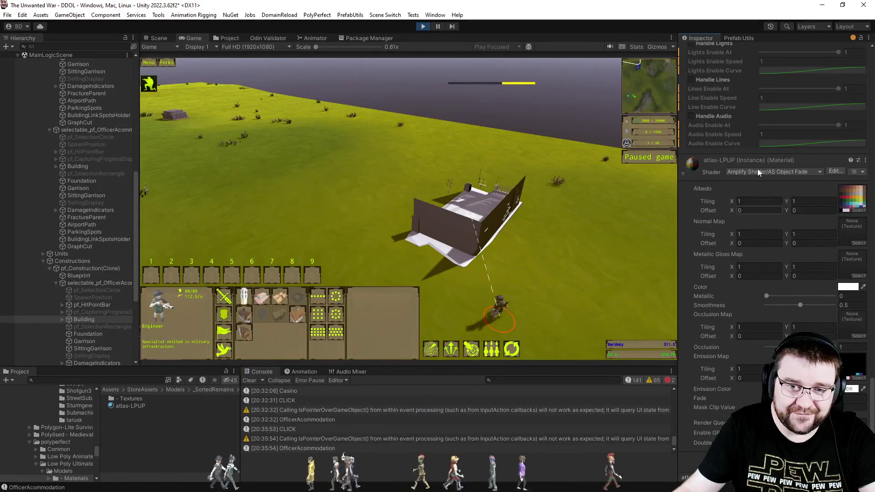
Run the game and have the Engineer place a Casino foundation on the grass
{"action": "left_click", "coordinate": [420, 26]}
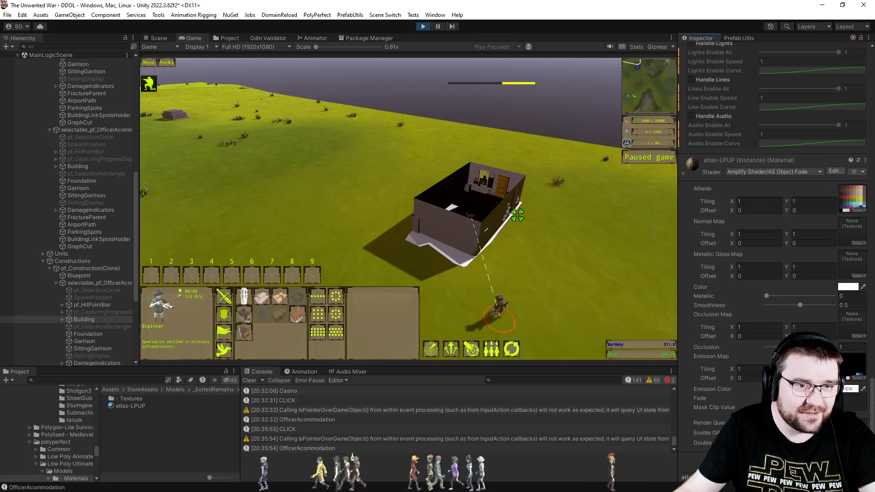
{"action": "left_click", "coordinate": [576, 295]}
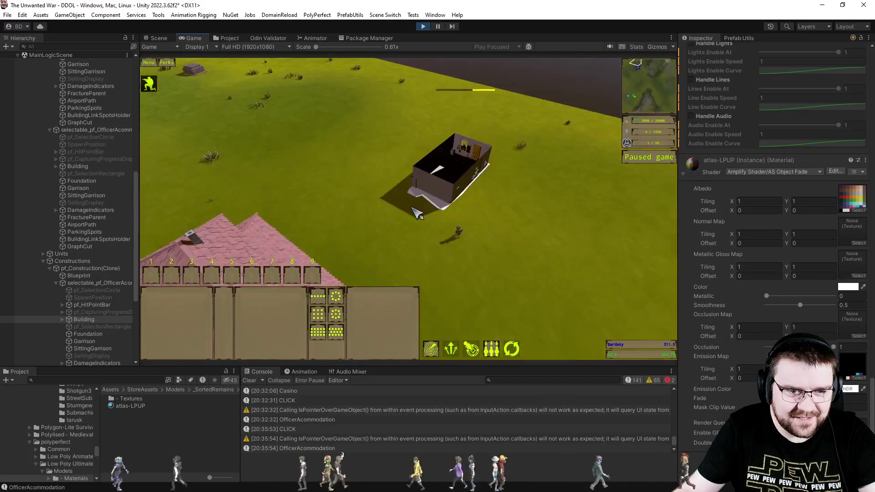
{"action": "left_click", "coordinate": [457, 233]}
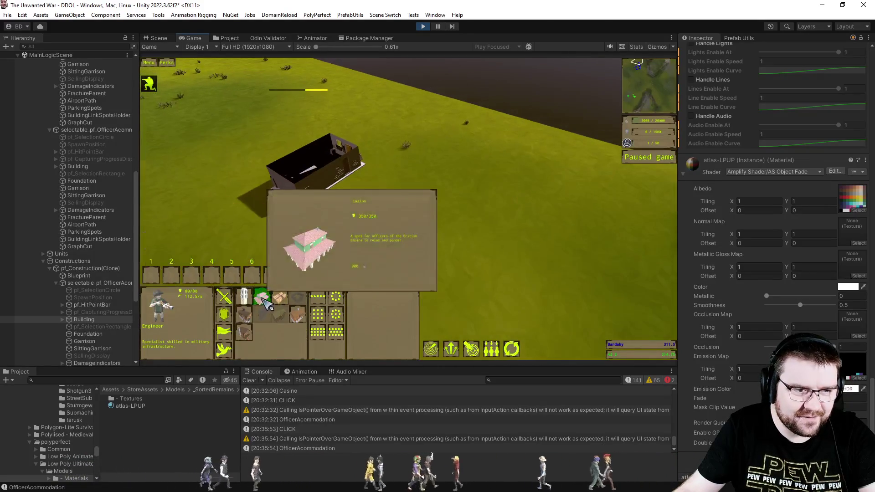
{"action": "left_click", "coordinate": [266, 303]}
{"action": "left_click", "coordinate": [472, 249]}
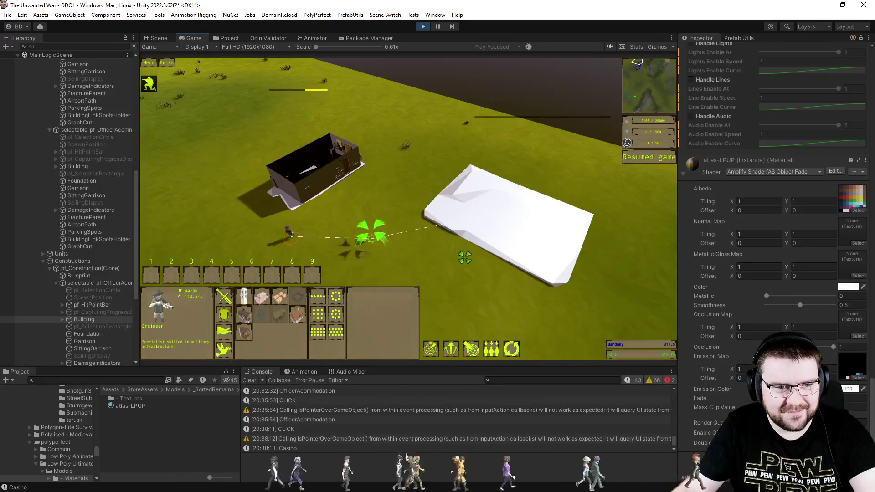
Zoom in on the Casino construction, then reselect an engineer and pick another building
{"action": "scroll", "coordinate": [529, 233], "scroll_direction": "up", "scroll_amount": 5}
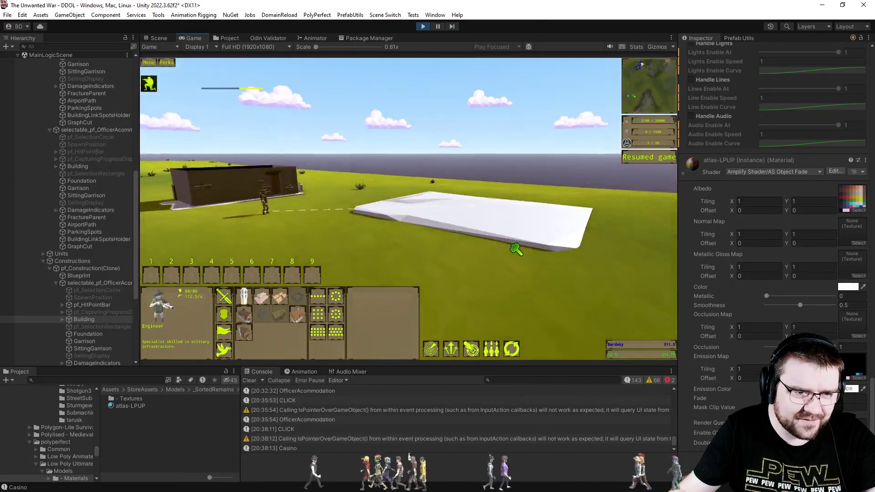
{"action": "scroll", "coordinate": [516, 249], "scroll_direction": "down", "scroll_amount": 5}
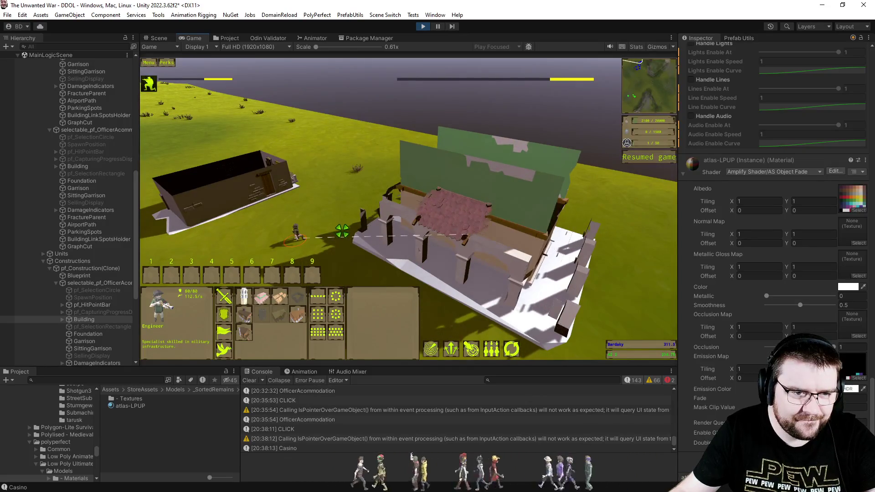
{"action": "scroll", "coordinate": [342, 232], "scroll_direction": "up", "scroll_amount": 5}
{"action": "scroll", "coordinate": [342, 231], "scroll_direction": "down", "scroll_amount": 5}
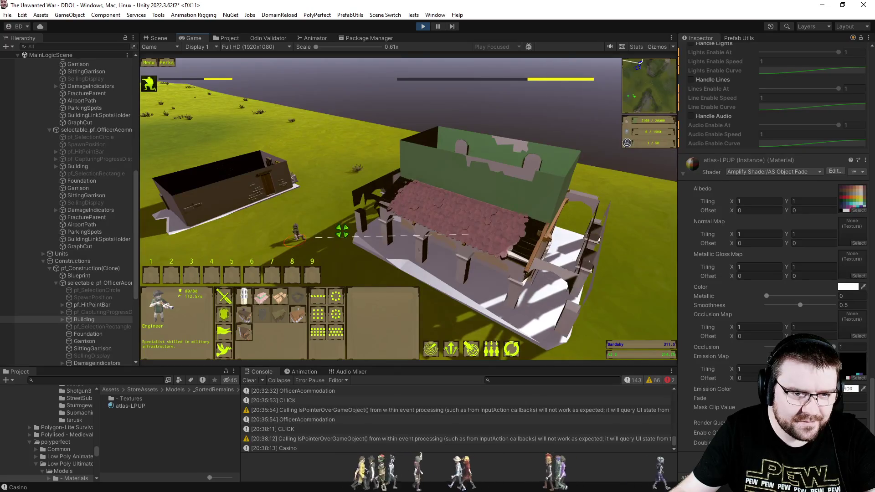
{"action": "scroll", "coordinate": [342, 231], "scroll_direction": "up", "scroll_amount": 5}
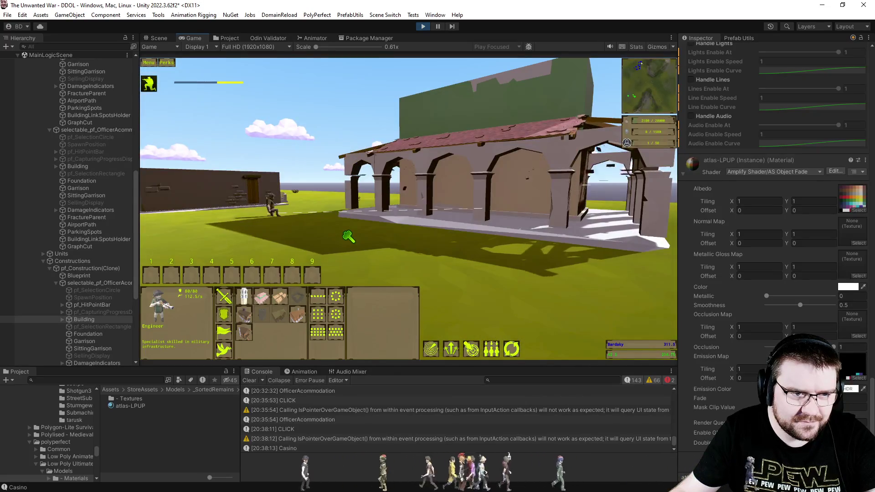
{"action": "scroll", "coordinate": [346, 234], "scroll_direction": "down", "scroll_amount": 5}
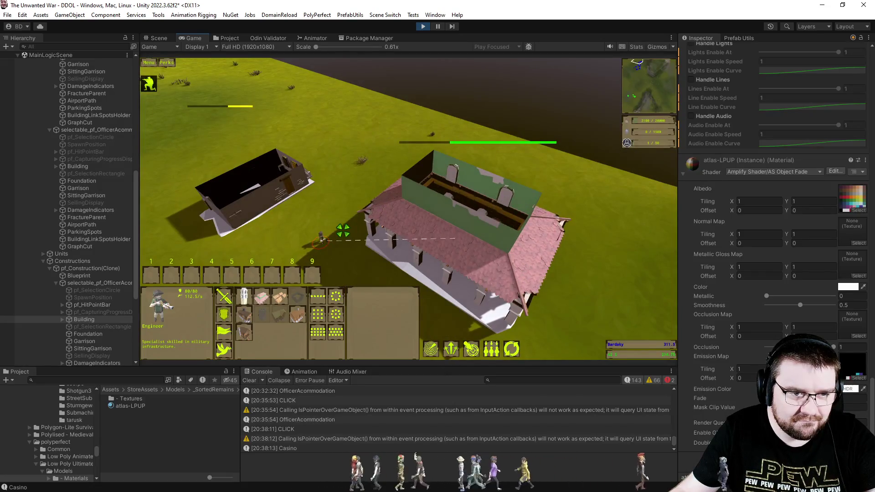
{"action": "scroll", "coordinate": [343, 231], "scroll_direction": "up", "scroll_amount": 3}
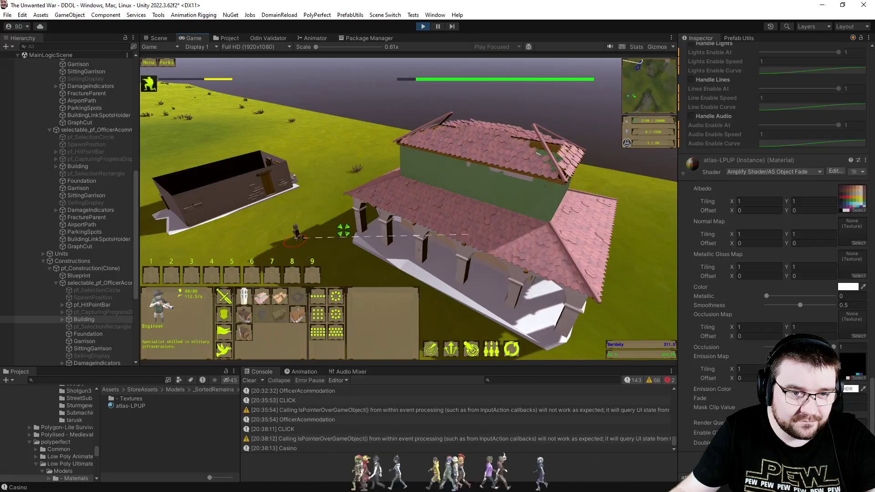
{"action": "scroll", "coordinate": [344, 230], "scroll_direction": "down", "scroll_amount": 3}
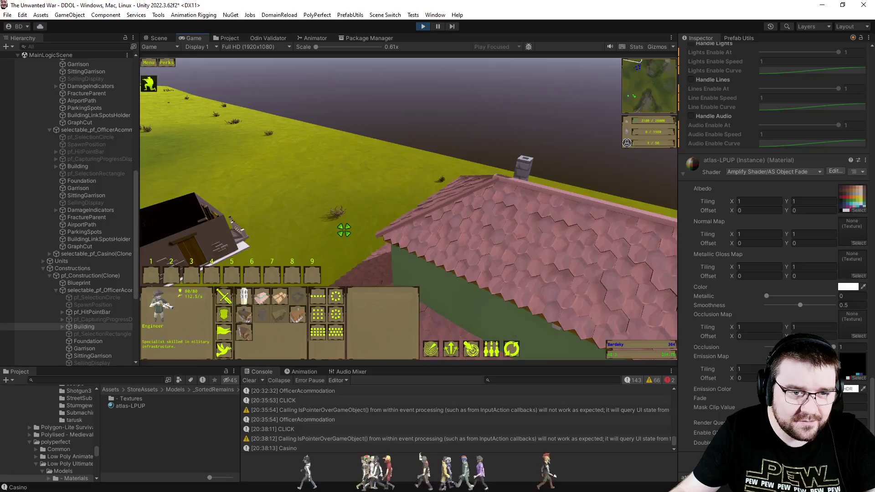
{"action": "scroll", "coordinate": [344, 230], "scroll_direction": "down", "scroll_amount": 3}
{"action": "scroll", "coordinate": [419, 228], "scroll_direction": "up", "scroll_amount": 5}
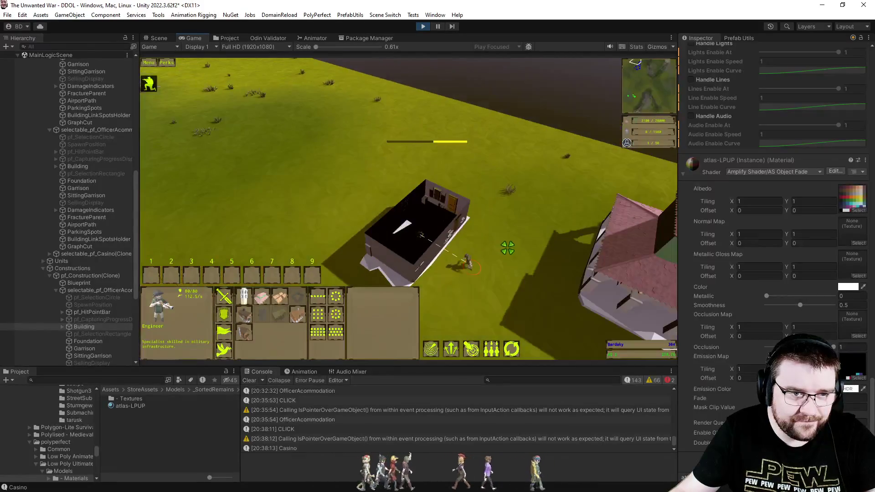
{"action": "left_click", "coordinate": [549, 267]}
{"action": "scroll", "coordinate": [549, 268], "scroll_direction": "up", "scroll_amount": 3}
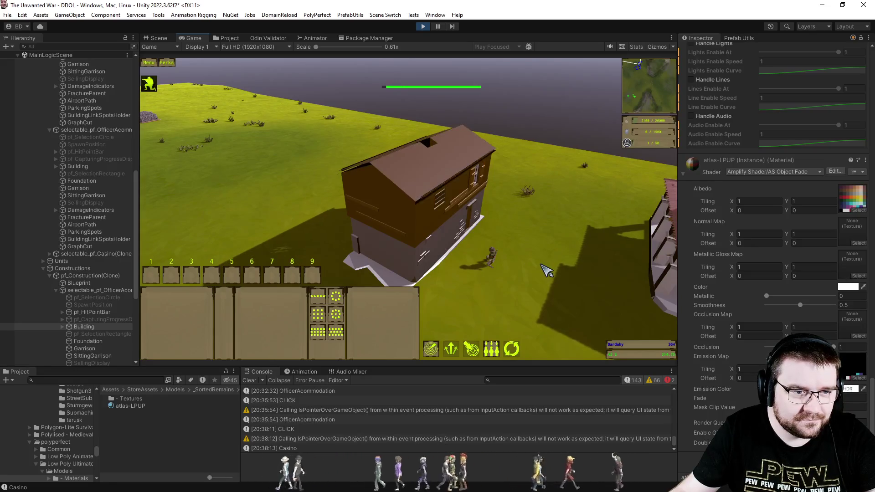
{"action": "left_click", "coordinate": [496, 250]}
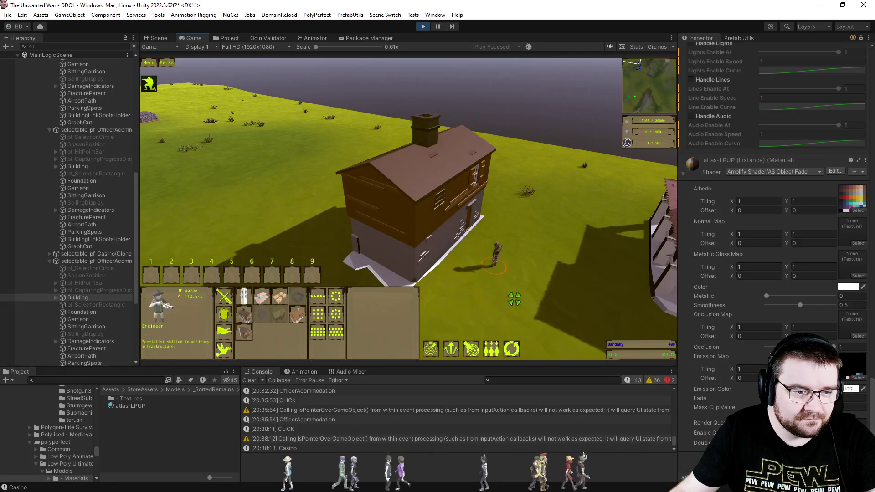
{"action": "left_click", "coordinate": [262, 296]}
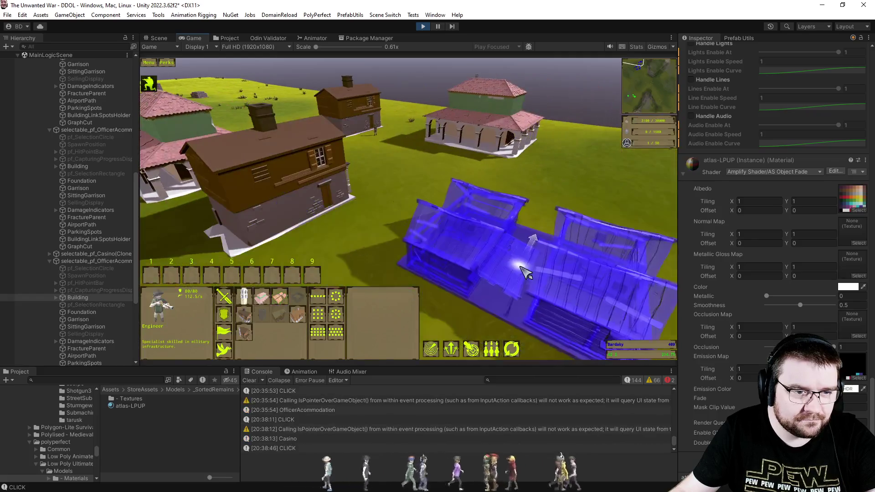
Place the Storehouse foundation beside the houses and deselect the engineer
{"action": "left_click", "coordinate": [485, 268]}
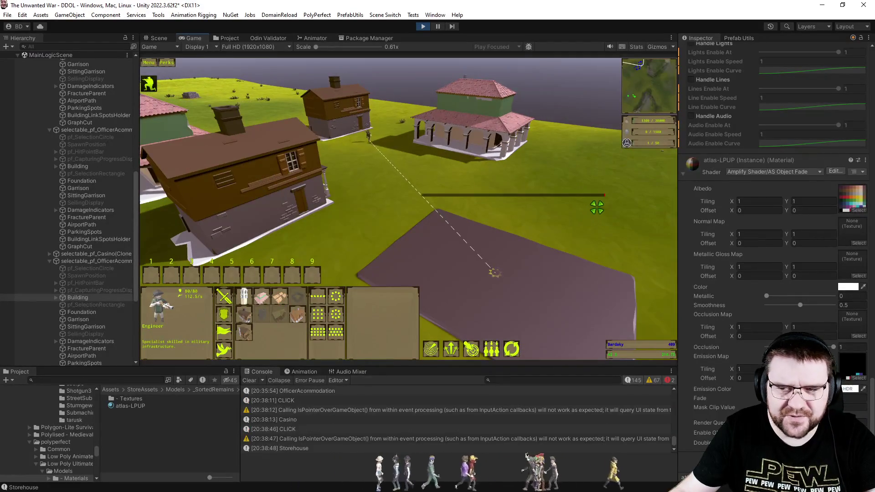
{"action": "scroll", "coordinate": [597, 207], "scroll_direction": "down", "scroll_amount": 2}
{"action": "left_click", "coordinate": [618, 203]}
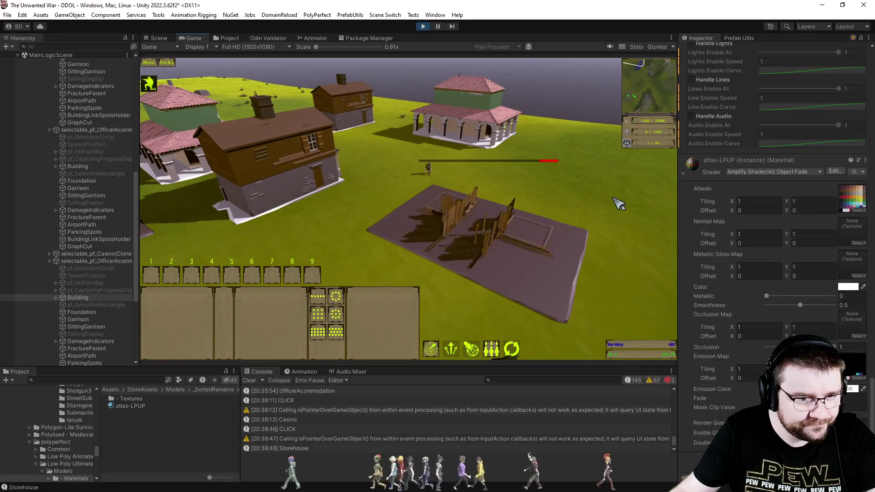
{"action": "scroll", "coordinate": [619, 203], "scroll_direction": "up", "scroll_amount": 2}
{"action": "scroll", "coordinate": [619, 202], "scroll_direction": "up", "scroll_amount": 4}
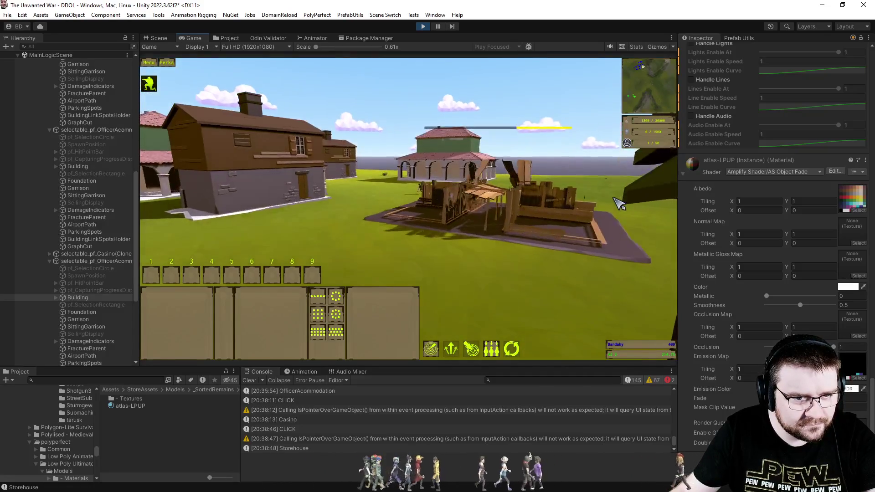
{"action": "scroll", "coordinate": [619, 203], "scroll_direction": "down", "scroll_amount": 3}
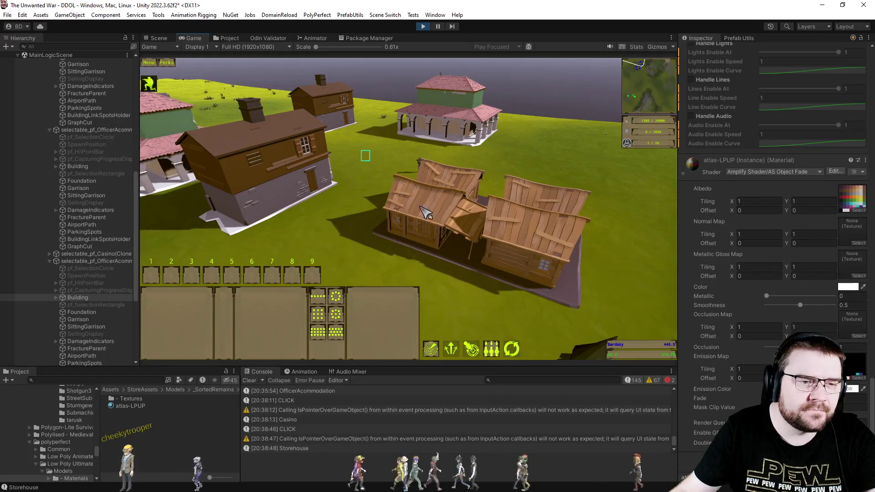
Build an alarm tower on the grass and zoom to inspect its walls
{"action": "left_click", "coordinate": [478, 313]}
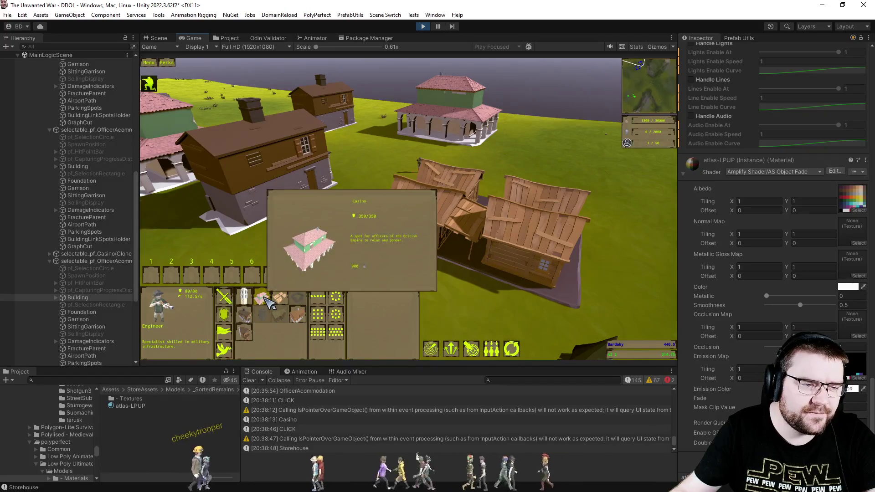
{"action": "left_click", "coordinate": [245, 298]}
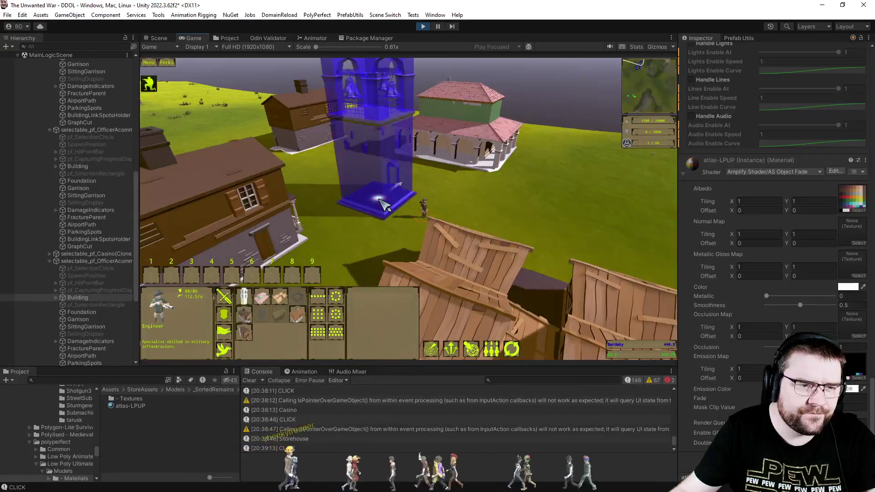
{"action": "left_click", "coordinate": [359, 235]}
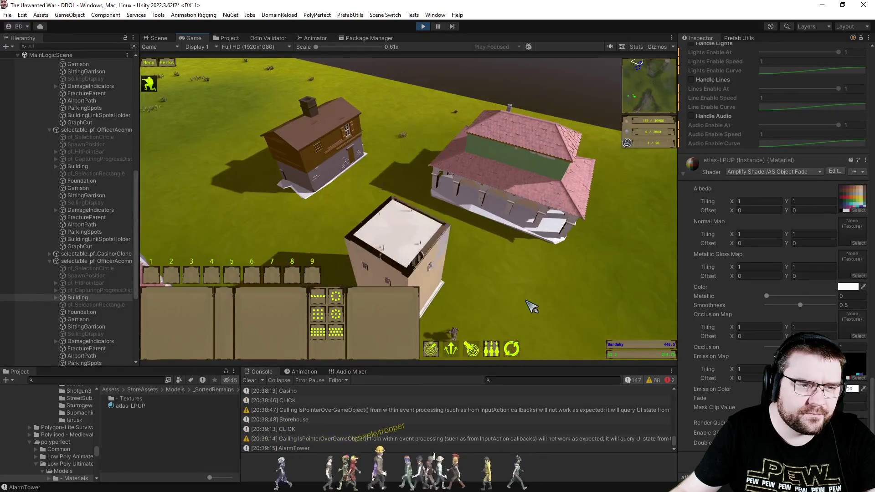
{"action": "scroll", "coordinate": [504, 268], "scroll_direction": "up", "scroll_amount": 2}
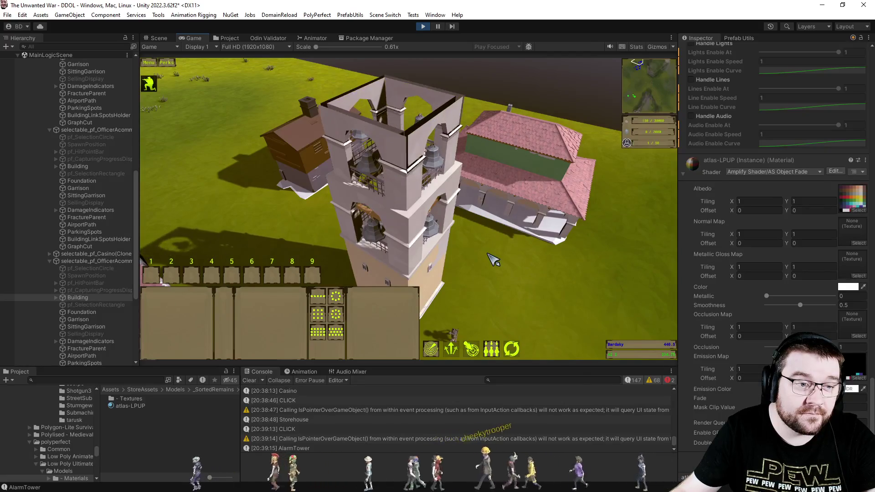
{"action": "scroll", "coordinate": [493, 260], "scroll_direction": "down", "scroll_amount": 5}
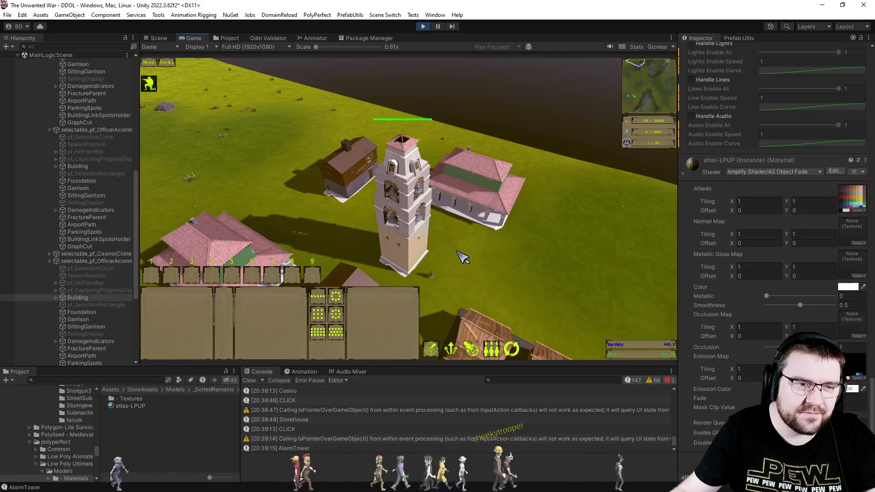
{"action": "scroll", "coordinate": [462, 260], "scroll_direction": "up", "scroll_amount": 1}
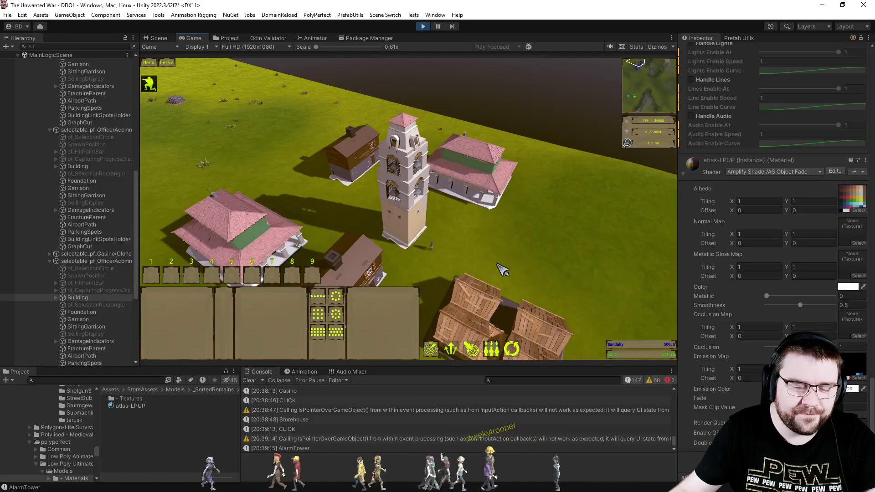
Send the chat message 'ing' and bring the shader code back up
{"action": "key", "text": "Return"}
{"action": "type", "text": "ing"}
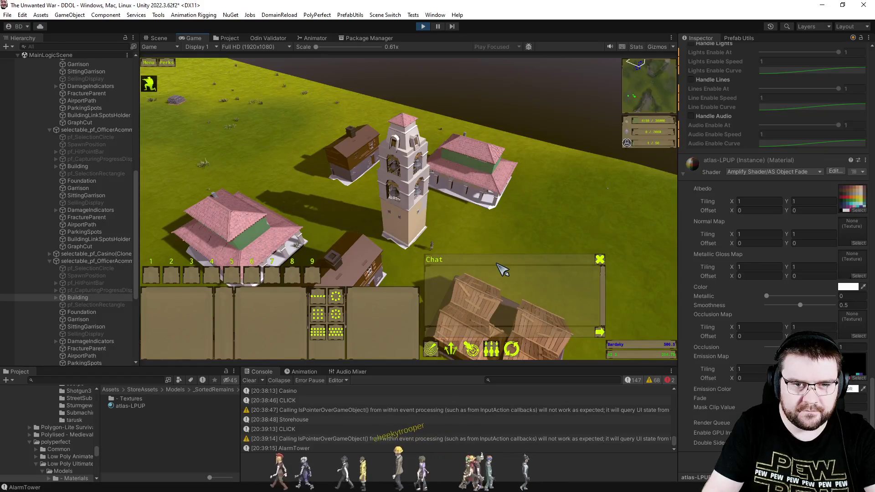
{"action": "key", "text": "Return"}
{"action": "key", "text": "alt+Tab"}
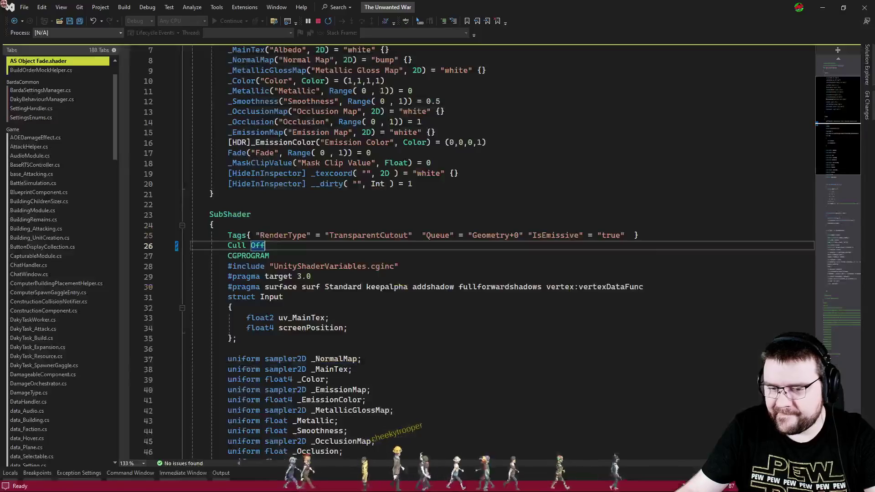
Undo the edit so line 26 reads Cull Back again, then return to the game
{"action": "left_click", "coordinate": [466, 363]}
{"action": "key", "text": "ctrl+z"}
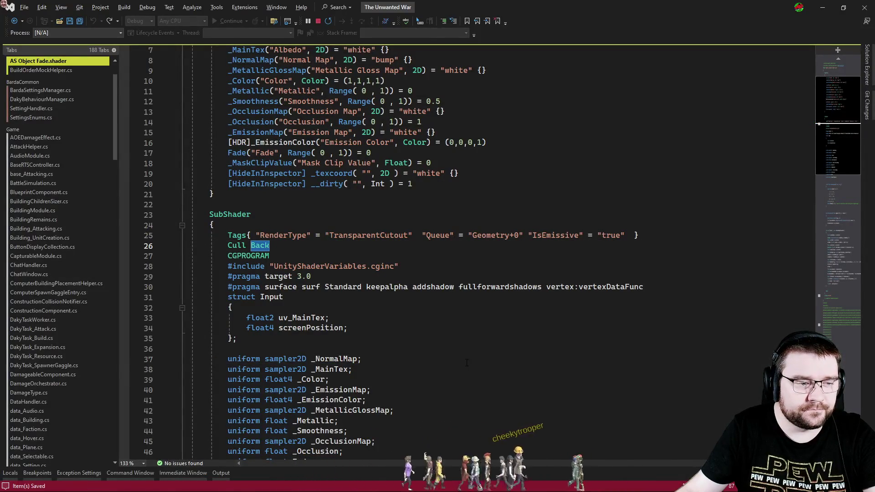
{"action": "key", "text": "alt+Tab"}
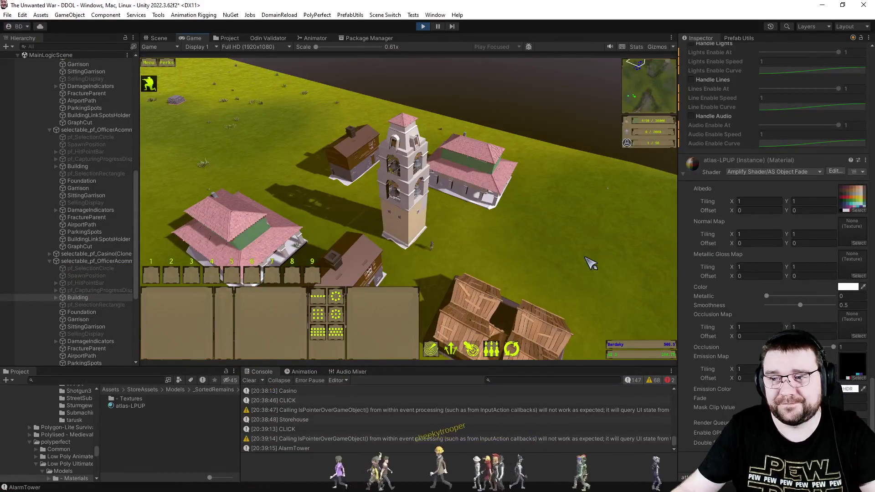
Have the Engineer place another alarm tower foundation on the grass for comparison
{"action": "left_click", "coordinate": [430, 246]}
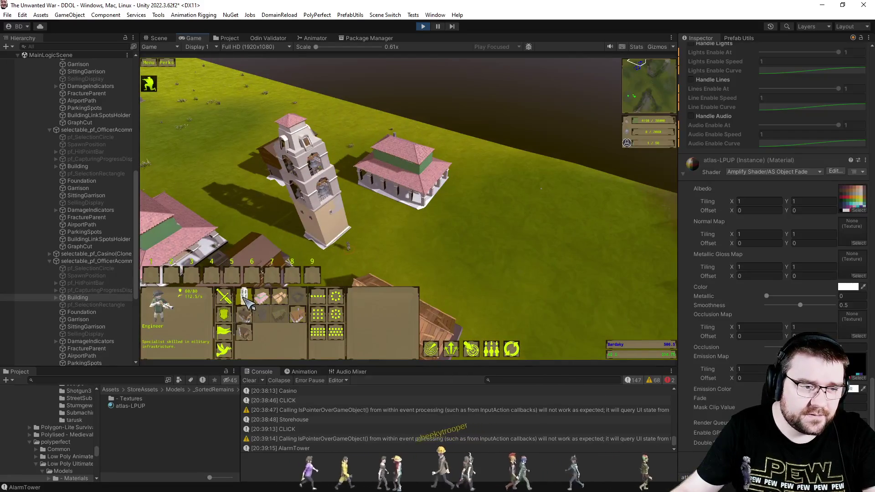
{"action": "left_click", "coordinate": [244, 296]}
{"action": "left_click", "coordinate": [509, 288]}
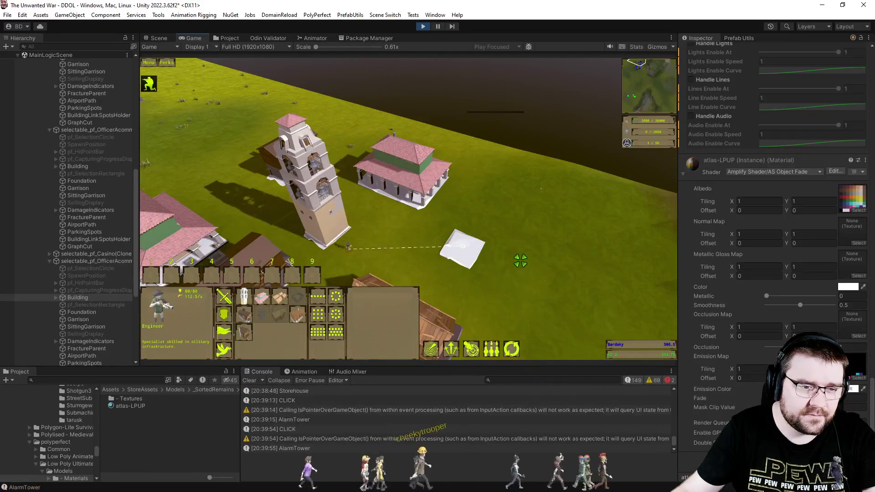
{"action": "key", "text": "alt+Tab"}
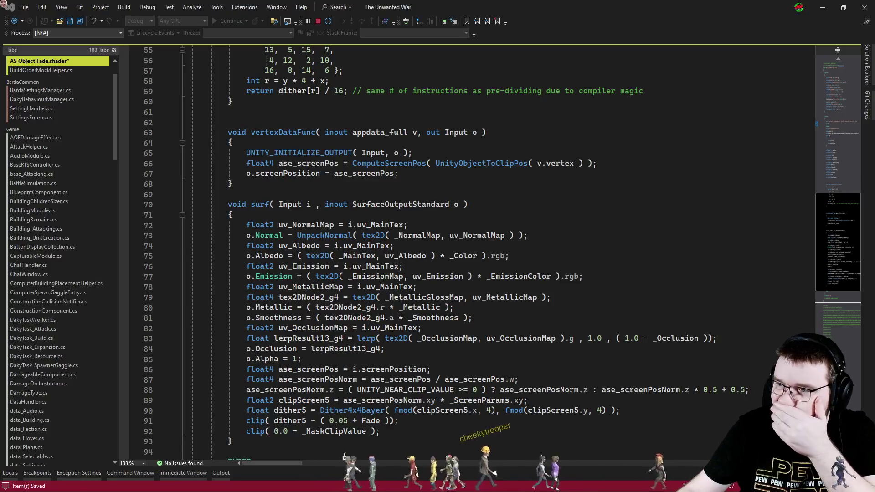
Review the shader's vertexDataFunc and surf functions
{"action": "left_click", "coordinate": [453, 214]}
{"action": "scroll", "coordinate": [453, 214], "scroll_direction": "up", "scroll_amount": 6}
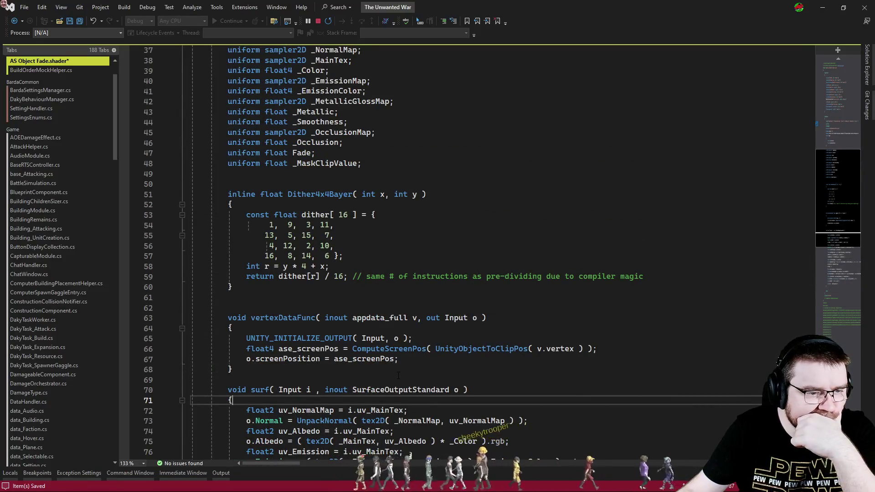
{"action": "left_click_drag", "start_coordinate": [424, 372], "coordinate": [191, 297]}
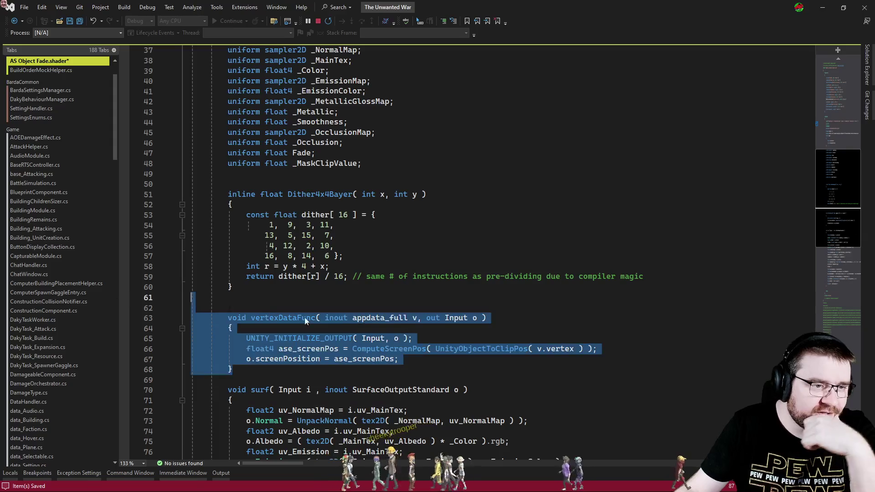
{"action": "left_click", "coordinate": [428, 318]}
{"action": "key", "text": "Down"}
{"action": "key", "text": "Down"}
{"action": "scroll", "coordinate": [481, 320], "scroll_direction": "down", "scroll_amount": 3}
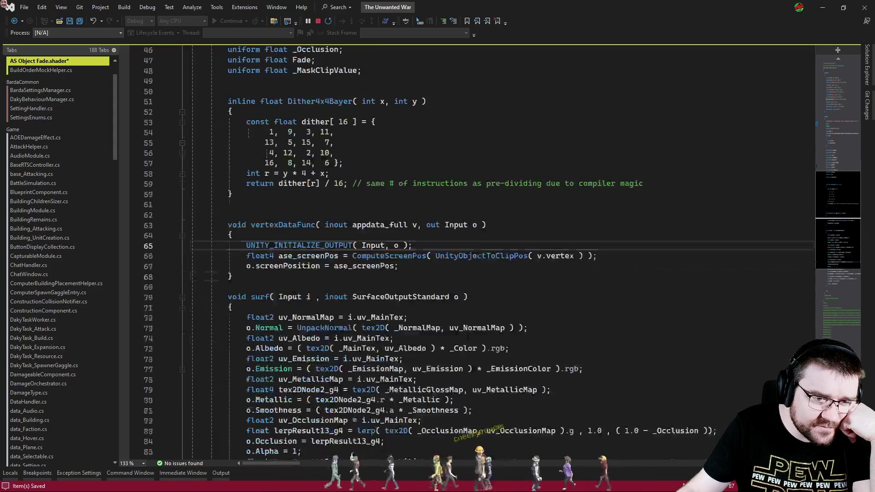
{"action": "scroll", "coordinate": [481, 320], "scroll_direction": "down", "scroll_amount": 2}
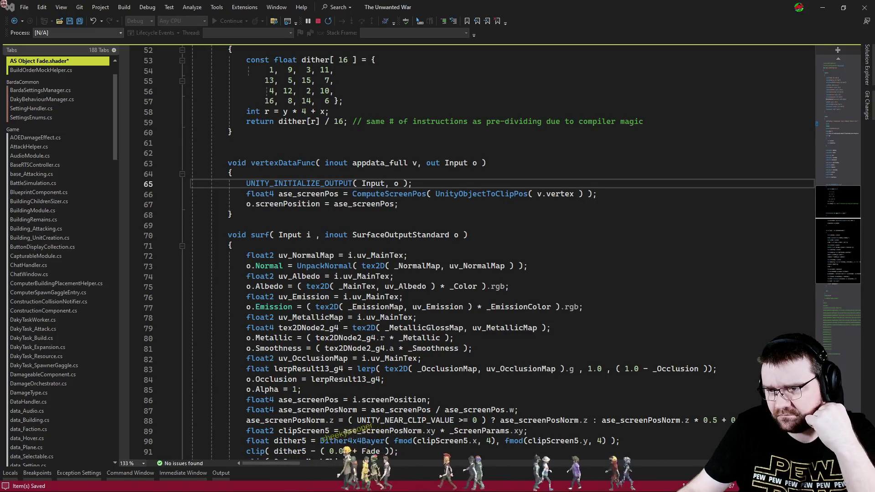
Append twoSided to the #pragma surface line and return to Unity to recompile
{"action": "left_click", "coordinate": [656, 257]}
{"action": "scroll", "coordinate": [638, 258], "scroll_direction": "up", "scroll_amount": 13}
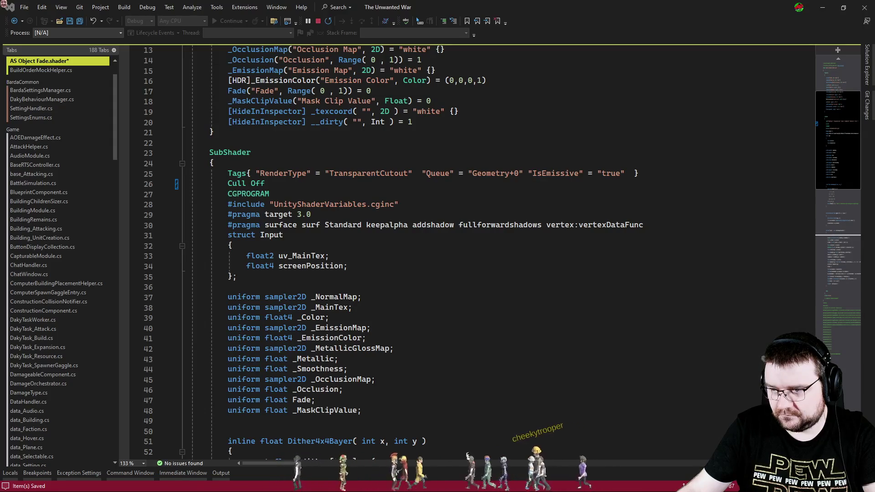
{"action": "left_click", "coordinate": [664, 226]}
{"action": "type", "text": "twoSided"}
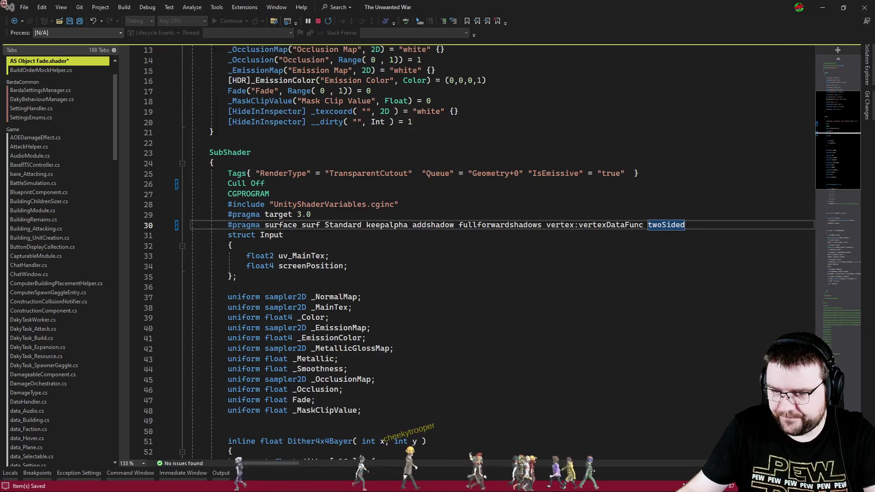
{"action": "left_click", "coordinate": [560, 287]}
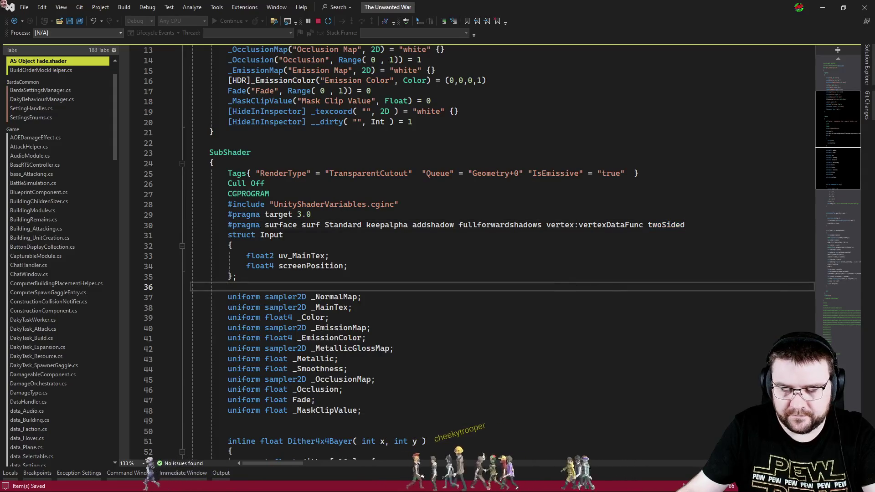
{"action": "key", "text": "alt+Tab"}
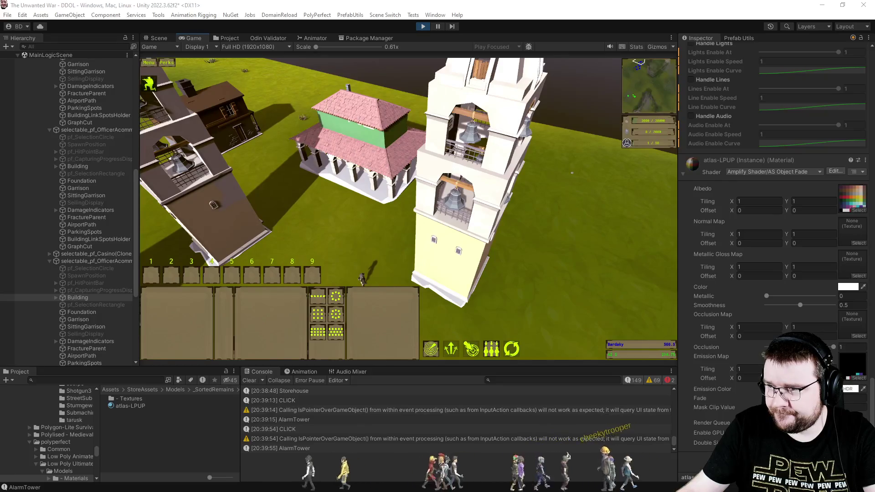
Place an officer accommodation construction site on the grass with the Engineer and inspect its walls
{"action": "left_click_drag", "start_coordinate": [414, 218], "coordinate": [348, 287]}
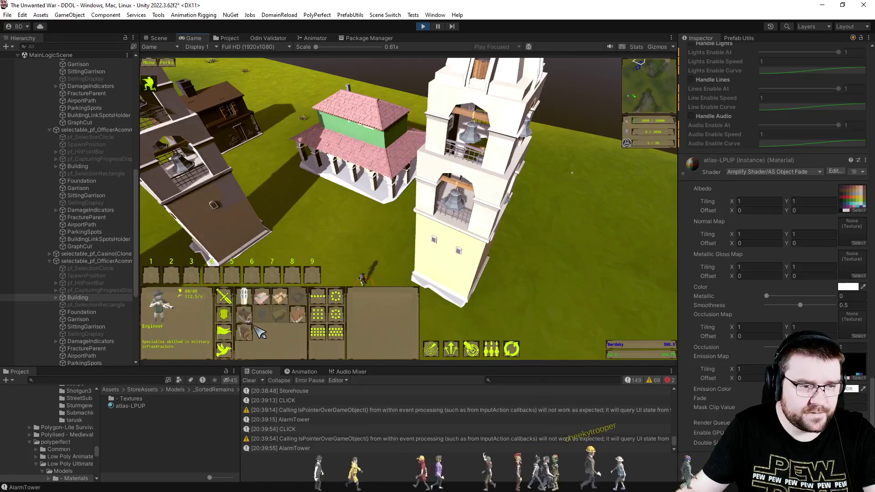
{"action": "key", "text": "d"}
{"action": "key", "text": "s"}
{"action": "left_click", "coordinate": [257, 315]}
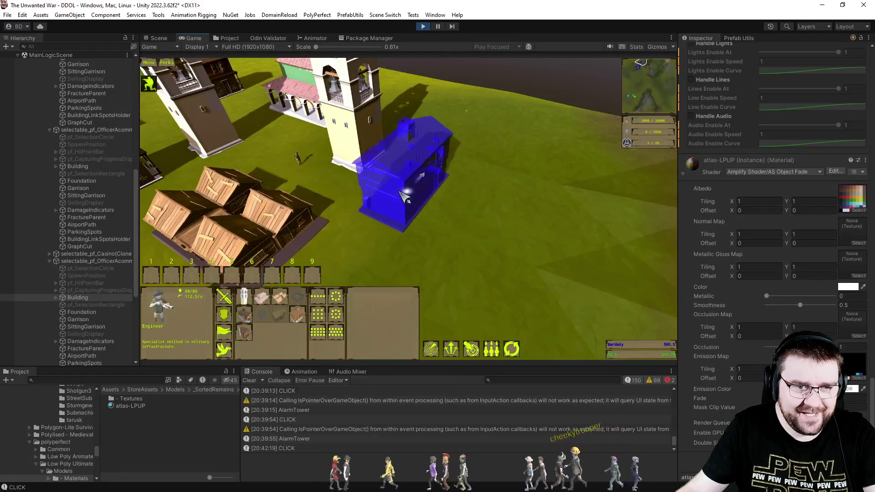
{"action": "left_click", "coordinate": [416, 197]}
{"action": "scroll", "coordinate": [494, 242], "scroll_direction": "up", "scroll_amount": 2}
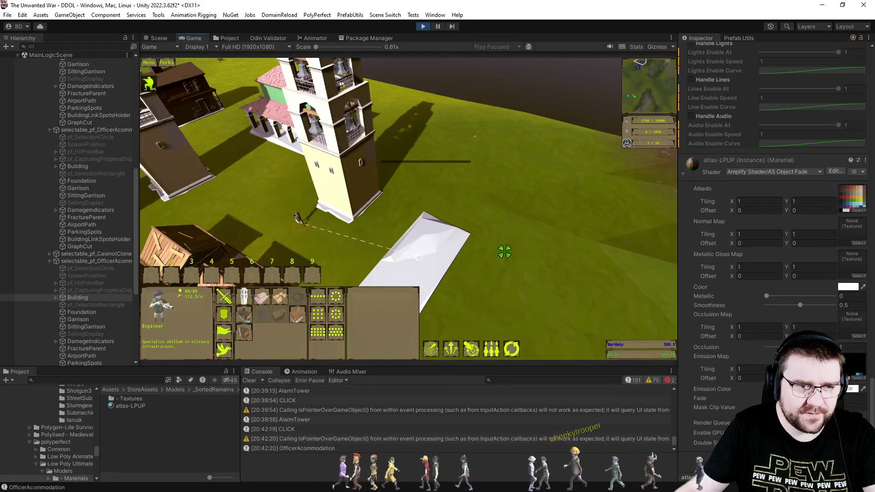
{"action": "scroll", "coordinate": [538, 280], "scroll_direction": "up", "scroll_amount": 1}
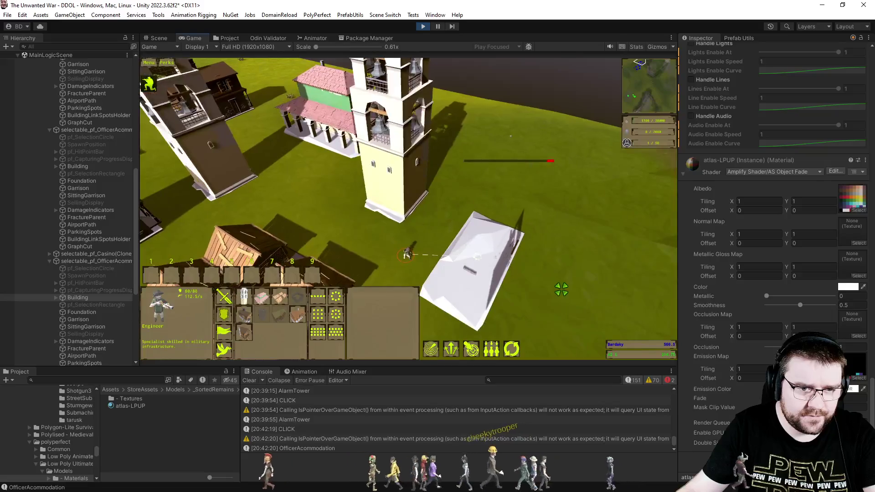
{"action": "left_click", "coordinate": [559, 287]}
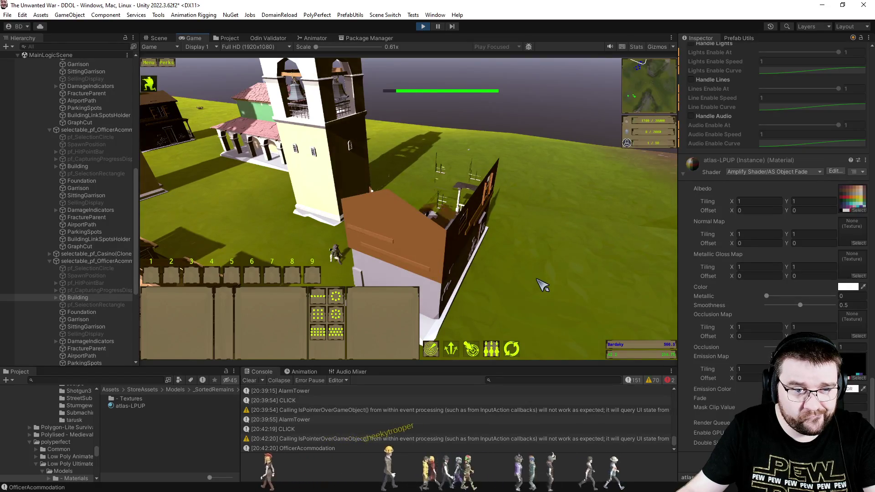
{"action": "key", "text": "alt+Tab"}
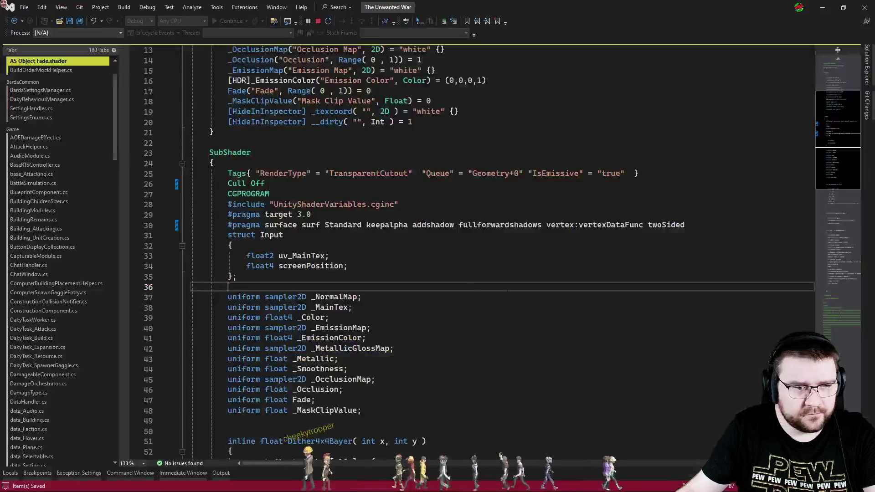
Change line 26 back to Cull Back and save the shader
{"action": "double_click", "coordinate": [257, 152]}
{"action": "type", "text": "Back"}
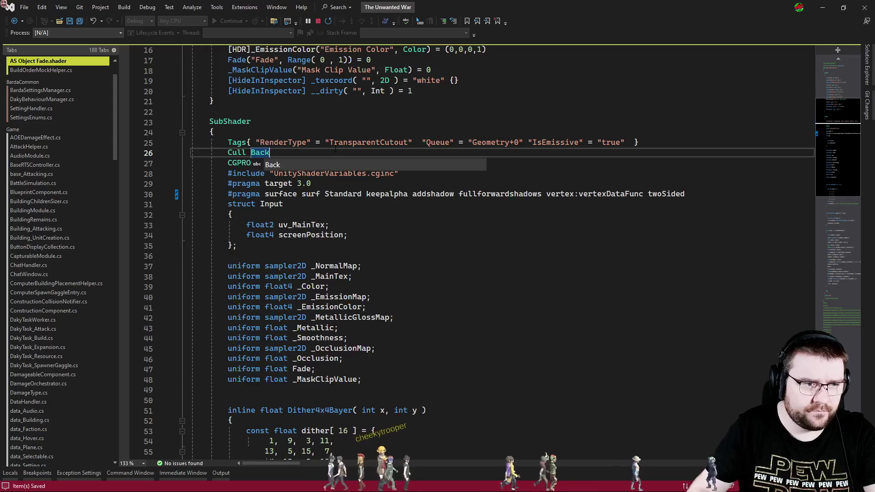
{"action": "key", "text": "ctrl+s"}
{"action": "key", "text": "alt+Tab"}
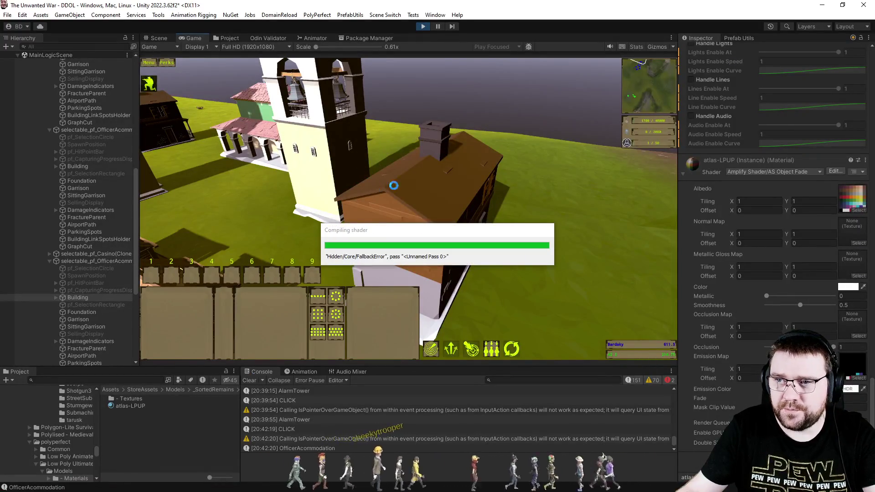
Place another officer accommodation site, watch its walls rise, then reselect the line-26 culling value
{"action": "left_click_drag", "start_coordinate": [380, 269], "coordinate": [378, 271]}
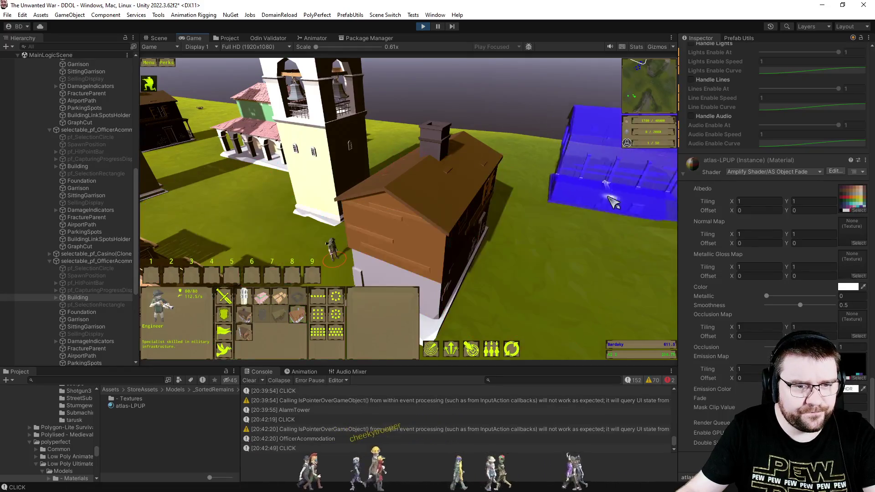
{"action": "left_click", "coordinate": [527, 192]}
{"action": "left_click", "coordinate": [250, 338]}
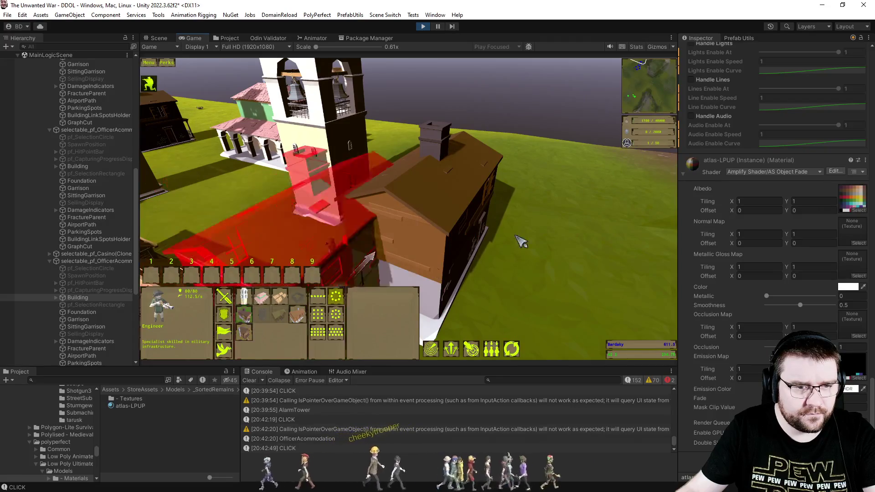
{"action": "left_click", "coordinate": [519, 190]}
{"action": "scroll", "coordinate": [545, 263], "scroll_direction": "down", "scroll_amount": 5}
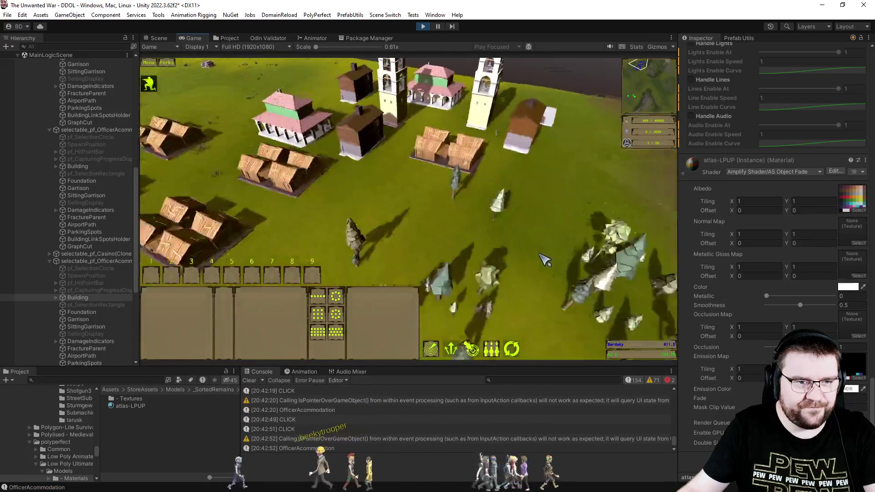
{"action": "scroll", "coordinate": [537, 254], "scroll_direction": "up", "scroll_amount": 8}
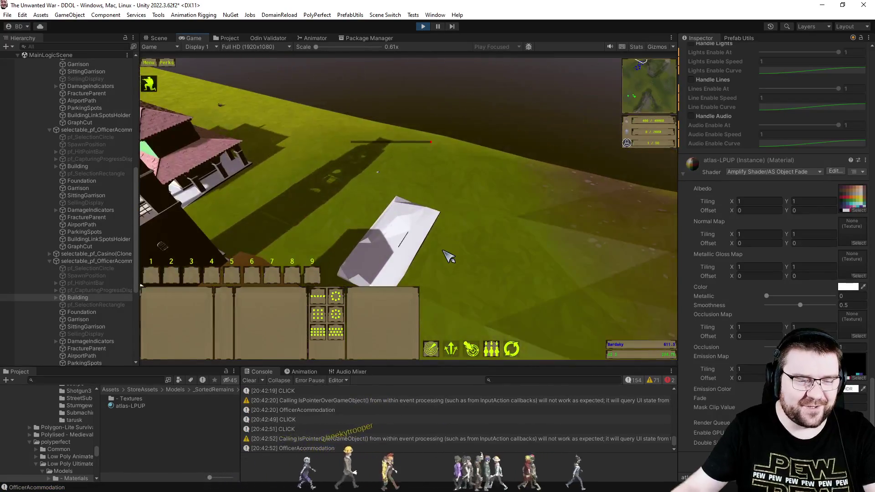
{"action": "scroll", "coordinate": [449, 257], "scroll_direction": "up", "scroll_amount": 3}
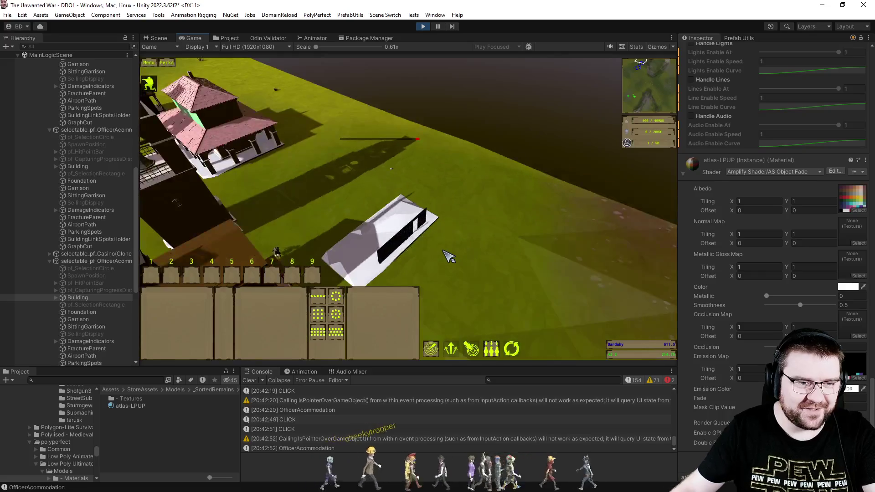
{"action": "scroll", "coordinate": [547, 269], "scroll_direction": "up", "scroll_amount": 5}
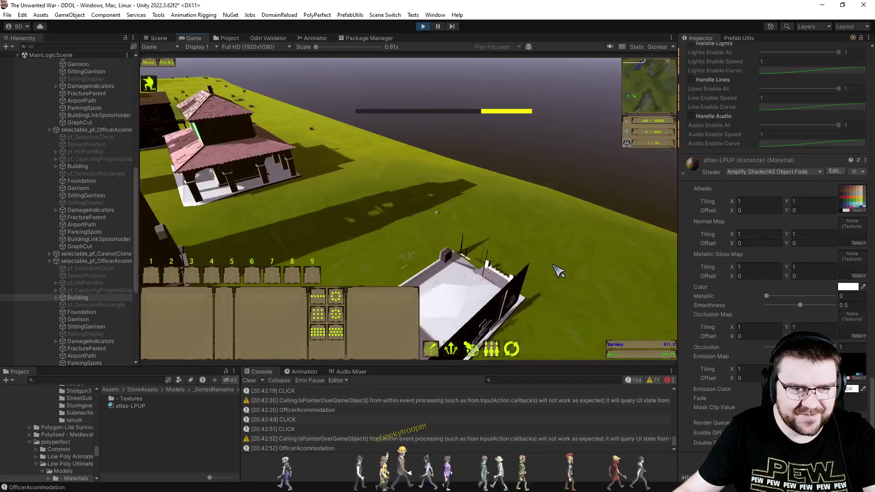
{"action": "scroll", "coordinate": [552, 267], "scroll_direction": "down", "scroll_amount": 3}
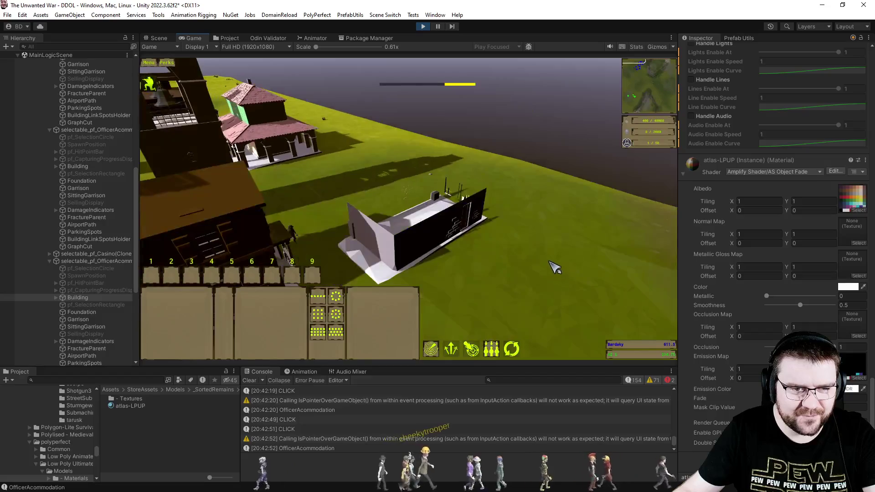
{"action": "scroll", "coordinate": [537, 264], "scroll_direction": "up", "scroll_amount": 3}
{"action": "key", "text": "alt+Tab"}
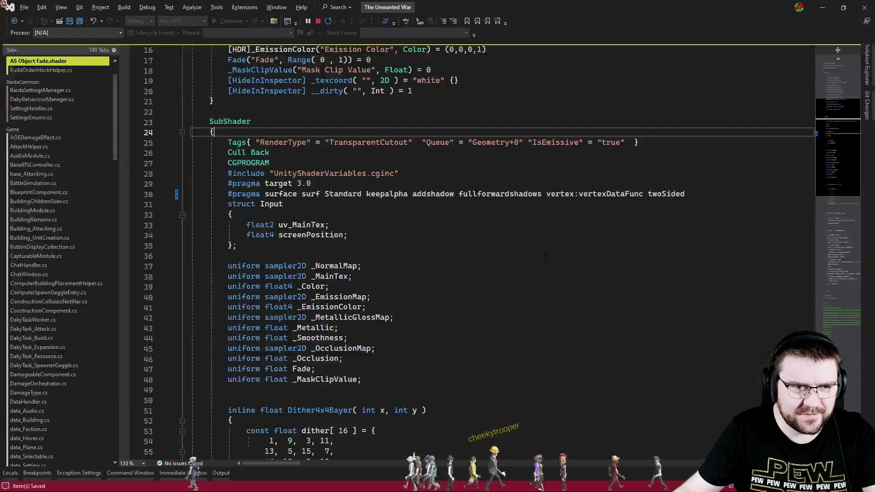
{"action": "double_click", "coordinate": [258, 153]}
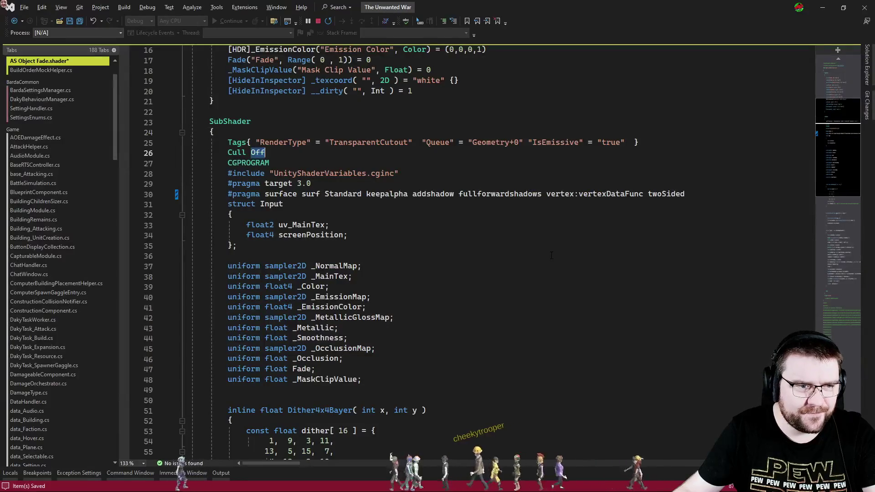
Replace Back with Off on line 26, review the shader code, and return to the game
{"action": "type", "text": "Off"}
{"action": "left_click", "coordinate": [504, 225]}
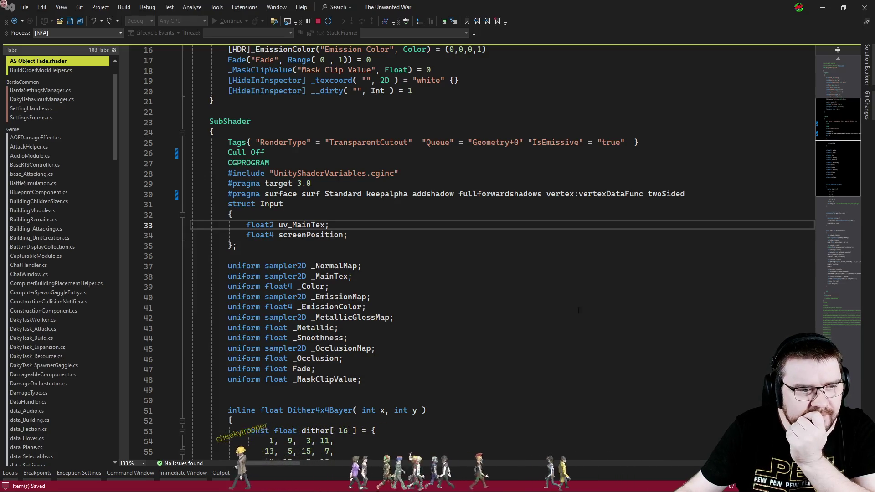
{"action": "left_click", "coordinate": [377, 286]}
{"action": "left_click", "coordinate": [531, 257]}
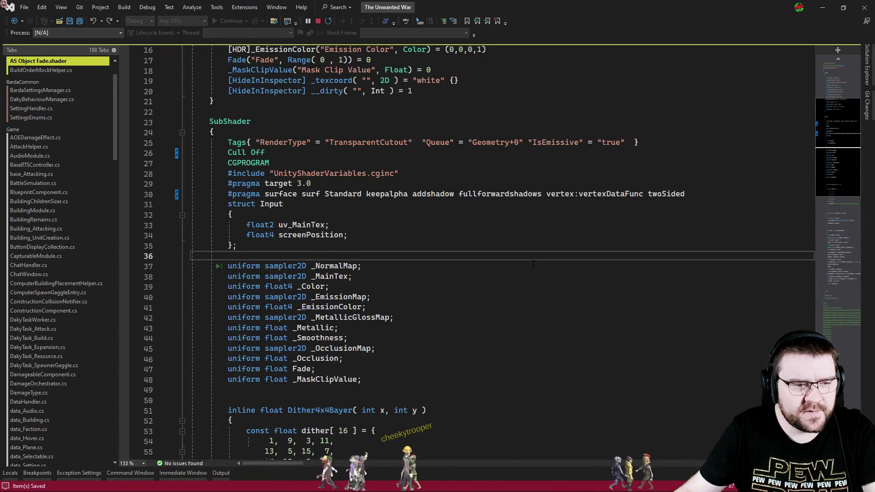
{"action": "scroll", "coordinate": [533, 264], "scroll_direction": "down", "scroll_amount": 9}
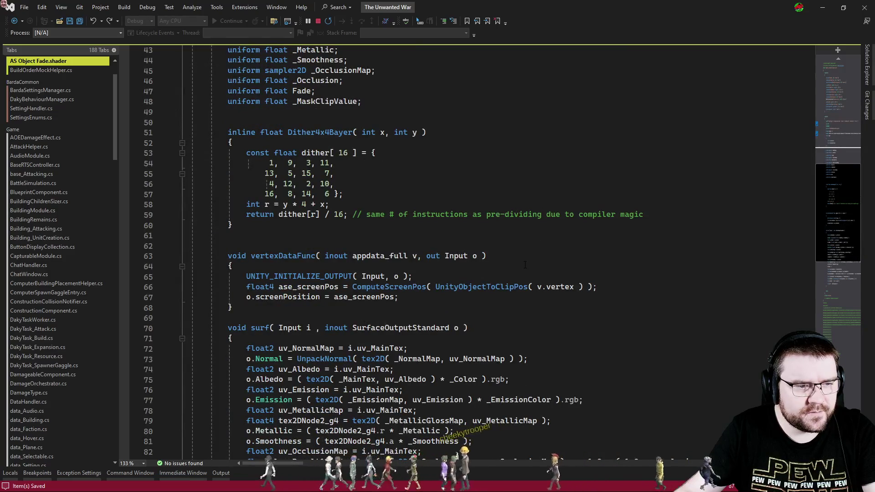
{"action": "scroll", "coordinate": [525, 264], "scroll_direction": "down", "scroll_amount": 4}
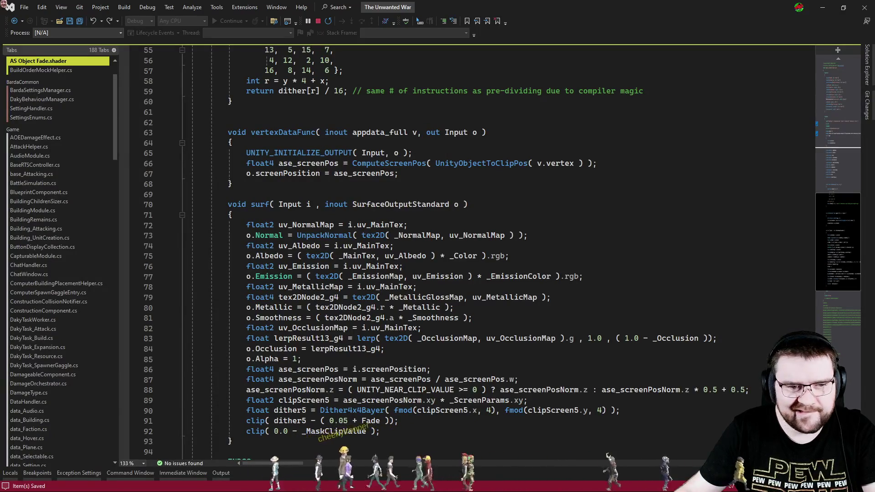
{"action": "scroll", "coordinate": [407, 260], "scroll_direction": "up", "scroll_amount": 12}
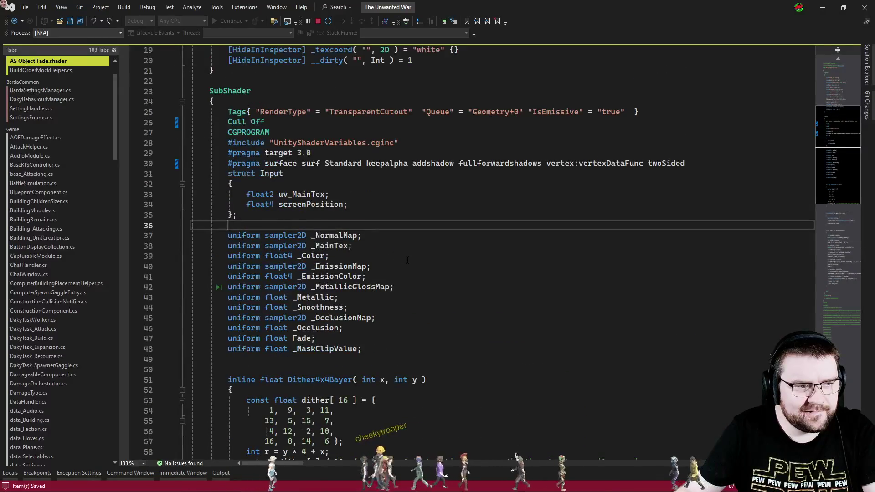
{"action": "scroll", "coordinate": [407, 260], "scroll_direction": "down", "scroll_amount": 18}
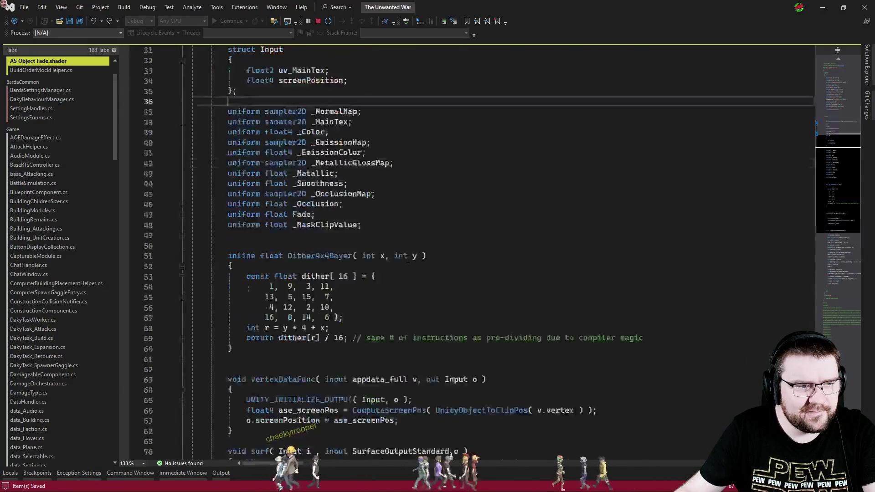
{"action": "scroll", "coordinate": [409, 259], "scroll_direction": "up", "scroll_amount": 6}
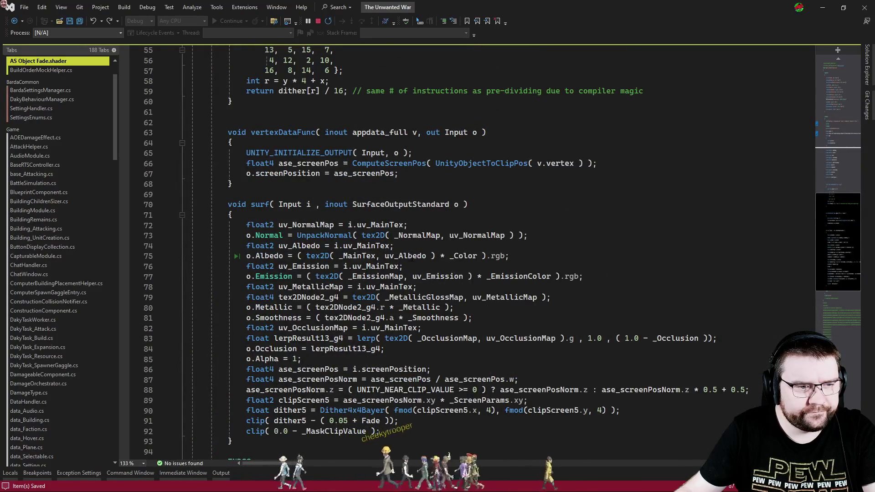
{"action": "key", "text": "alt+Tab"}
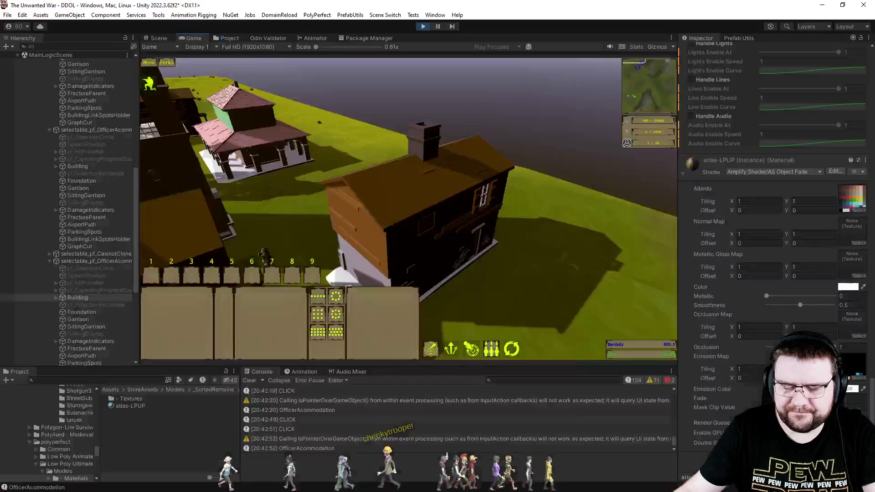
Select the Engineer and enter the 'Bling Bling' cheat in chat for extra resources
{"action": "left_click_drag", "start_coordinate": [325, 180], "coordinate": [187, 312]}
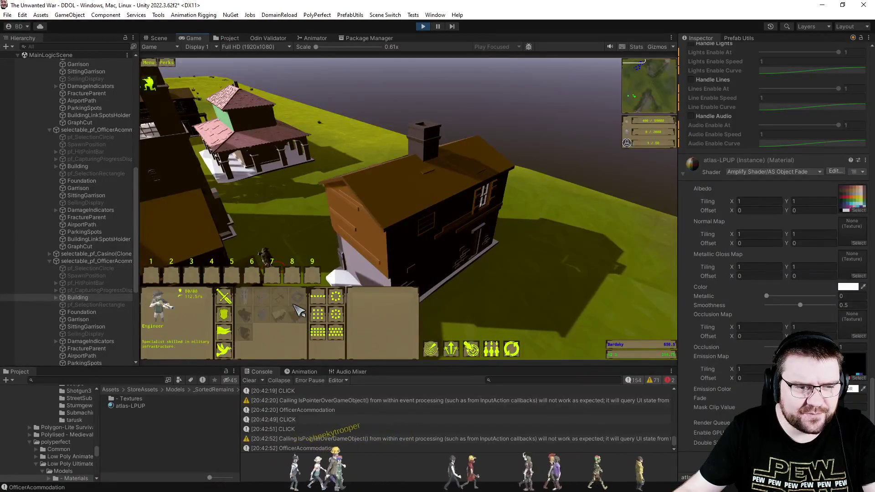
{"action": "key", "text": "Return"}
{"action": "type", "text": "Bli"}
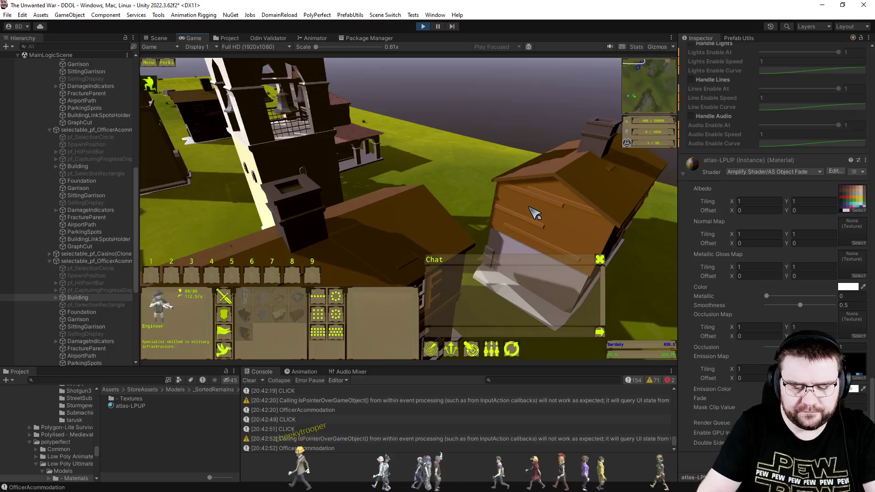
{"action": "type", "text": "ng Bling"}
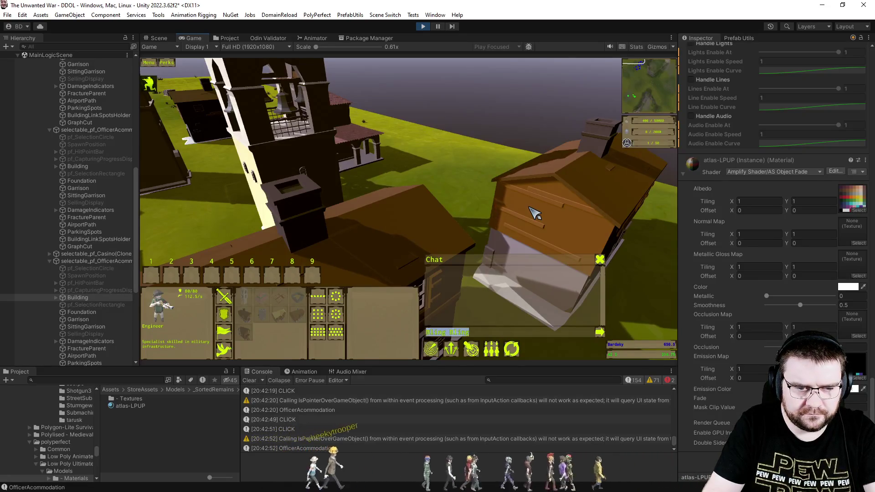
{"action": "key", "text": "Return"}
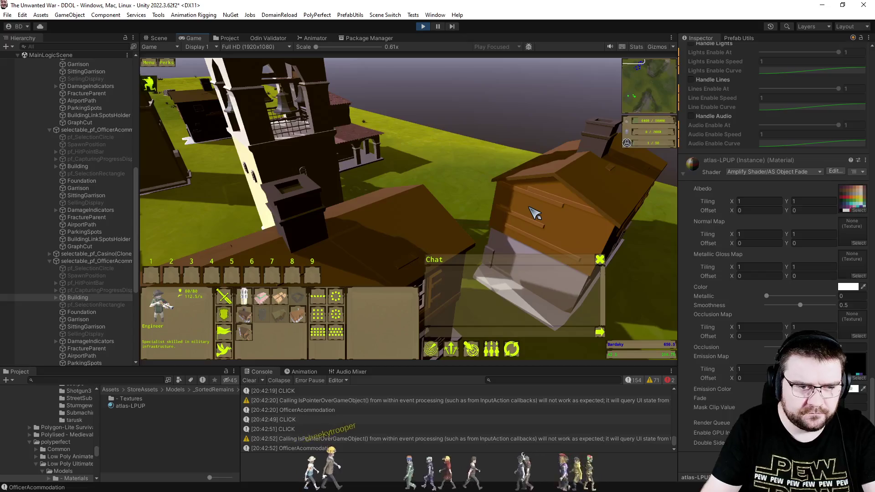
Place a new officer accommodation foundation on the open ground and deselect the Engineer
{"action": "scroll", "coordinate": [419, 243], "scroll_direction": "down", "scroll_amount": 3}
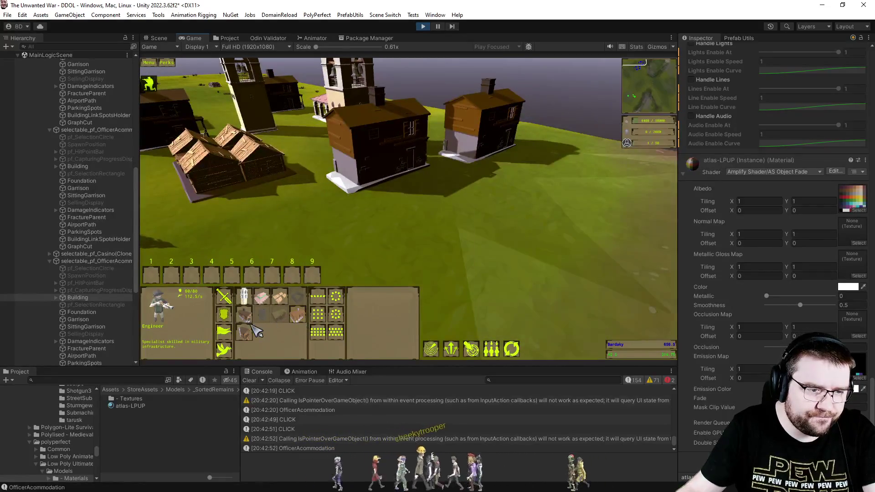
{"action": "left_click", "coordinate": [254, 327]}
{"action": "left_click", "coordinate": [469, 235]}
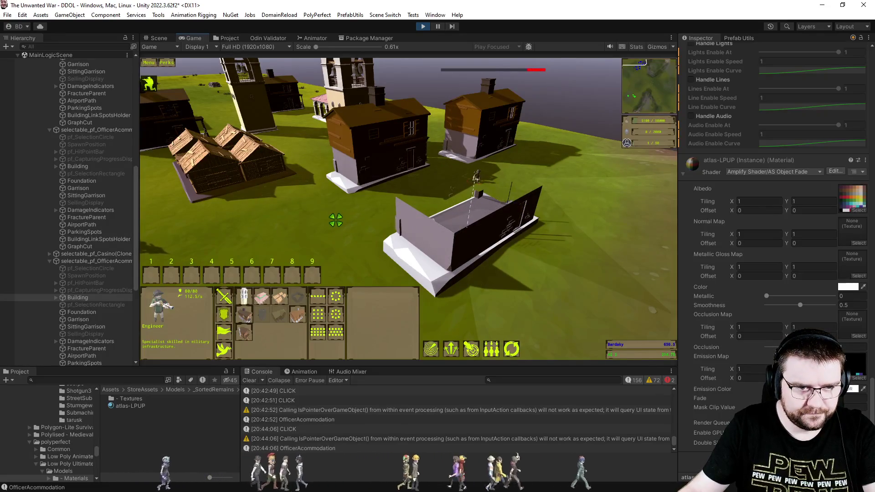
{"action": "left_click", "coordinate": [336, 233]}
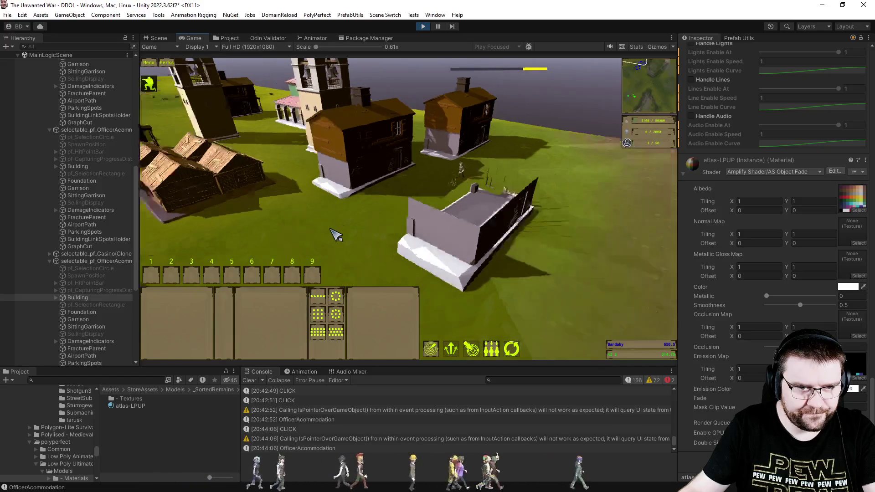
Orbit around the new construction site to inspect its walls, then return to the fade shader code
{"action": "key", "text": "e"}
{"action": "scroll", "coordinate": [452, 248], "scroll_direction": "up", "scroll_amount": 3}
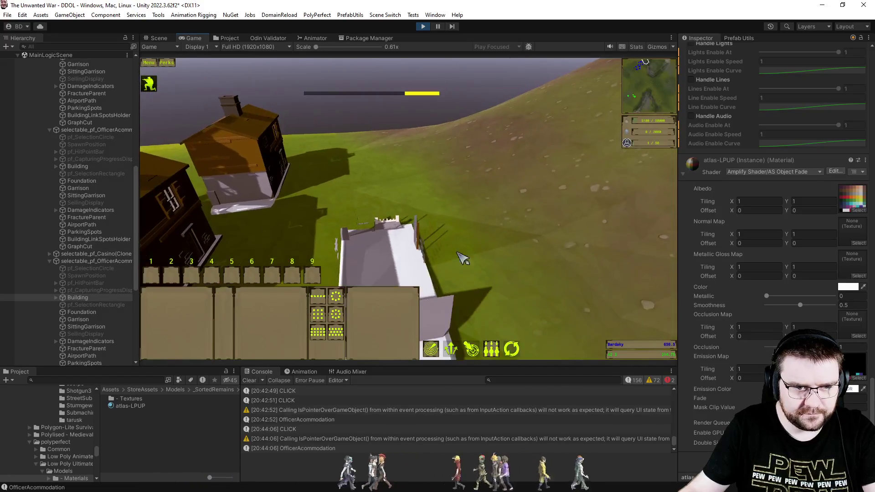
{"action": "key", "text": "e"}
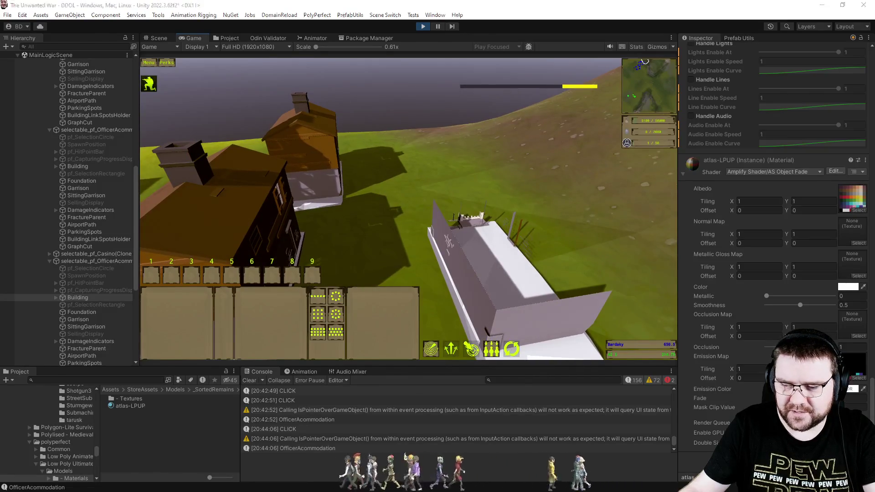
{"action": "key", "text": "alt+Tab"}
{"action": "scroll", "coordinate": [456, 250], "scroll_direction": "up", "scroll_amount": 6}
{"action": "scroll", "coordinate": [453, 247], "scroll_direction": "up", "scroll_amount": 3}
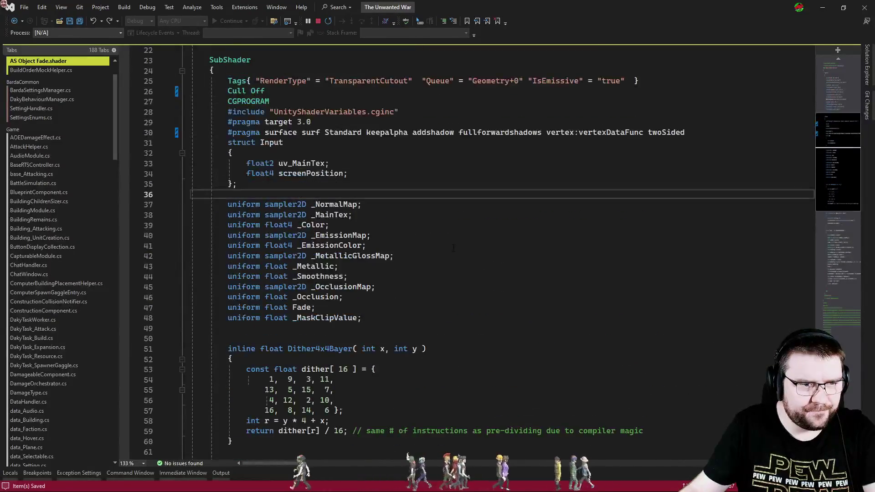
Delete twoSided from the surface directive on line 30 and switch to the game to test it
{"action": "double_click", "coordinate": [666, 132]}
{"action": "key", "text": "BackSpace"}
{"action": "key", "text": "BackSpace"}
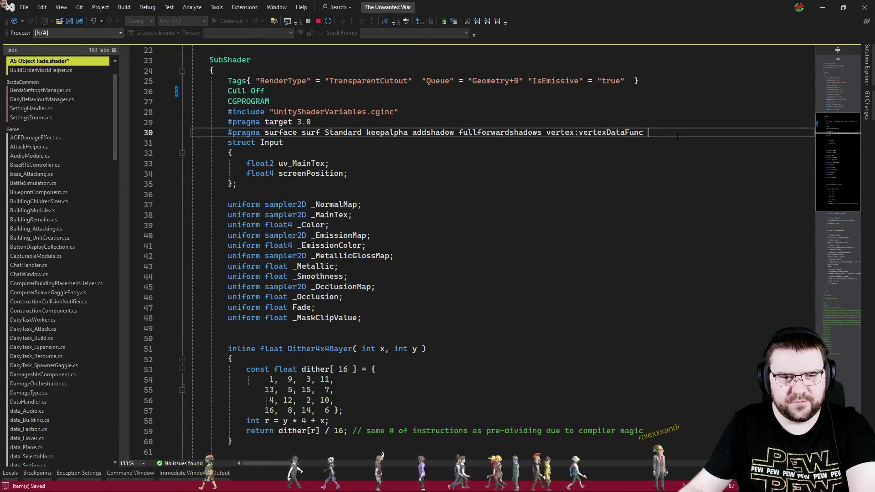
{"action": "key", "text": "alt+Tab"}
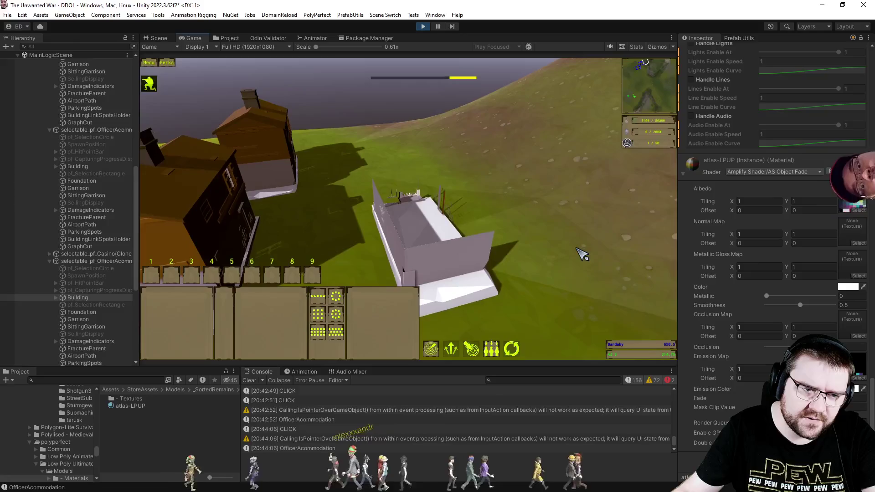
Review the Cull Off value on line 26, then stop the running game in Unity
{"action": "key", "text": "alt+Tab"}
{"action": "left_click", "coordinate": [413, 203]}
{"action": "double_click", "coordinate": [257, 91]}
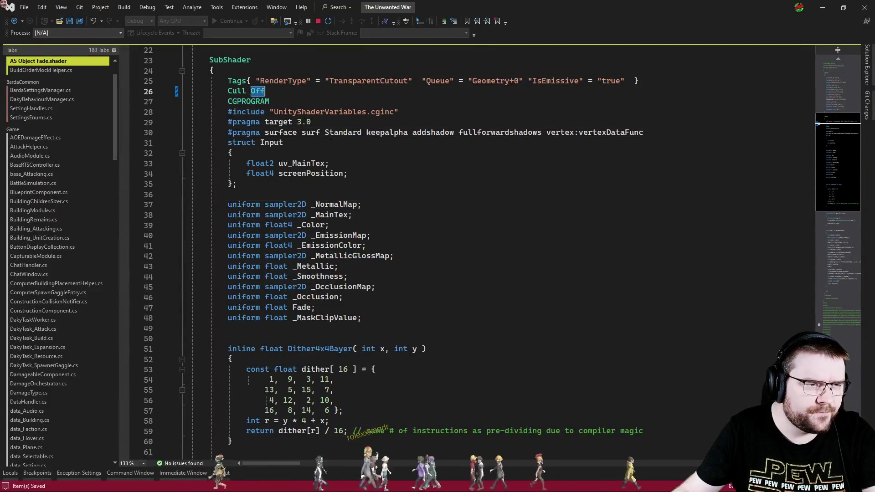
{"action": "left_click", "coordinate": [414, 203]}
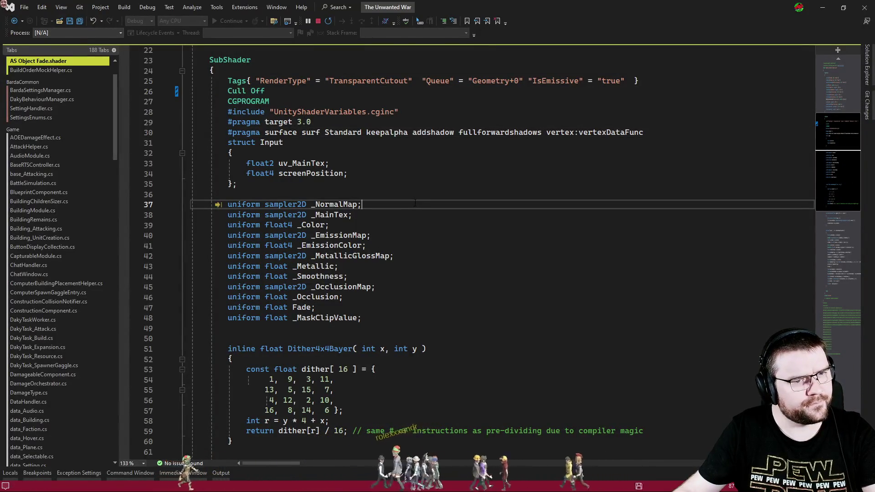
{"action": "key", "text": "ctrl+r"}
{"action": "key", "text": "alt+Tab"}
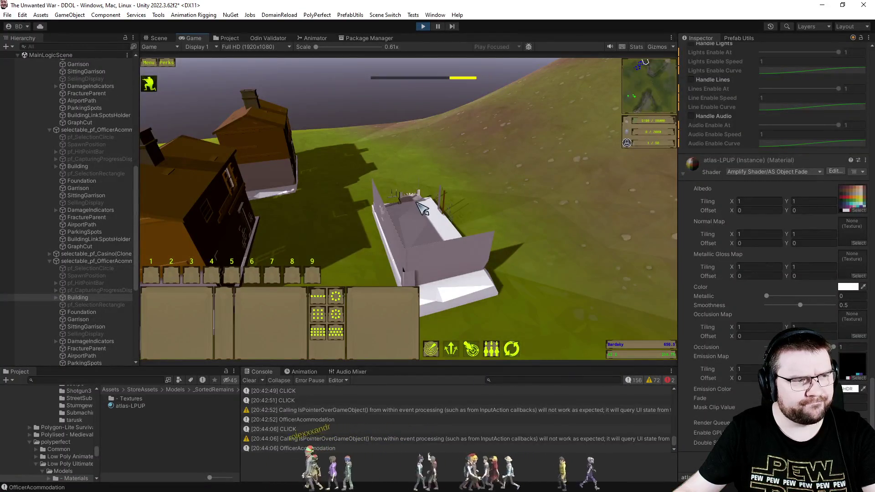
{"action": "left_click", "coordinate": [423, 27]}
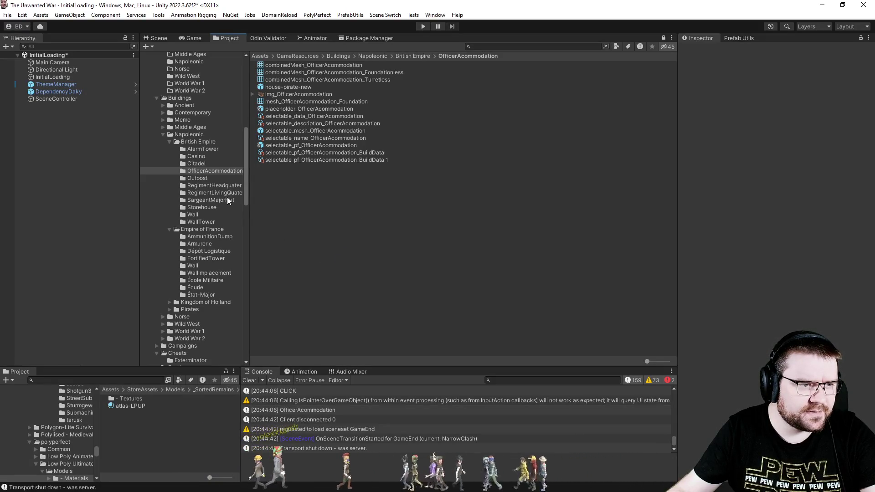
Open the officer accommodation prefab and enable the Building object's Mesh Renderer
{"action": "left_click", "coordinate": [287, 146]}
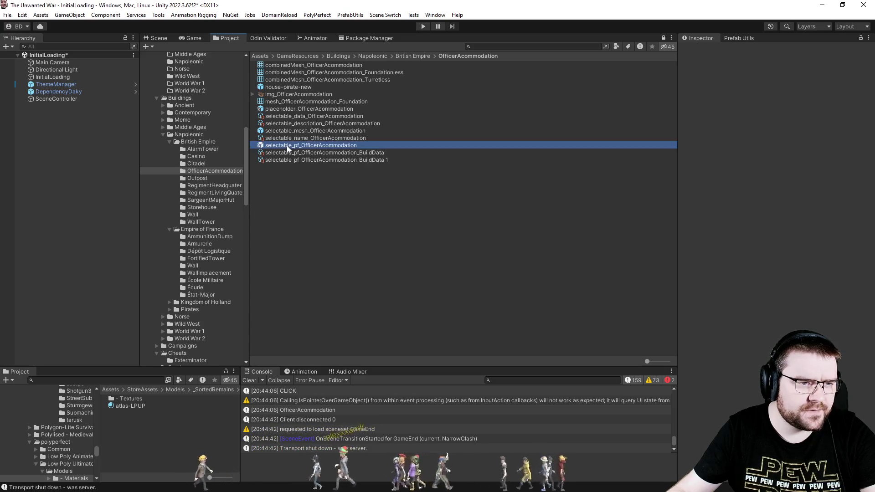
{"action": "double_click", "coordinate": [287, 146]}
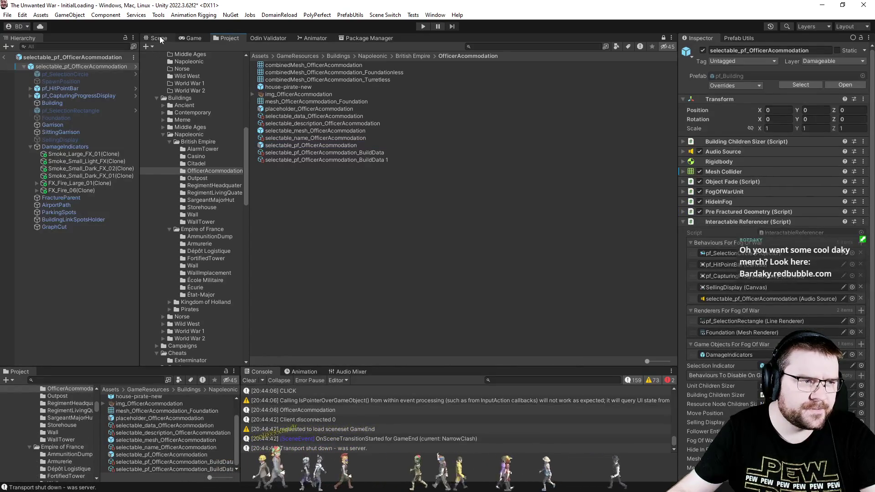
{"action": "left_click", "coordinate": [159, 38]}
{"action": "left_click_drag", "start_coordinate": [402, 206], "coordinate": [387, 221]}
{"action": "left_click", "coordinate": [52, 103]}
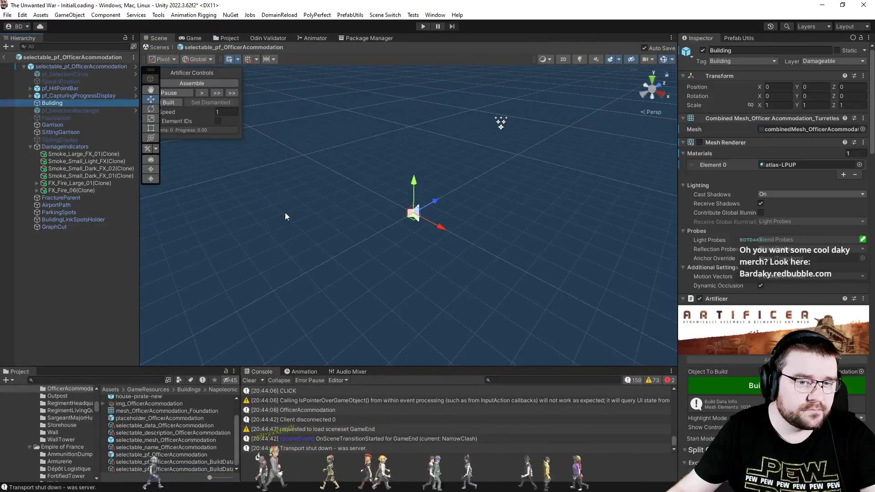
{"action": "left_click", "coordinate": [701, 142]}
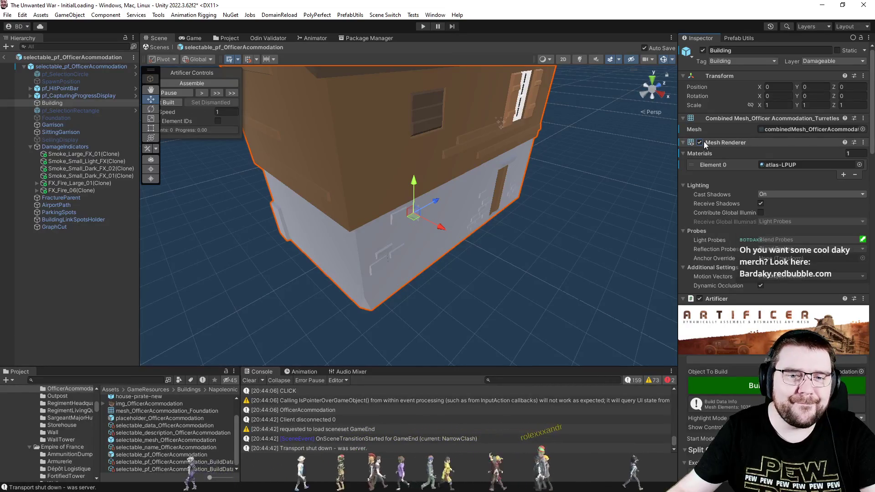
Set the atlas-LPUP material's shader to Amplify Shader > AS Object Fade and inspect the house
{"action": "left_click", "coordinate": [797, 164]}
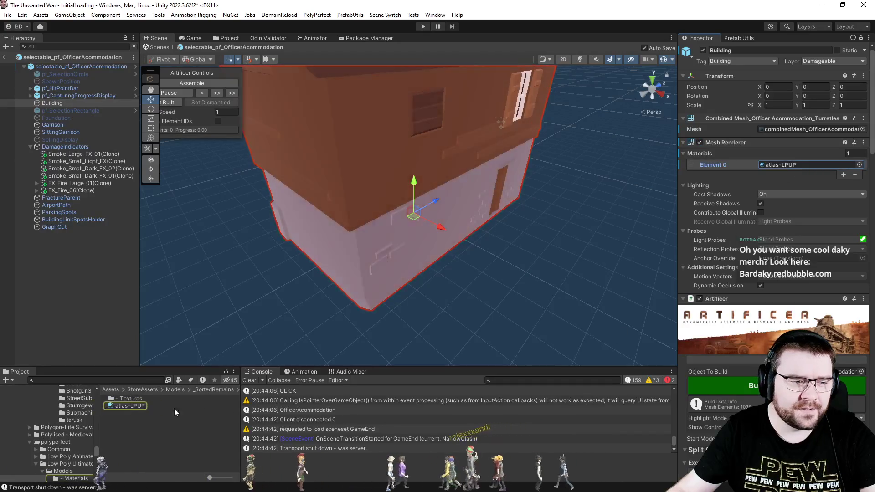
{"action": "left_click", "coordinate": [133, 405]}
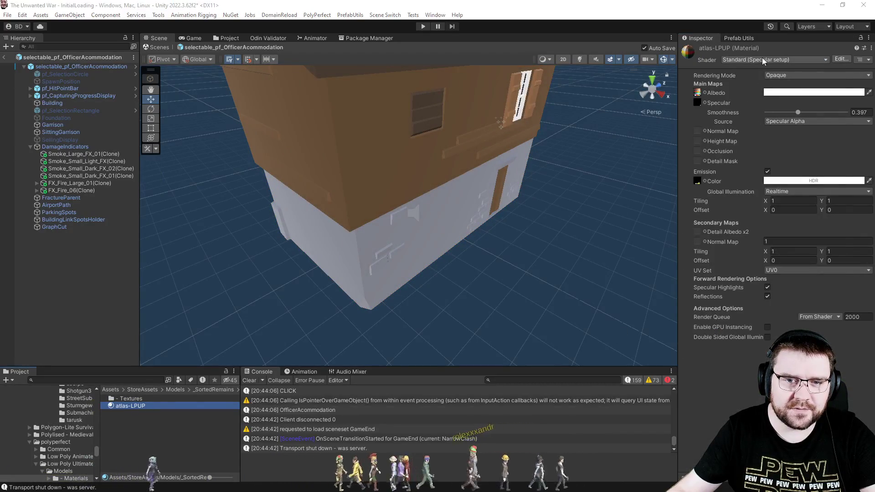
{"action": "left_click", "coordinate": [762, 58]}
{"action": "left_click", "coordinate": [767, 36]}
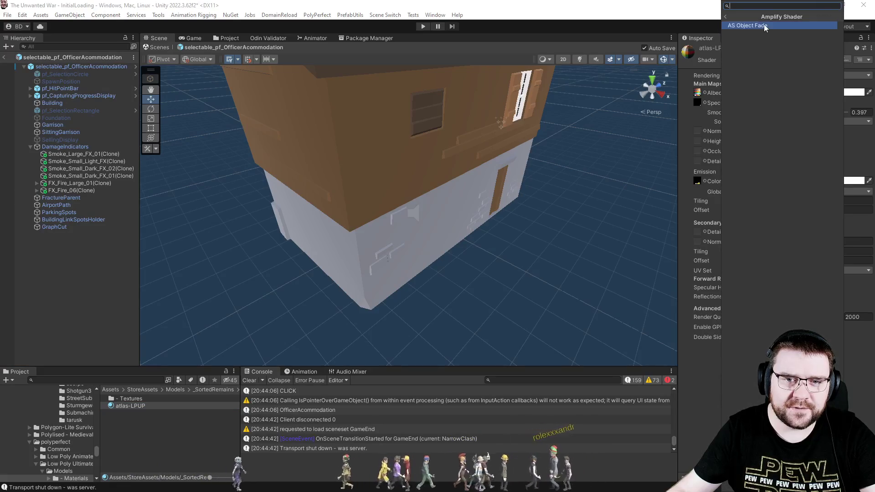
{"action": "left_click", "coordinate": [763, 25]}
{"action": "mouse_move", "coordinate": [510, 141]}
{"action": "left_mouse_down"}
{"action": "mouse_move", "coordinate": [582, 144]}
{"action": "mouse_move", "coordinate": [486, 131]}
{"action": "mouse_move", "coordinate": [675, 173]}
{"action": "left_mouse_up"}
{"action": "key", "text": "f"}
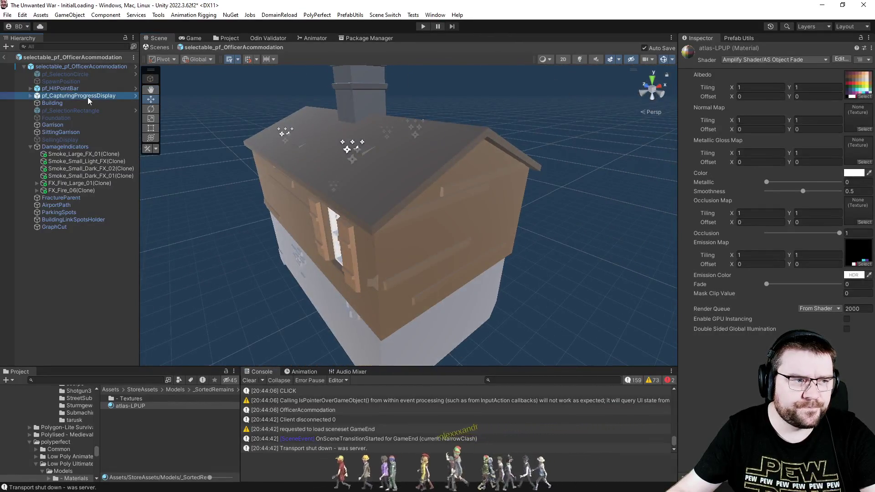
{"action": "left_click", "coordinate": [84, 103]}
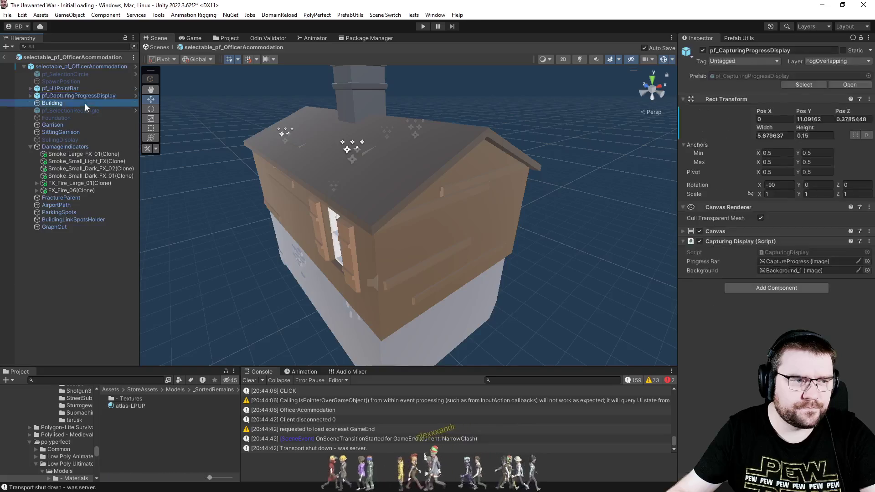
Toggle the building between its built and dismantled states, then re-enable its Mesh Renderer
{"action": "left_click_drag", "start_coordinate": [577, 228], "coordinate": [536, 215]}
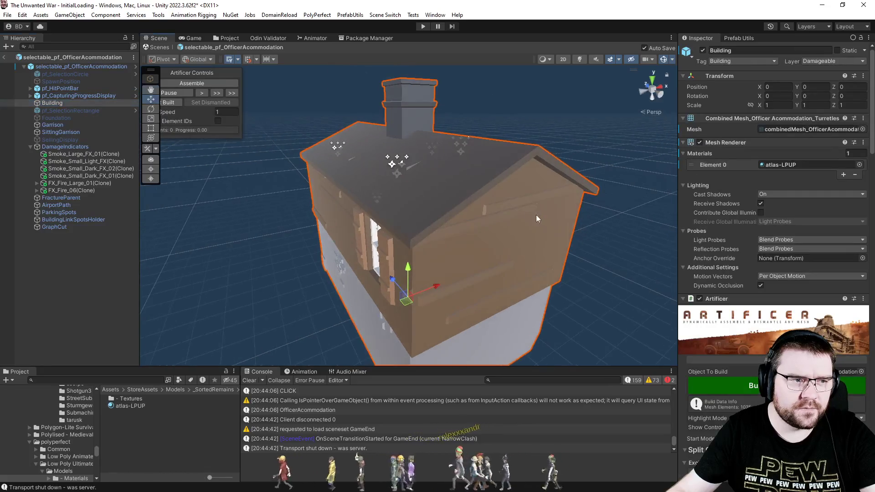
{"action": "left_click", "coordinate": [173, 103]}
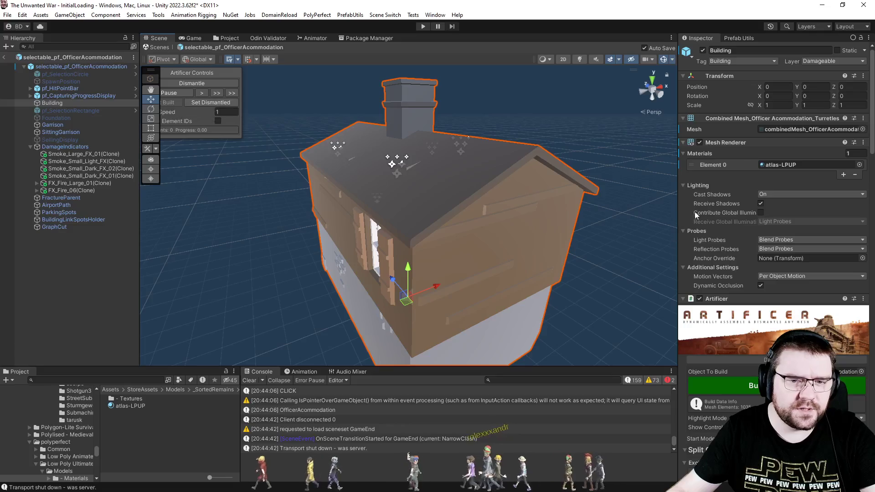
{"action": "left_click", "coordinate": [190, 105]}
{"action": "key", "text": "f"}
{"action": "left_click", "coordinate": [700, 142]}
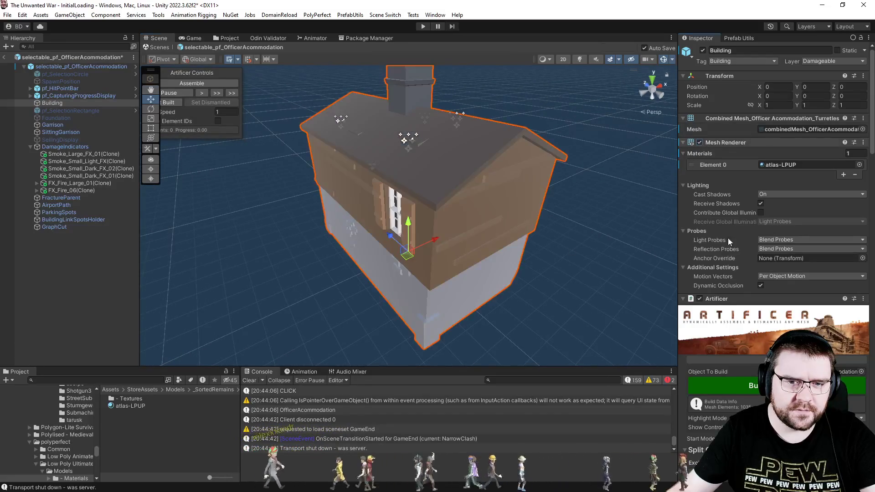
Regenerate the building's Build Data and play its assembly animation
{"action": "scroll", "coordinate": [747, 274], "scroll_direction": "down", "scroll_amount": 3}
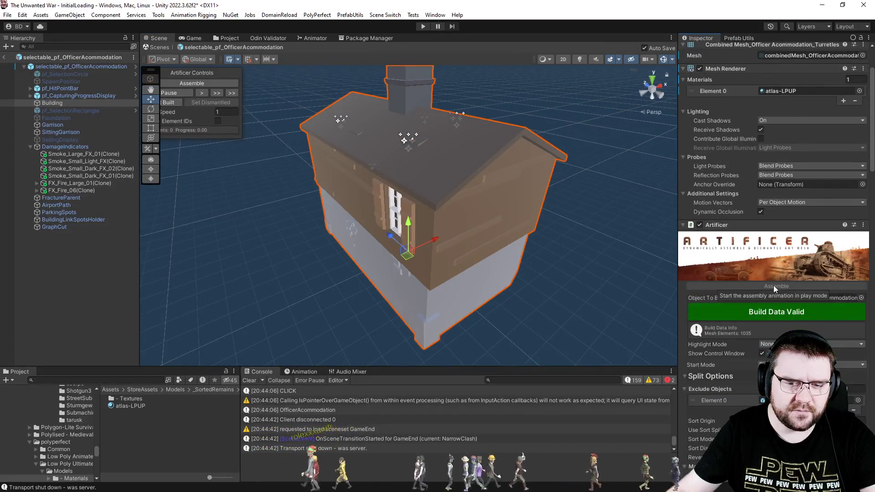
{"action": "left_click", "coordinate": [766, 309]}
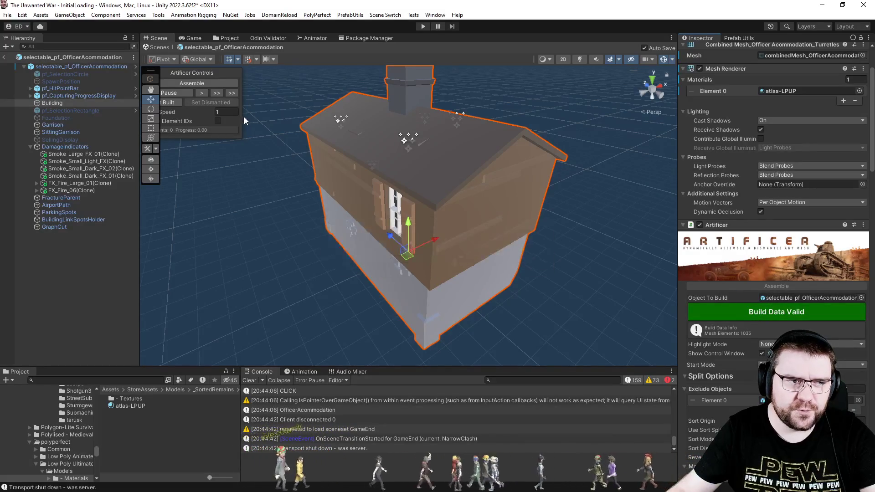
{"action": "left_click", "coordinate": [199, 77]}
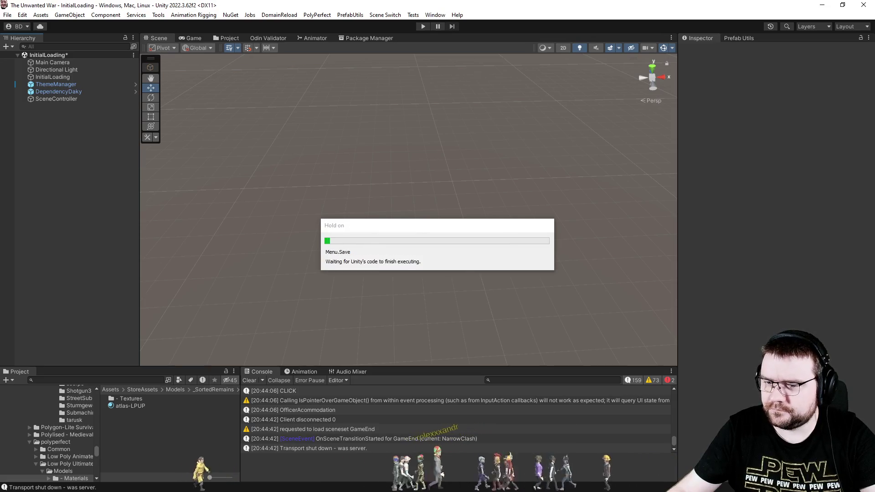
Re-add twoSided to the #pragma surface line of AS Object Fade.shader and save it
{"action": "key", "text": "alt+Tab"}
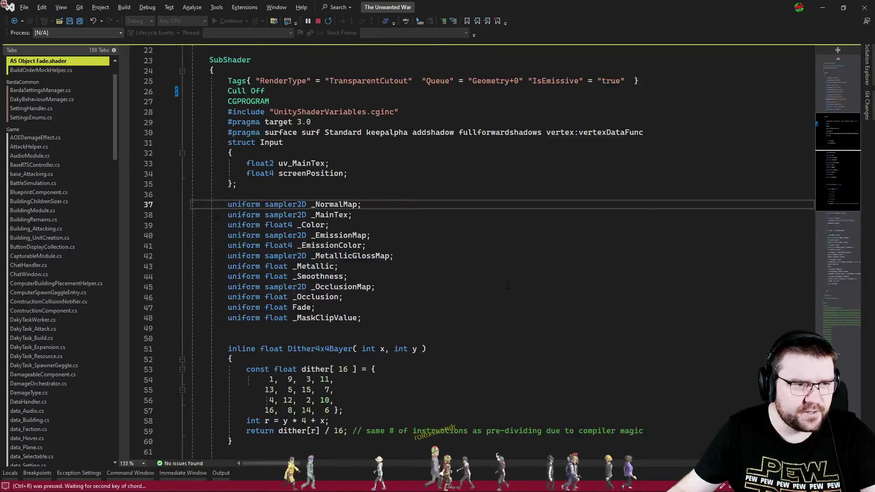
{"action": "scroll", "coordinate": [508, 285], "scroll_direction": "up", "scroll_amount": 4}
{"action": "left_click", "coordinate": [438, 318]}
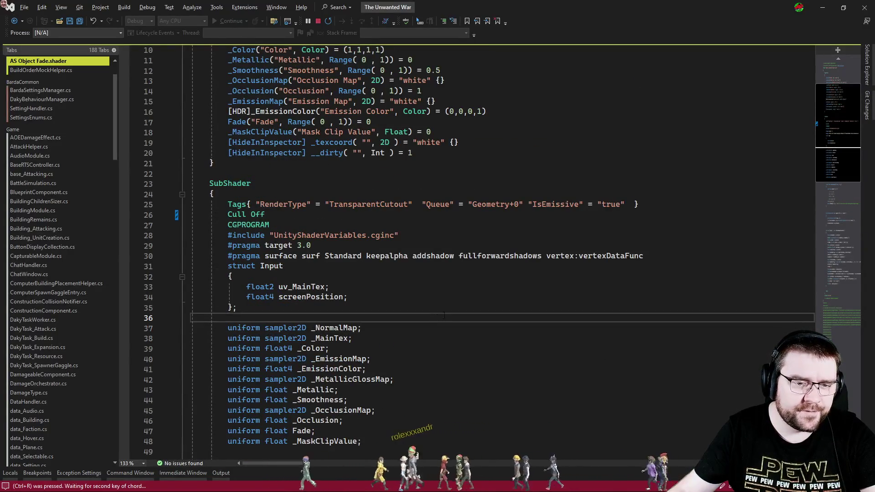
{"action": "left_click", "coordinate": [680, 253]}
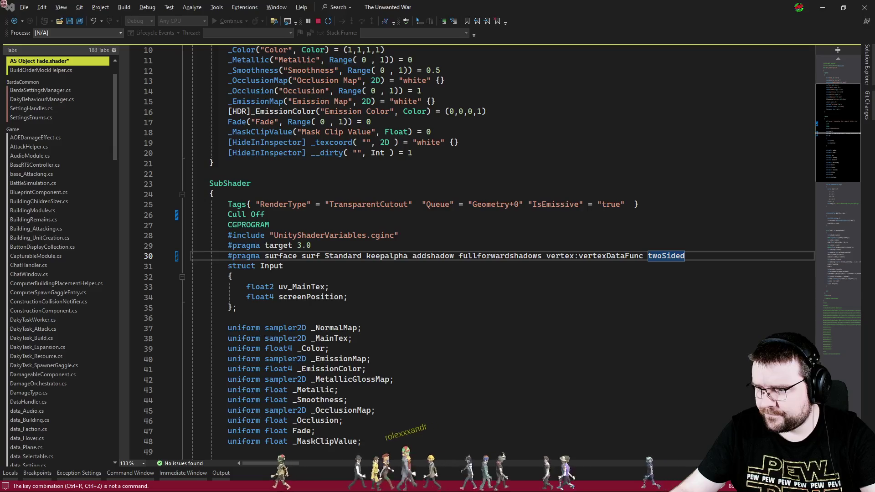
{"action": "left_click", "coordinate": [653, 276]}
{"action": "key", "text": "ctrl+s"}
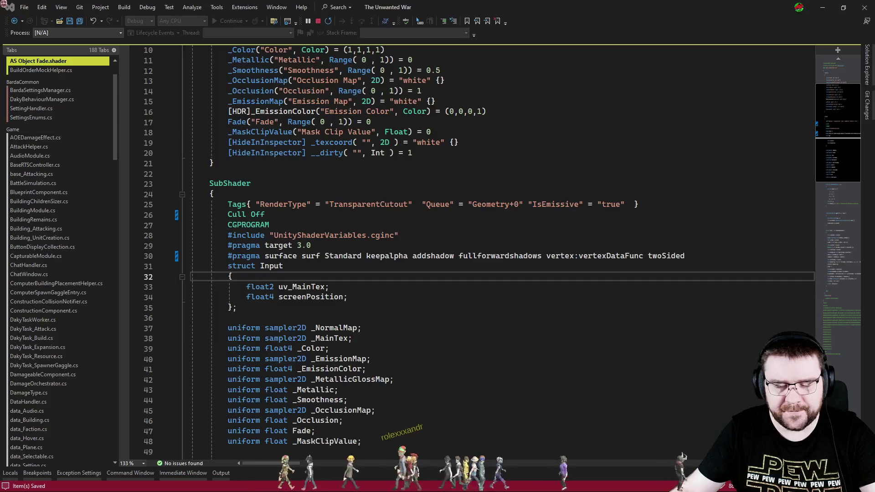
{"action": "key", "text": "alt+Tab"}
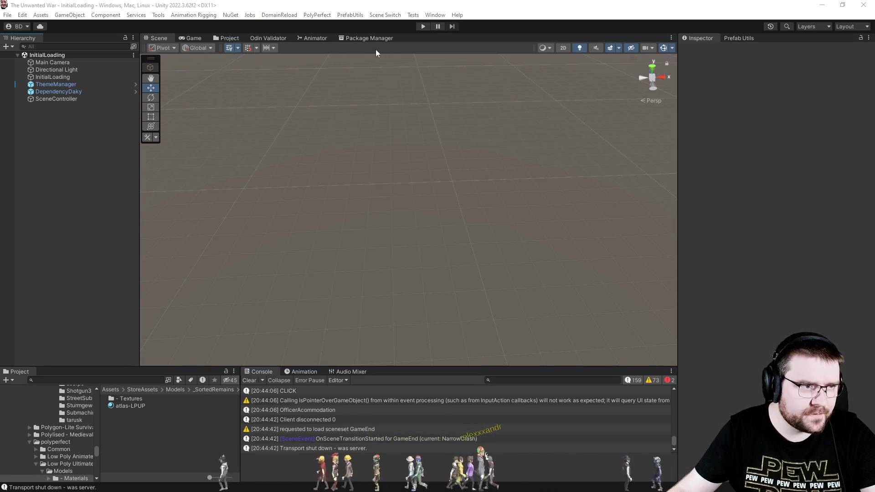
Play a NarrowClash skirmish with a computer player in slot 3, then stop play mode
{"action": "left_click", "coordinate": [421, 30]}
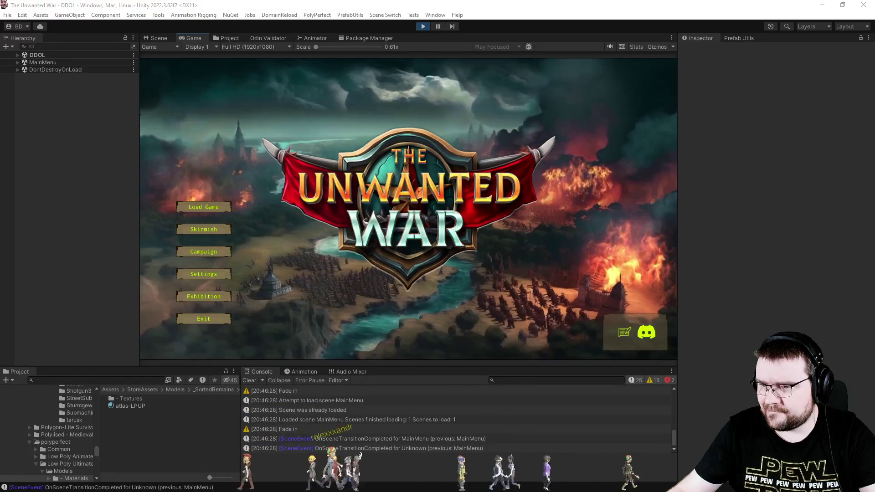
{"action": "left_click", "coordinate": [217, 230]}
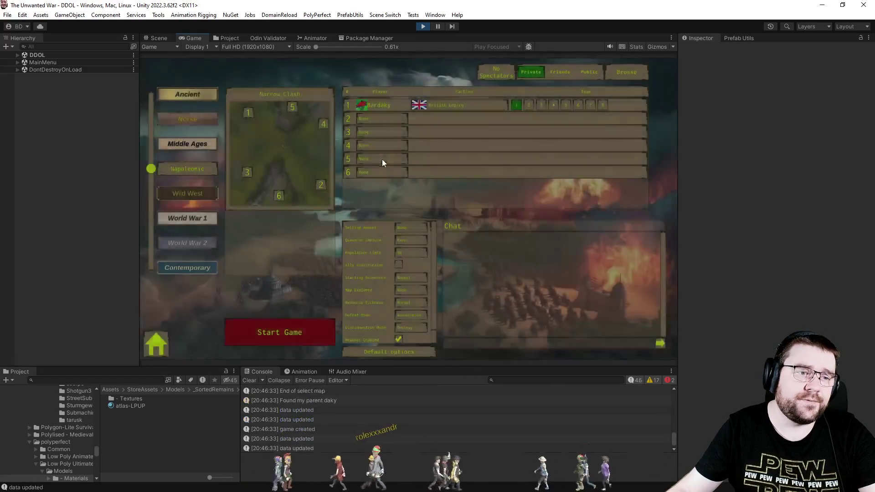
{"action": "left_click", "coordinate": [400, 132]}
{"action": "left_click", "coordinate": [381, 163]}
{"action": "left_click", "coordinate": [413, 291]}
{"action": "left_click", "coordinate": [311, 335]}
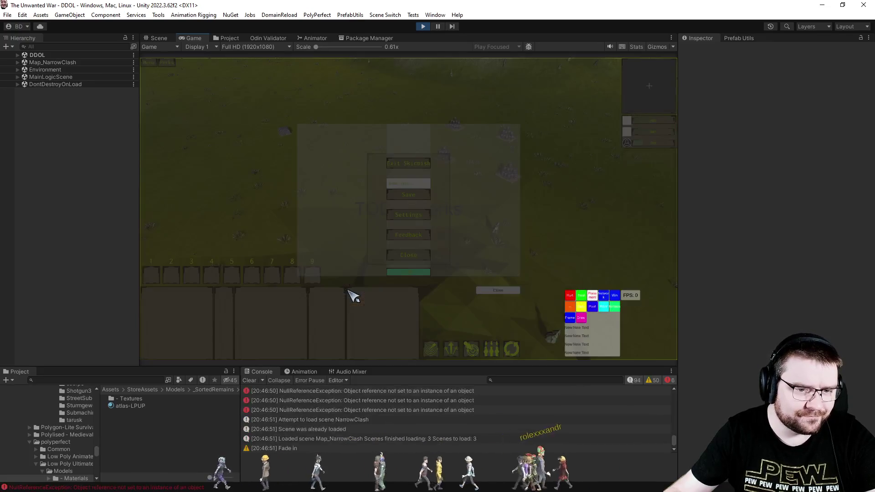
{"action": "left_click", "coordinate": [422, 27]}
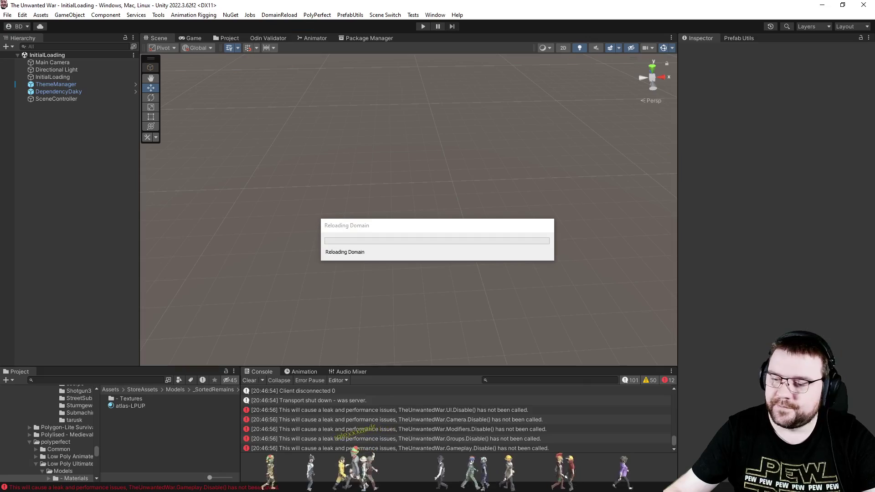
{"action": "key", "text": "alt+Tab"}
Open Artificer.cs and search it for 'static', jumping to the static event declarations
{"action": "key", "text": "ctrl+Tab"}
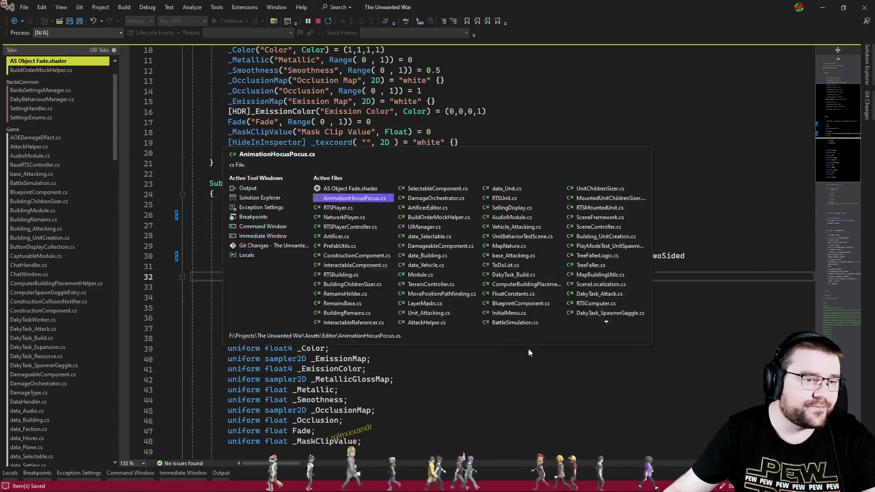
{"action": "key", "text": "ctrl+Tab"}
{"action": "key", "text": "ctrl+Tab"}
{"action": "key", "text": "ctrl+Tab"}
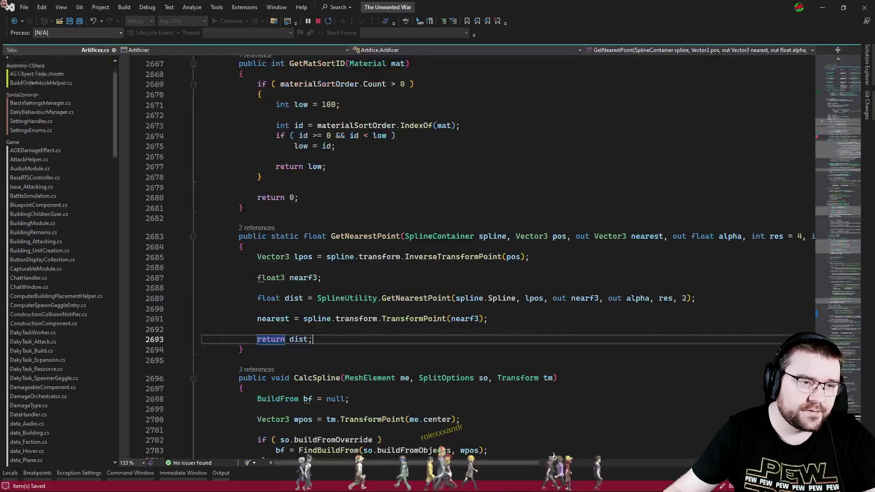
{"action": "left_click", "coordinate": [843, 80]}
{"action": "left_click_drag", "start_coordinate": [843, 80], "coordinate": [845, 64]}
{"action": "left_click", "coordinate": [593, 251]}
{"action": "scroll", "coordinate": [592, 250], "scroll_direction": "down", "scroll_amount": 3}
{"action": "left_click", "coordinate": [596, 272]}
{"action": "key", "text": "ctrl+f"}
{"action": "type", "text": "static"}
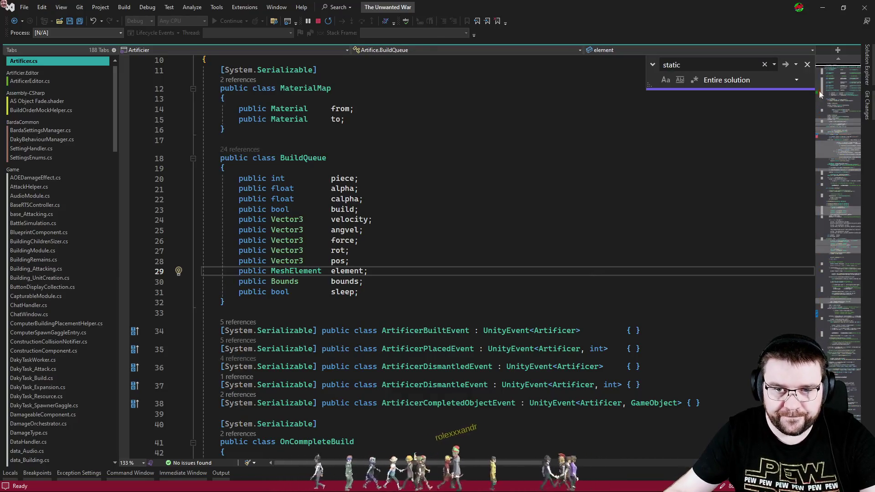
{"action": "left_click", "coordinate": [819, 91]}
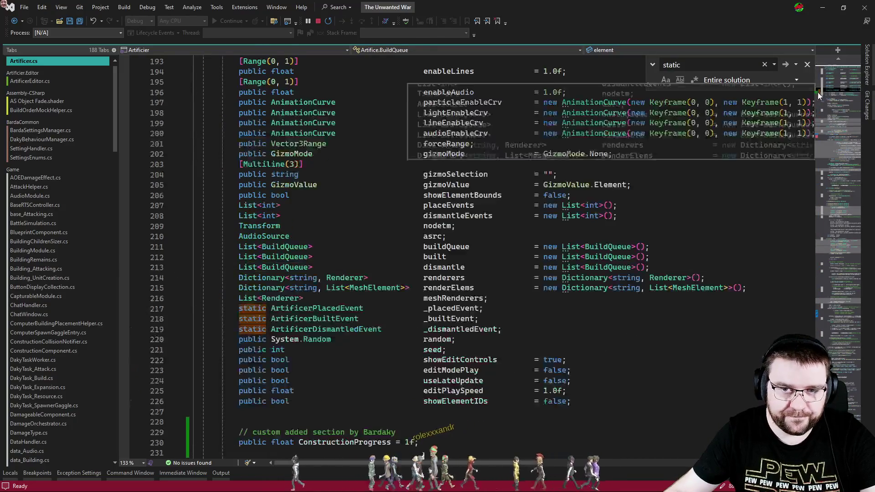
Read through the bounds corner and spline code around line 2290, then close the search
{"action": "scroll", "coordinate": [614, 275], "scroll_direction": "down", "scroll_amount": 4}
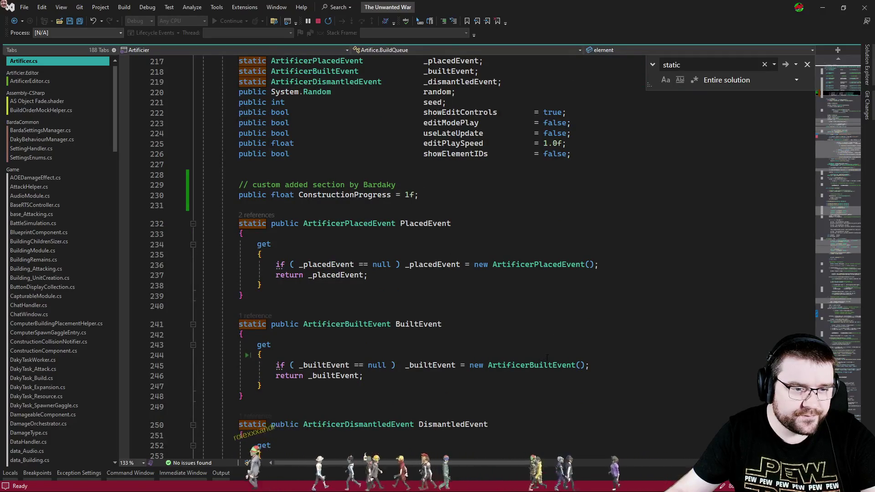
{"action": "scroll", "coordinate": [546, 358], "scroll_direction": "down", "scroll_amount": 8}
{"action": "scroll", "coordinate": [850, 376], "scroll_direction": "up", "scroll_amount": 5}
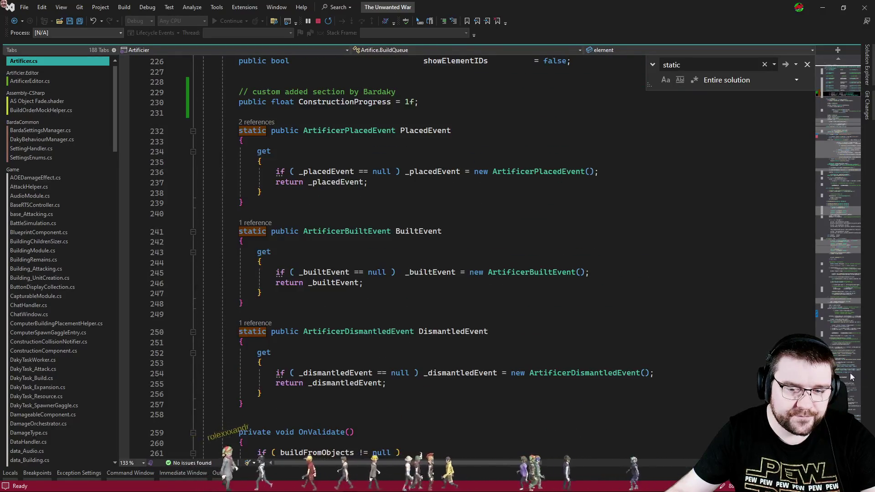
{"action": "left_click", "coordinate": [850, 376]}
{"action": "scroll", "coordinate": [560, 338], "scroll_direction": "down", "scroll_amount": 10}
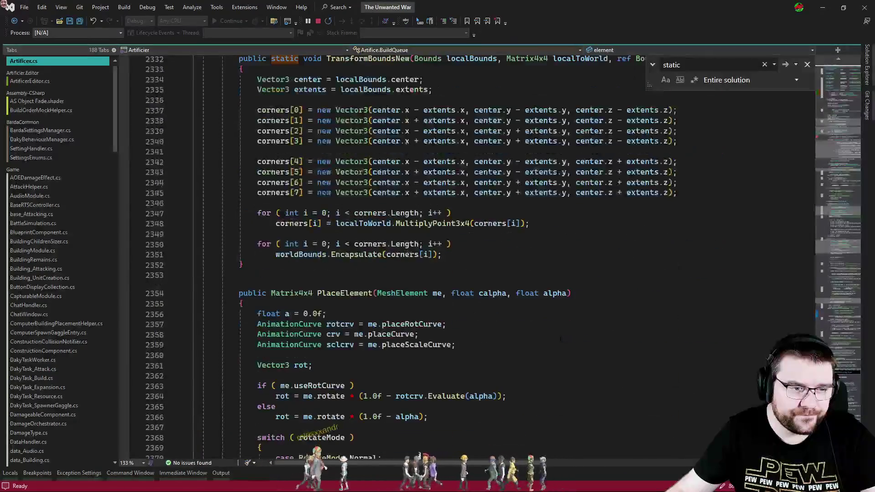
{"action": "scroll", "coordinate": [560, 338], "scroll_direction": "up", "scroll_amount": 5}
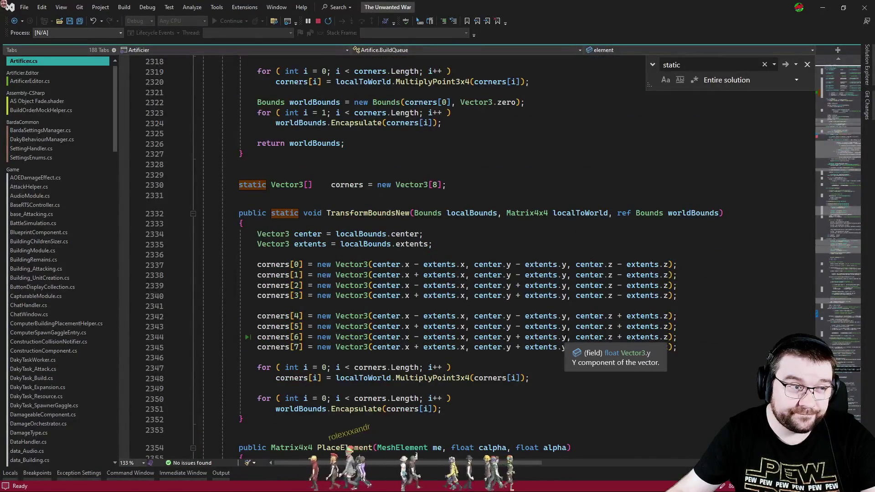
{"action": "left_click", "coordinate": [590, 264]}
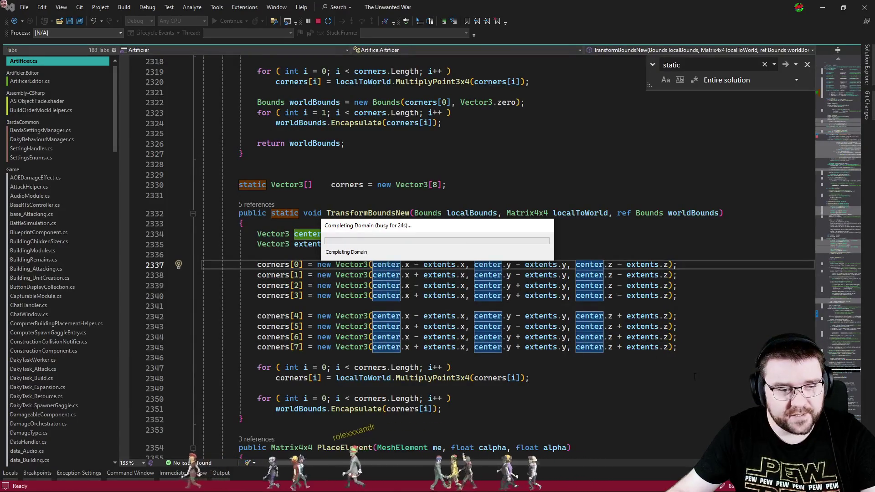
{"action": "scroll", "coordinate": [642, 374], "scroll_direction": "down", "scroll_amount": 20}
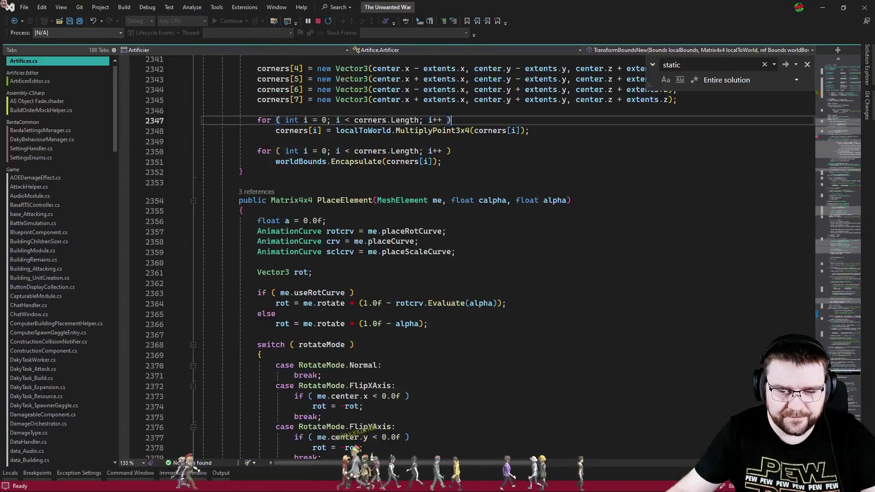
{"action": "scroll", "coordinate": [580, 354], "scroll_direction": "down", "scroll_amount": 8}
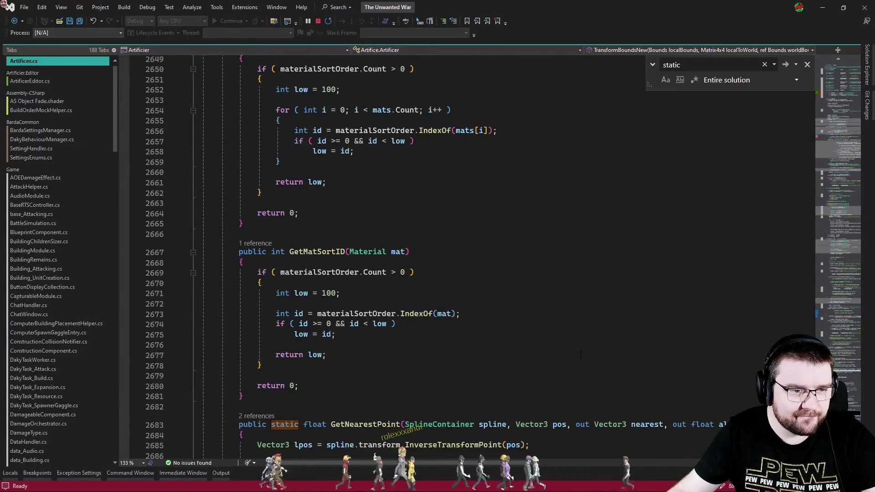
{"action": "scroll", "coordinate": [580, 354], "scroll_direction": "down", "scroll_amount": 5}
{"action": "scroll", "coordinate": [580, 354], "scroll_direction": "down", "scroll_amount": 6}
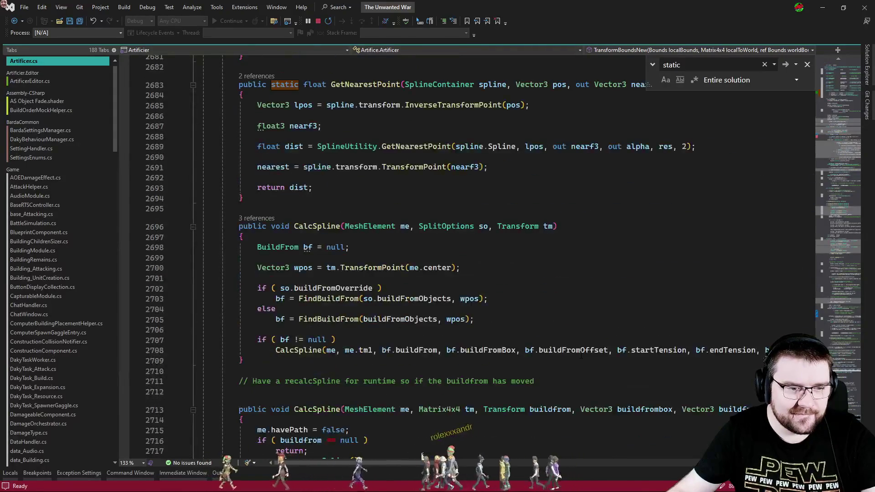
{"action": "scroll", "coordinate": [585, 357], "scroll_direction": "up", "scroll_amount": 8}
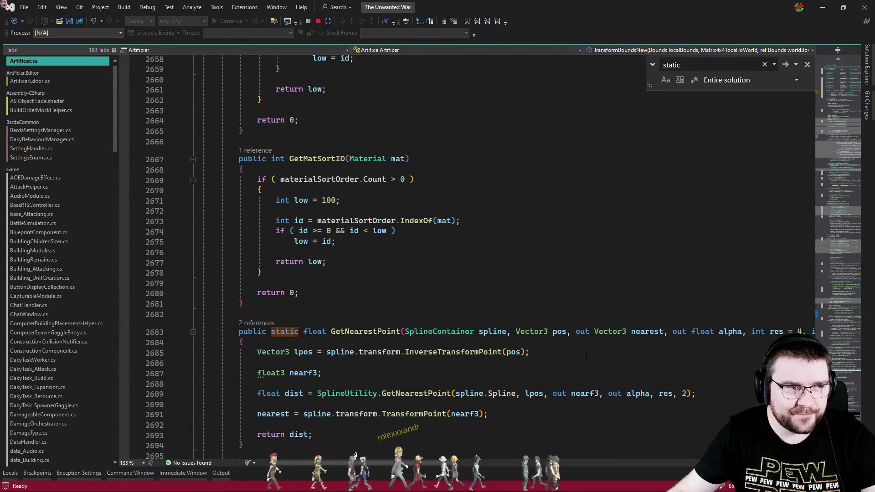
{"action": "key", "text": "Escape"}
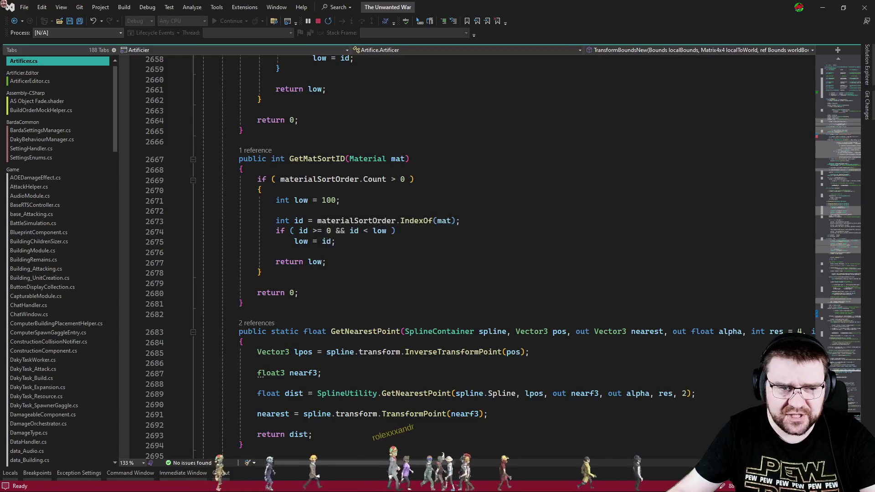
{"action": "key", "text": "alt+Tab"}
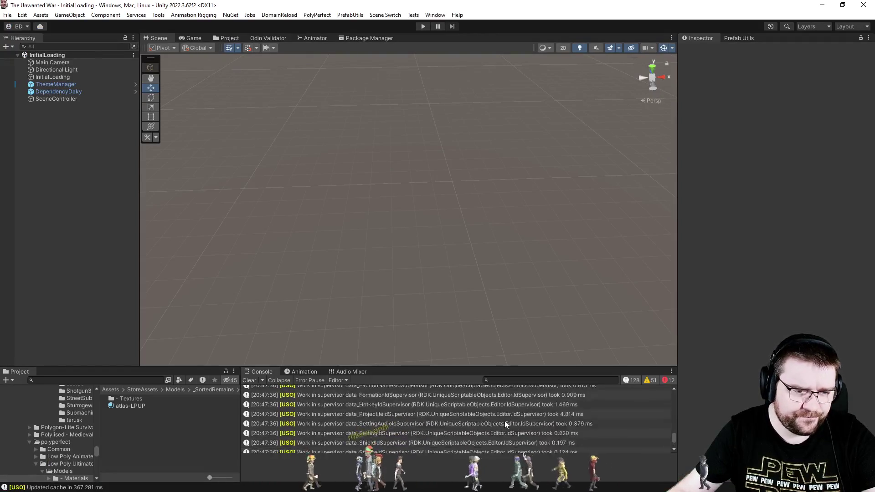
Follow the AudioSource exception stack traces to AudioModule.cs line 53, the audioSource.Pause() call
{"action": "scroll", "coordinate": [449, 424], "scroll_direction": "up", "scroll_amount": 5}
{"action": "left_click", "coordinate": [350, 441]}
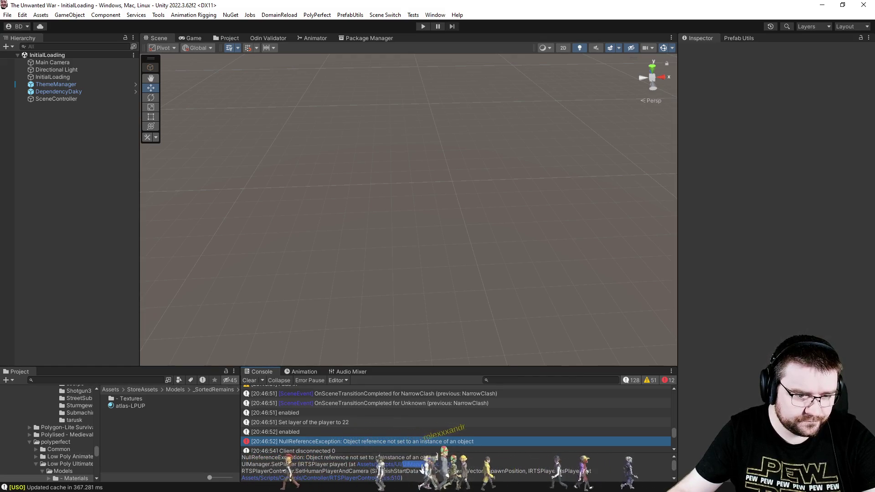
{"action": "left_click", "coordinate": [401, 464]}
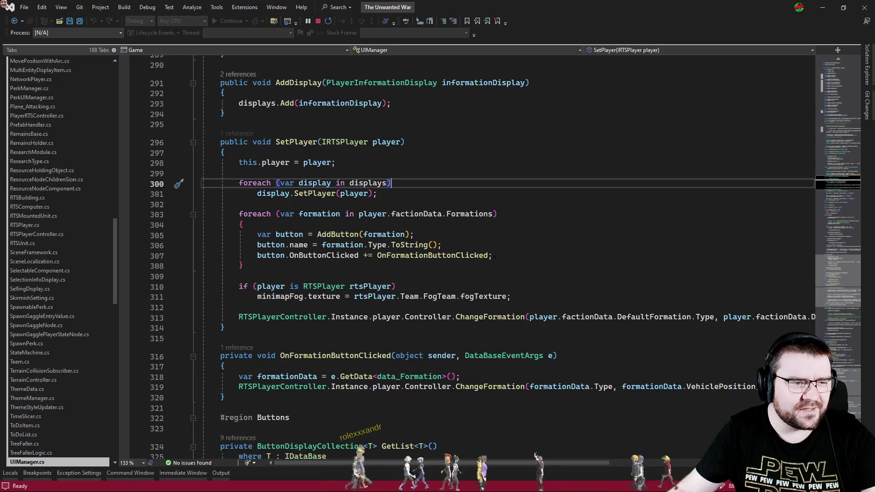
{"action": "key", "text": "alt+Tab"}
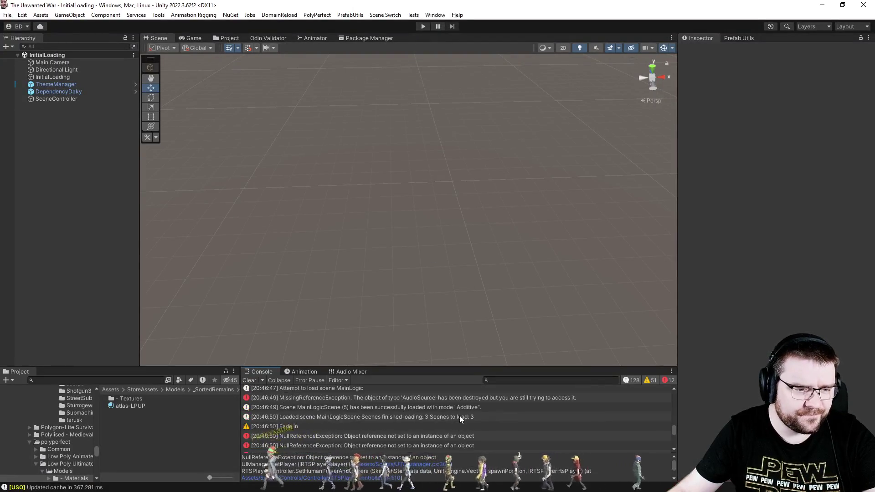
{"action": "left_click", "coordinate": [417, 427]}
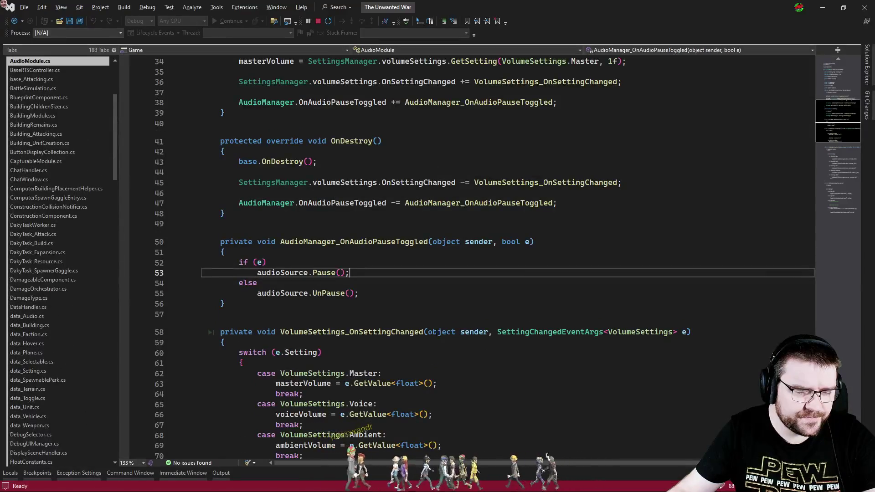
Highlight every use of AudioManager_OnAudioPauseToggled in AudioModule.cs, then start play mode in Unity
{"action": "left_click", "coordinate": [383, 242]}
{"action": "double_click", "coordinate": [384, 242]}
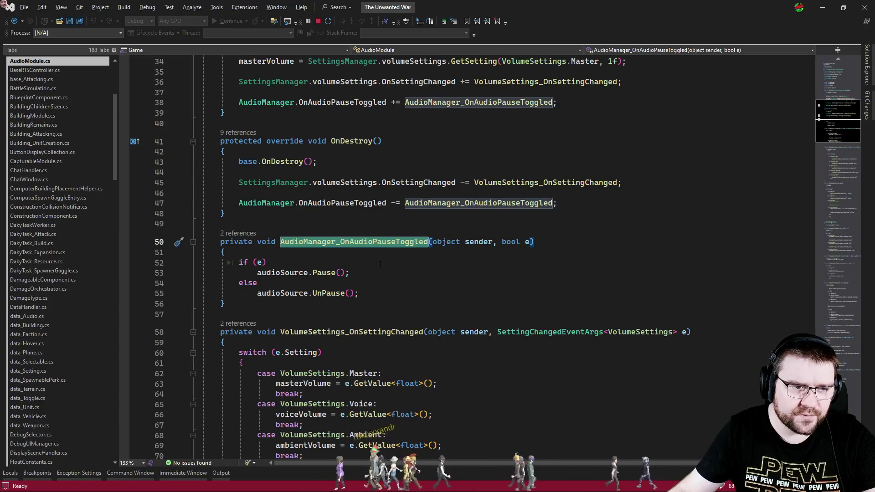
{"action": "scroll", "coordinate": [381, 264], "scroll_direction": "up", "scroll_amount": 2}
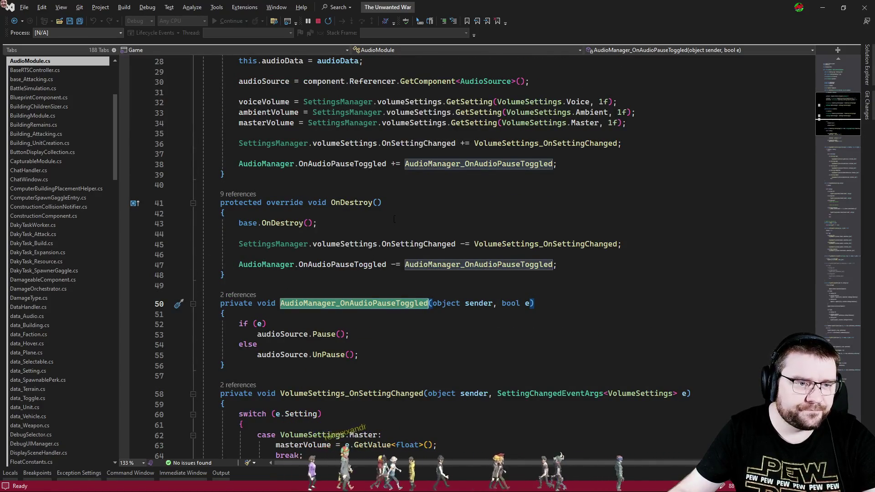
{"action": "scroll", "coordinate": [369, 260], "scroll_direction": "up", "scroll_amount": 9}
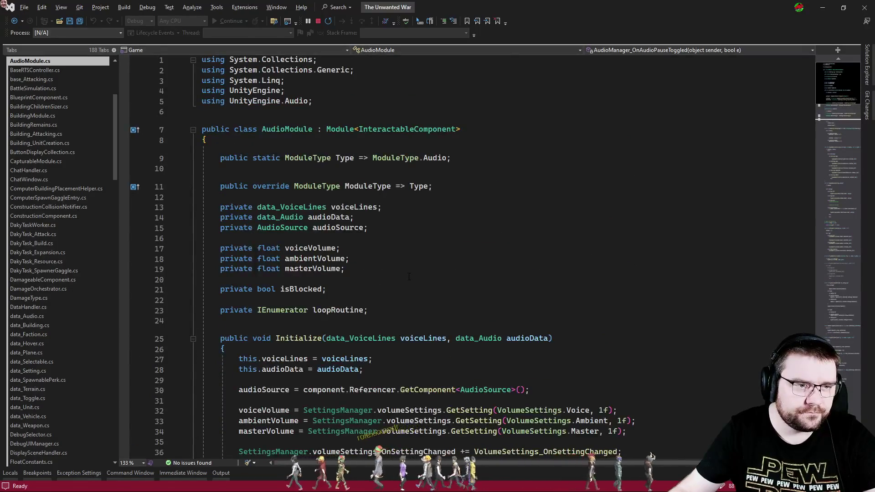
{"action": "scroll", "coordinate": [408, 276], "scroll_direction": "down", "scroll_amount": 7}
{"action": "key", "text": "alt+Tab"}
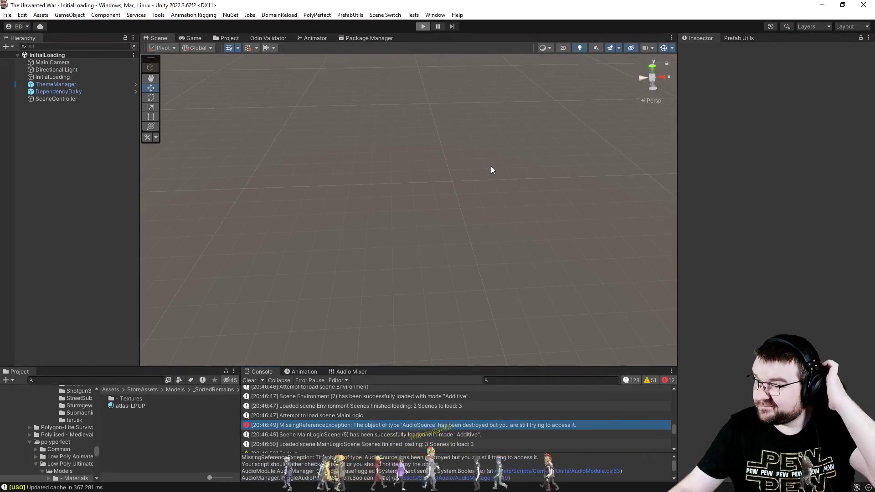
{"action": "key", "text": "ctrl+p"}
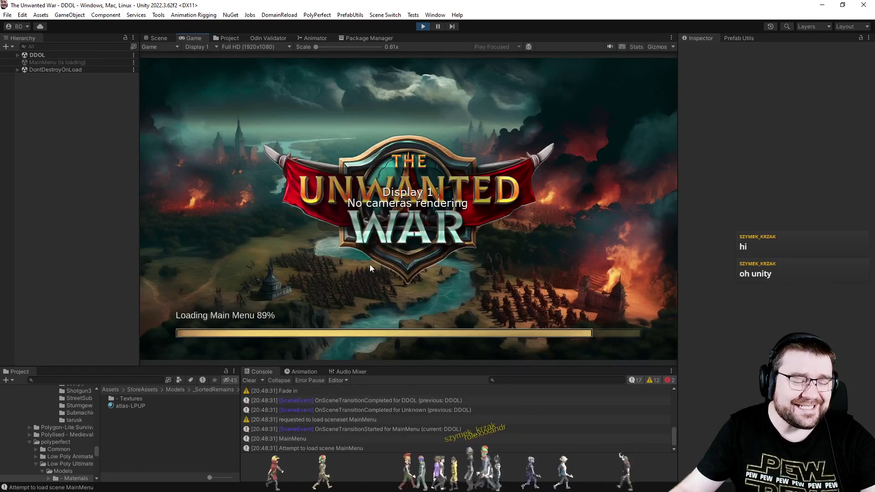
Start a Narrow Clash skirmish with a PC - Effortless AI in slot 3, full map explored, no weather
{"action": "left_click", "coordinate": [228, 231]}
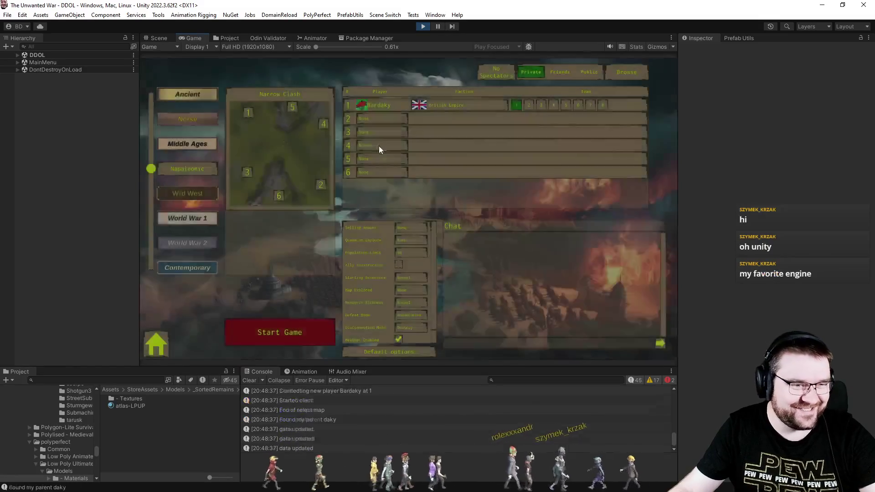
{"action": "left_click", "coordinate": [381, 132]}
{"action": "left_click", "coordinate": [386, 170]}
{"action": "left_click", "coordinate": [410, 289]}
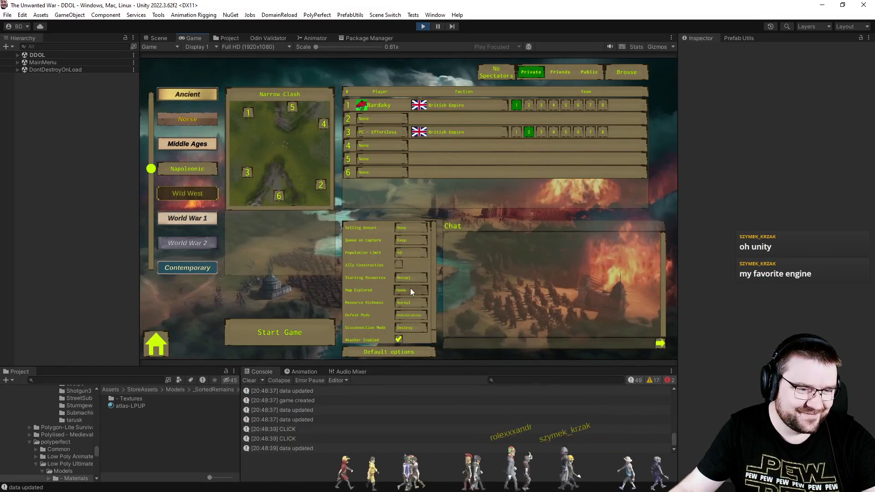
{"action": "left_click", "coordinate": [411, 324]}
{"action": "left_click", "coordinate": [399, 339]}
{"action": "left_click", "coordinate": [328, 332]}
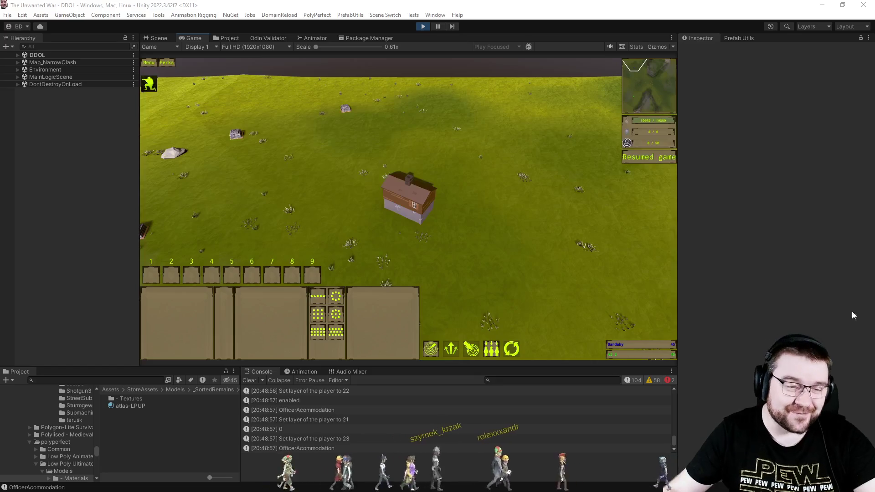
Set the base's rally point, have the Engineer place an Officer Accommodation, and pause the game
{"action": "left_click", "coordinate": [409, 187]}
{"action": "right_click", "coordinate": [479, 196]}
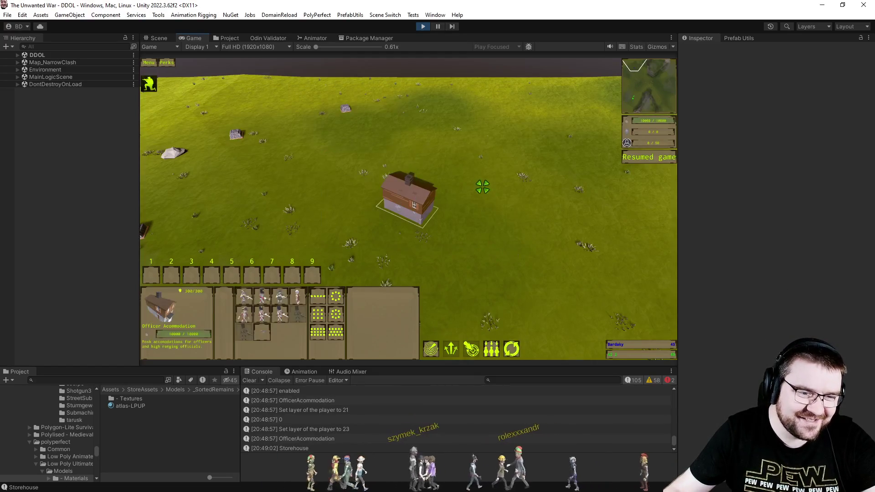
{"action": "scroll", "coordinate": [355, 241], "scroll_direction": "up", "scroll_amount": 3}
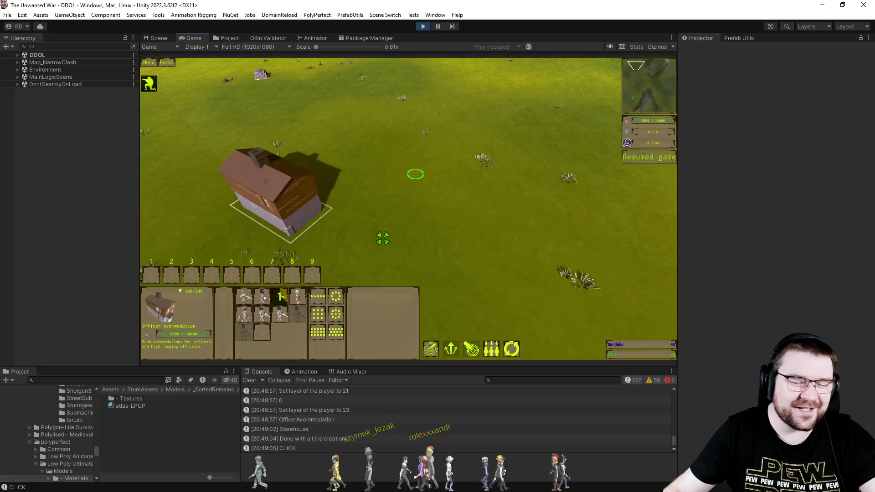
{"action": "left_click", "coordinate": [362, 197]}
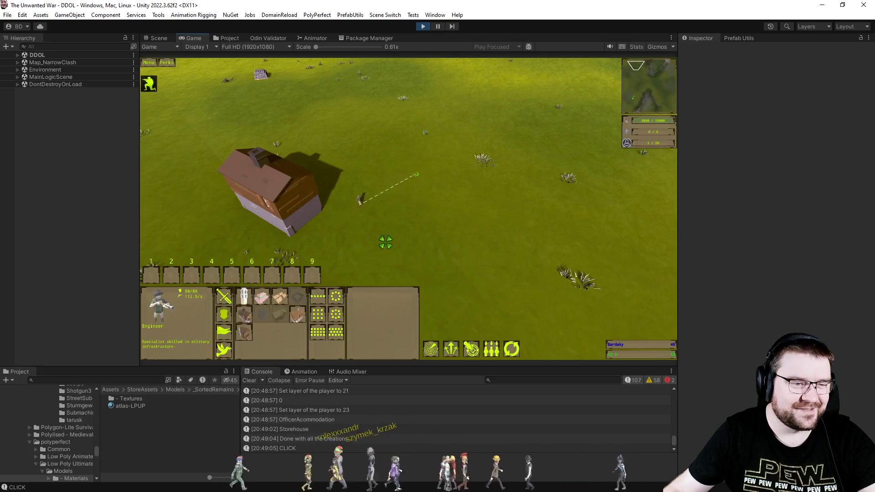
{"action": "left_click", "coordinate": [244, 297]}
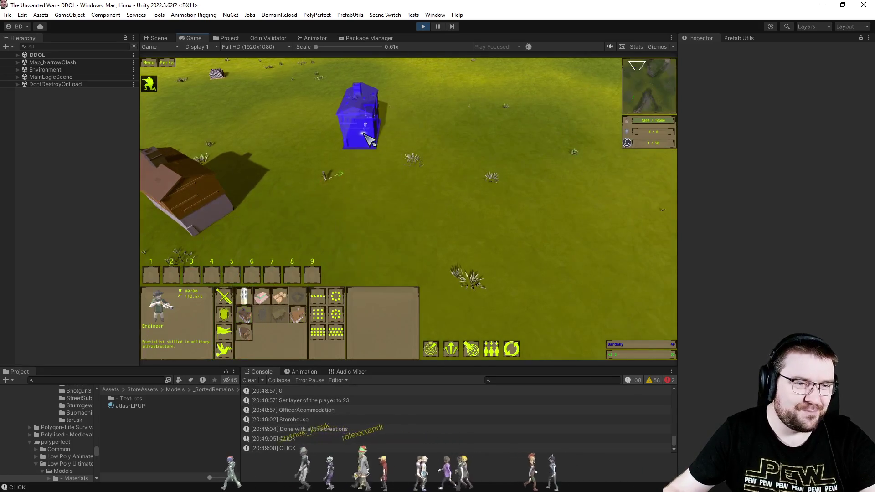
{"action": "left_click", "coordinate": [368, 138]}
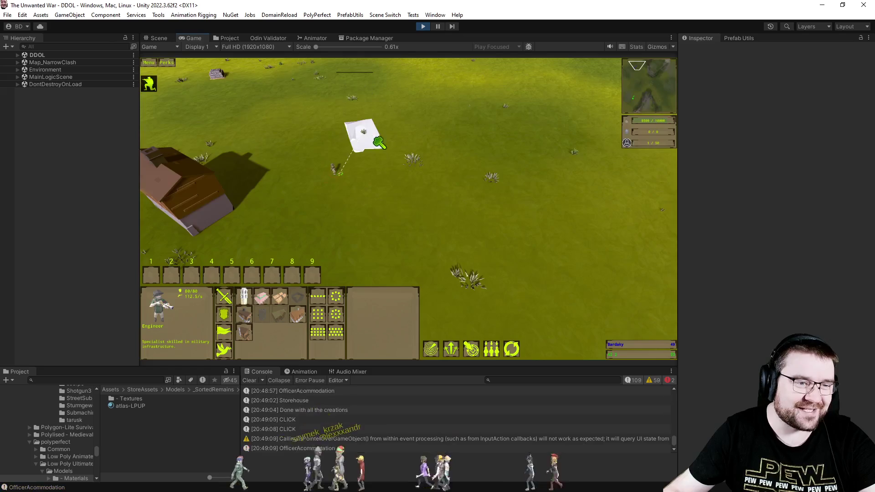
{"action": "left_click", "coordinate": [492, 258]}
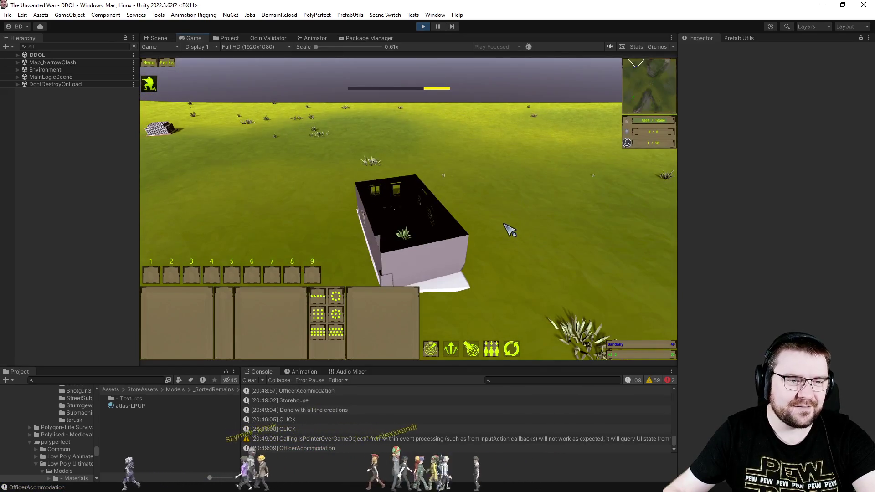
{"action": "key", "text": "p"}
{"action": "scroll", "coordinate": [515, 222], "scroll_direction": "down", "scroll_amount": 2}
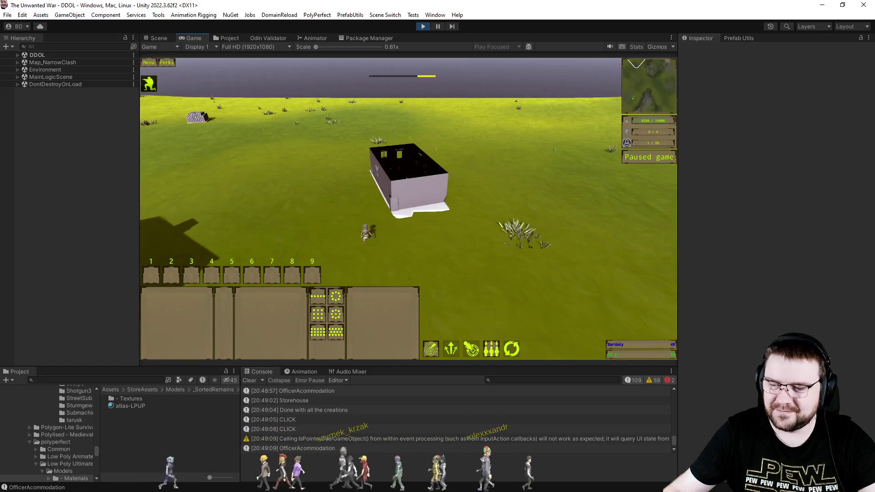
{"action": "key", "text": "alt+Tab"}
{"action": "key", "text": "ctrl+Tab"}
{"action": "key", "text": "ctrl+Tab"}
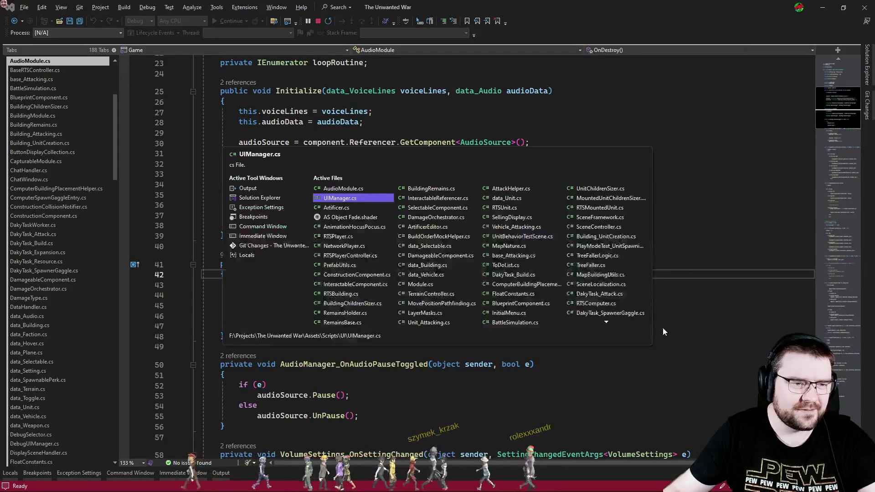
Scroll AS Object Fade.shader down to surf and highlight every use of o.Normal
{"action": "double_click", "coordinate": [668, 256]}
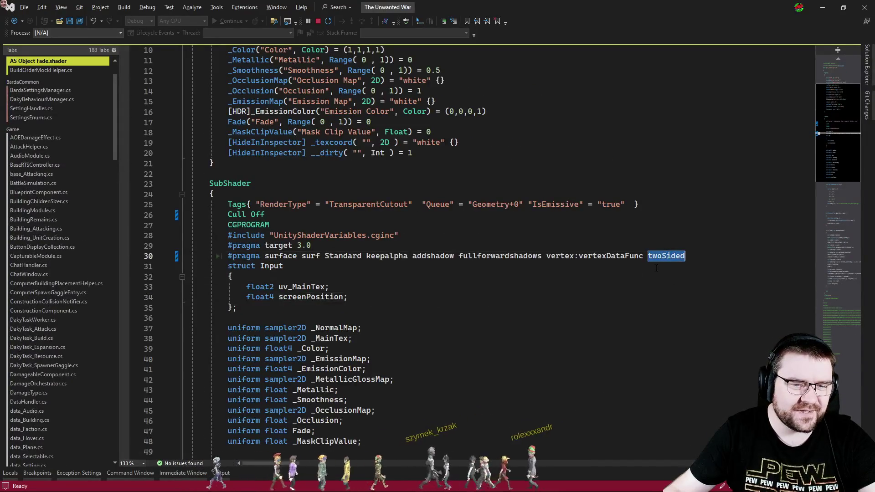
{"action": "left_click", "coordinate": [426, 276]}
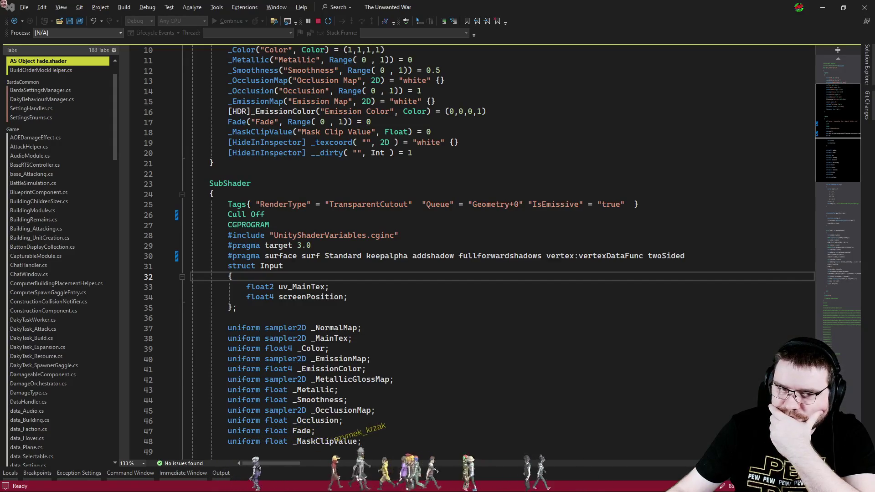
{"action": "scroll", "coordinate": [513, 296], "scroll_direction": "down", "scroll_amount": 6}
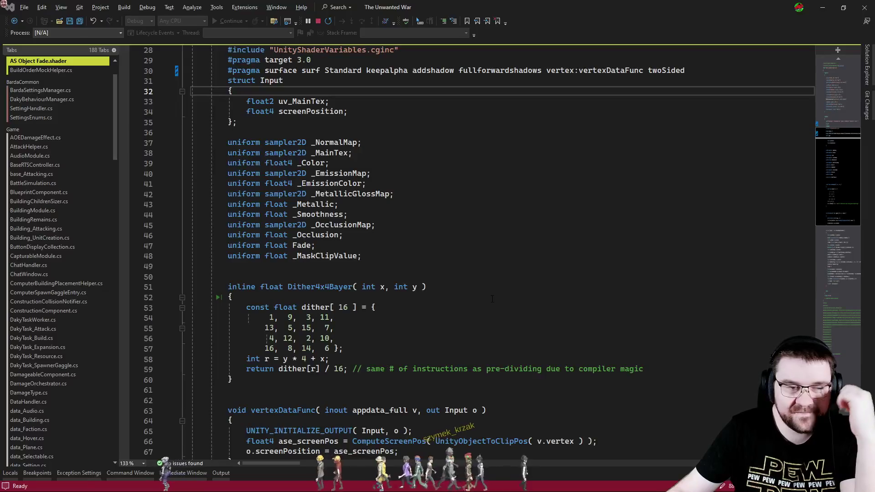
{"action": "scroll", "coordinate": [492, 298], "scroll_direction": "down", "scroll_amount": 11}
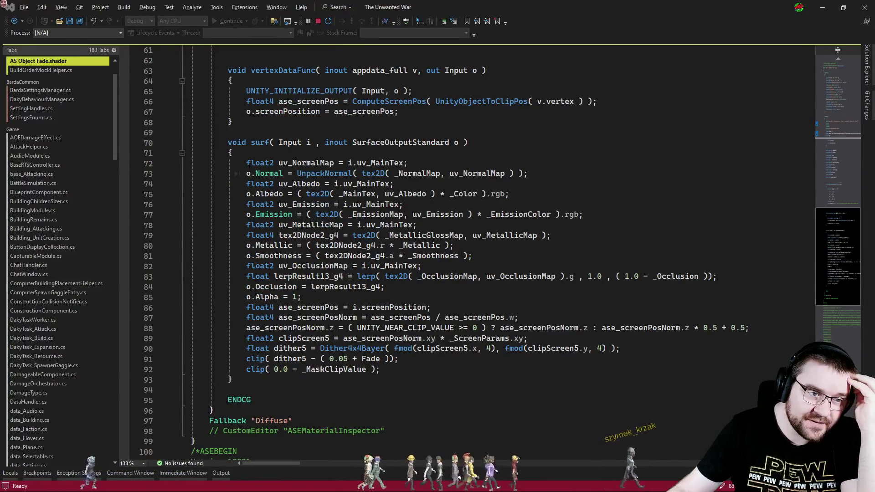
{"action": "double_click", "coordinate": [269, 173]}
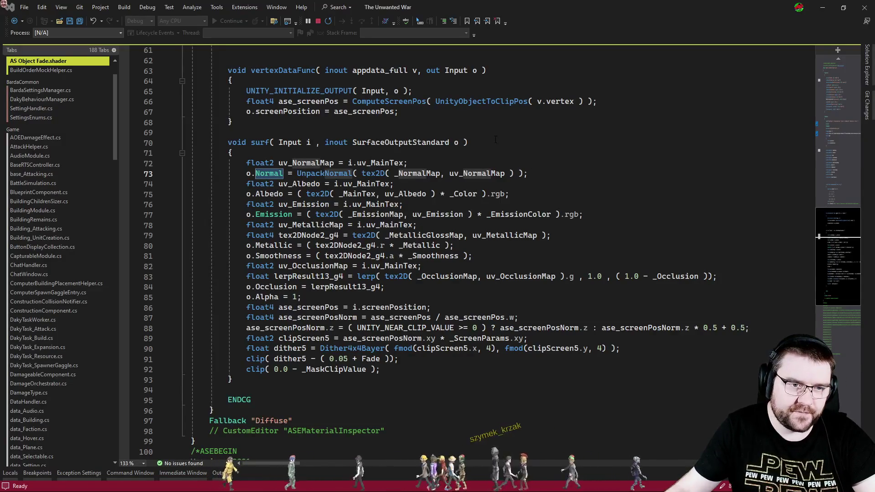
Add a 'facing : VFACE' parameter to the surf function signature
{"action": "left_click", "coordinate": [514, 145]}
{"action": "triple_click", "coordinate": [514, 144]}
{"action": "key", "text": "ctrl+v"}
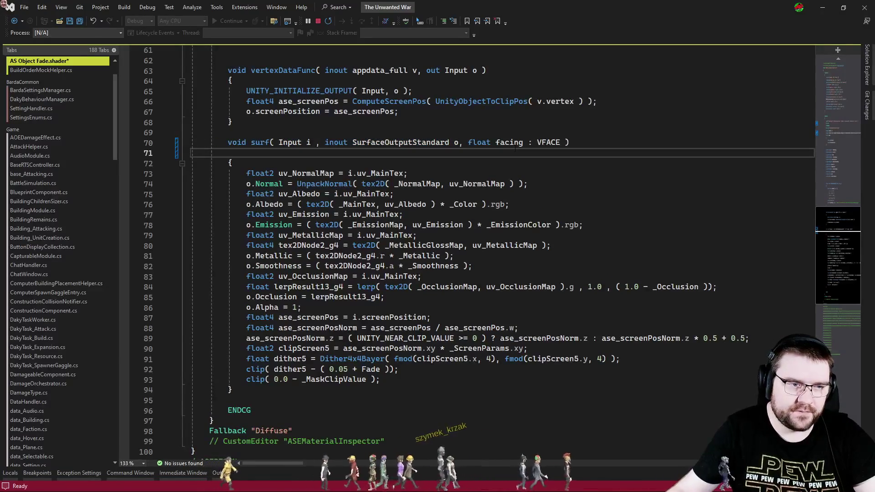
{"action": "key", "text": "Delete"}
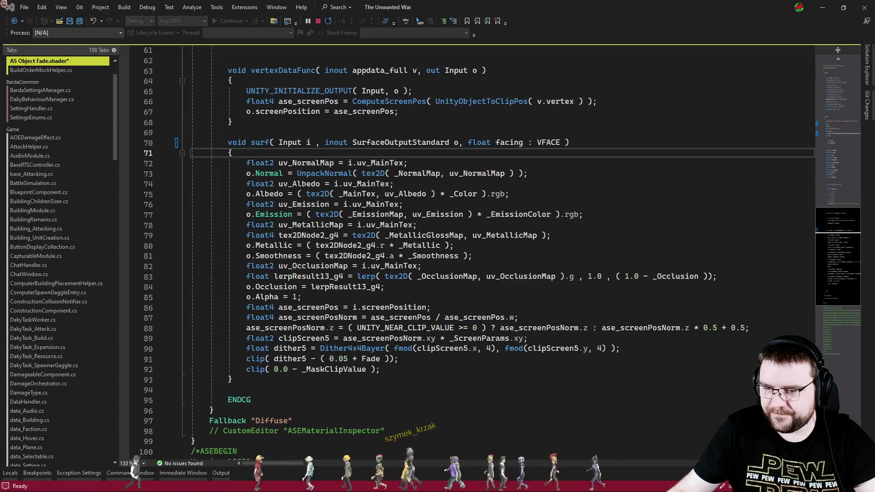
Replace the o.Normal line with normalTex code multiplied by facing, indent it, and save
{"action": "left_click", "coordinate": [419, 167]}
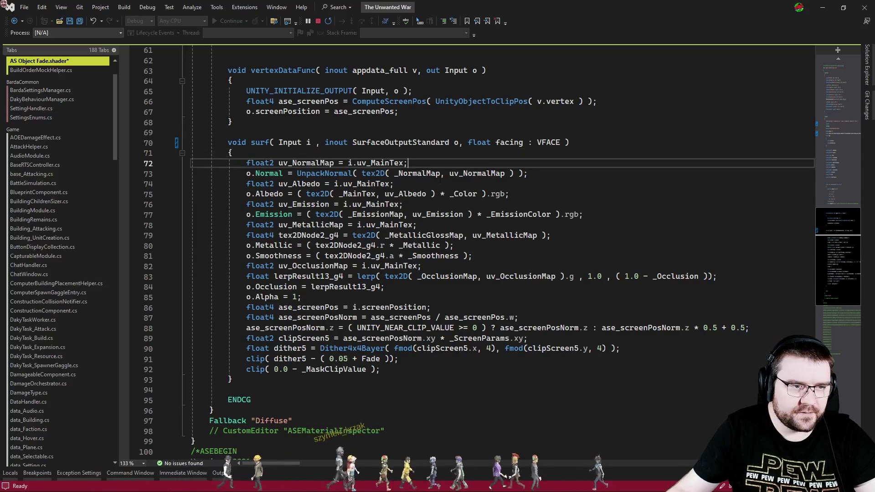
{"action": "left_click", "coordinate": [553, 177]}
{"action": "key", "text": "shift+Home"}
{"action": "type", "text": "float3 normalTex = UnpackNormal( tex2D( _NormalMap, uv_NormalMap ) ); normalTex *= facing; o.Normal = normalTex;"}
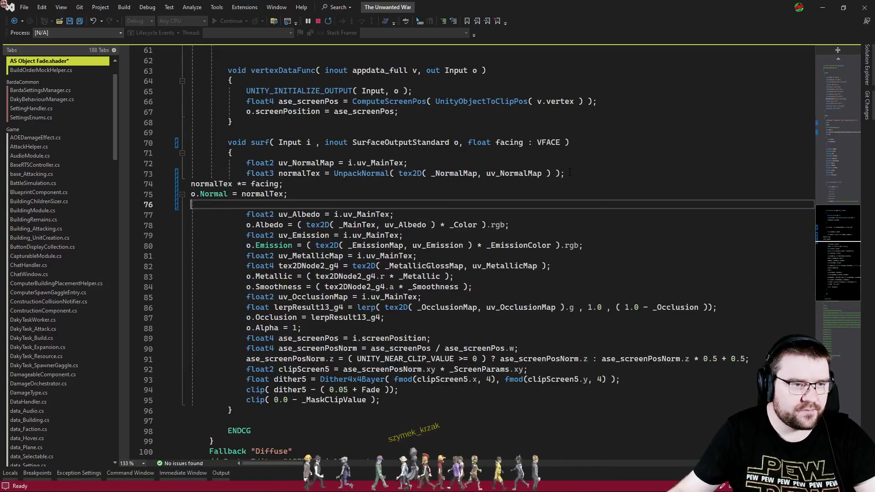
{"action": "left_click_drag", "start_coordinate": [324, 197], "coordinate": [137, 187]}
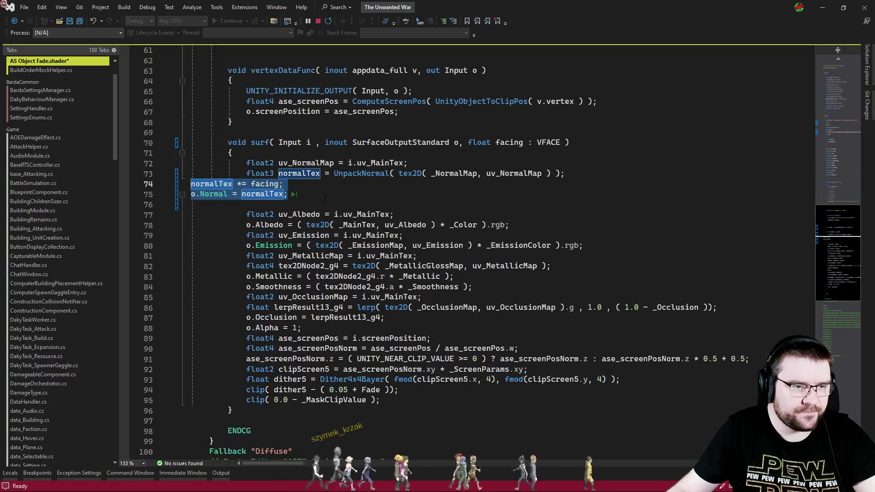
{"action": "key", "text": "Tab"}
{"action": "key", "text": "Tab"}
{"action": "key", "text": "Tab"}
{"action": "key", "text": "Down"}
{"action": "key", "text": "Delete"}
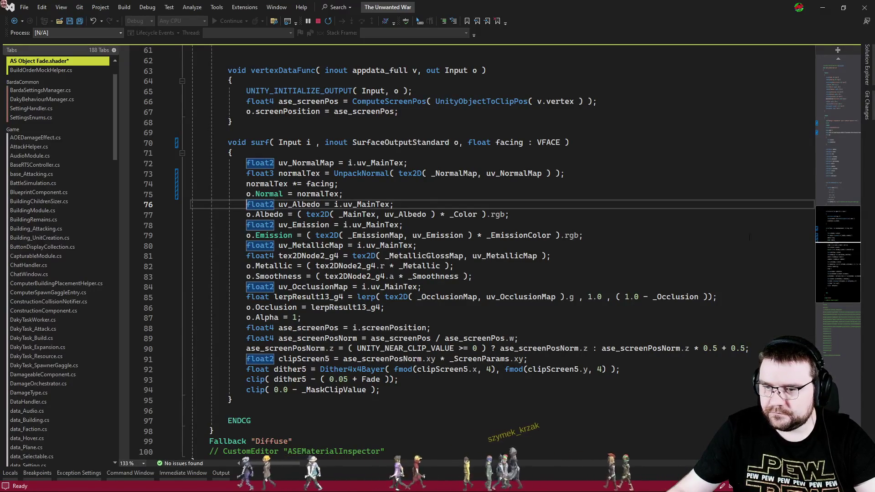
{"action": "left_click", "coordinate": [343, 194]}
{"action": "key", "text": "ctrl+s"}
{"action": "key", "text": "alt+Tab"}
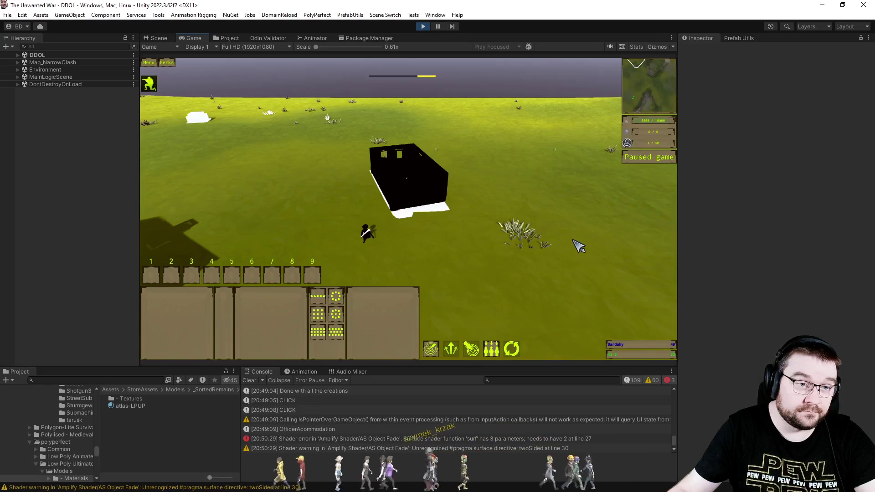
Move the game camera around the black building, note the surf parameter-count error, and return to the shader
{"action": "scroll", "coordinate": [579, 246], "scroll_direction": "down", "scroll_amount": 3}
{"action": "key", "text": "a"}
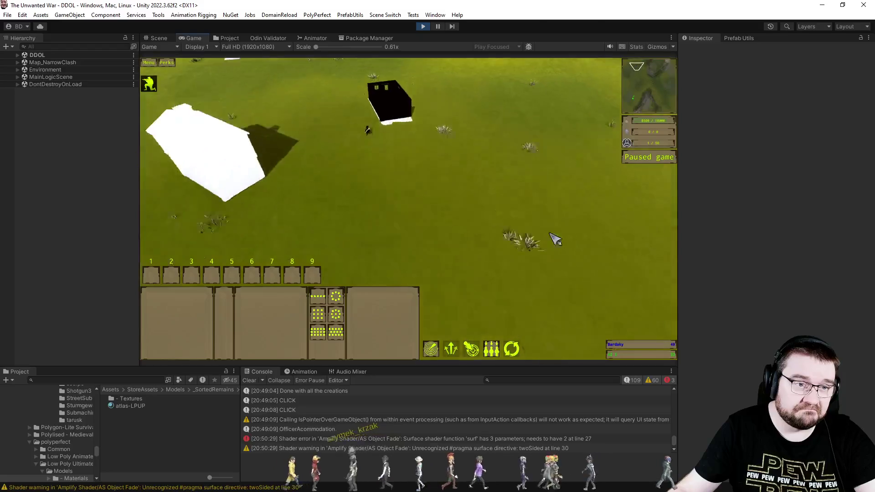
{"action": "scroll", "coordinate": [542, 244], "scroll_direction": "up", "scroll_amount": 2}
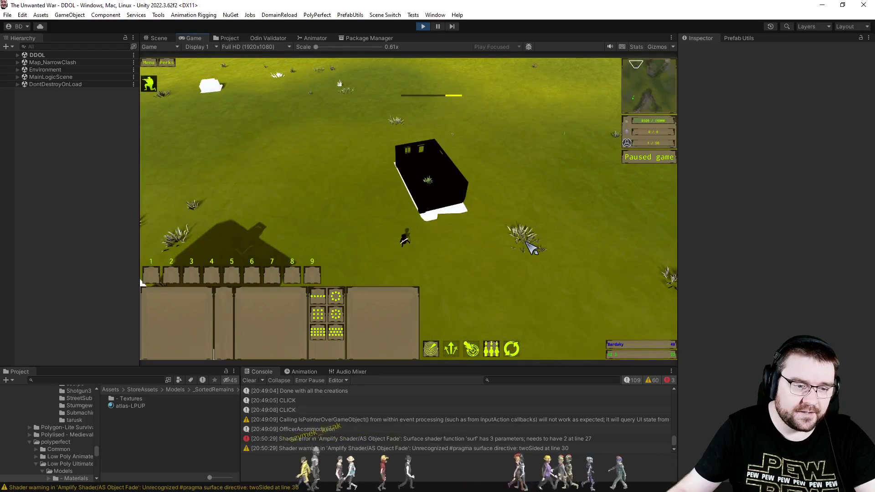
{"action": "scroll", "coordinate": [531, 248], "scroll_direction": "up", "scroll_amount": 2}
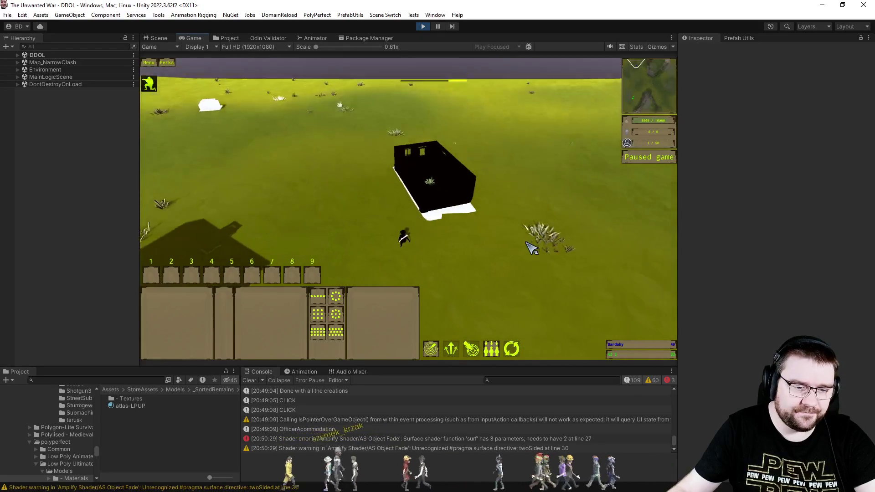
{"action": "scroll", "coordinate": [547, 249], "scroll_direction": "up", "scroll_amount": 1}
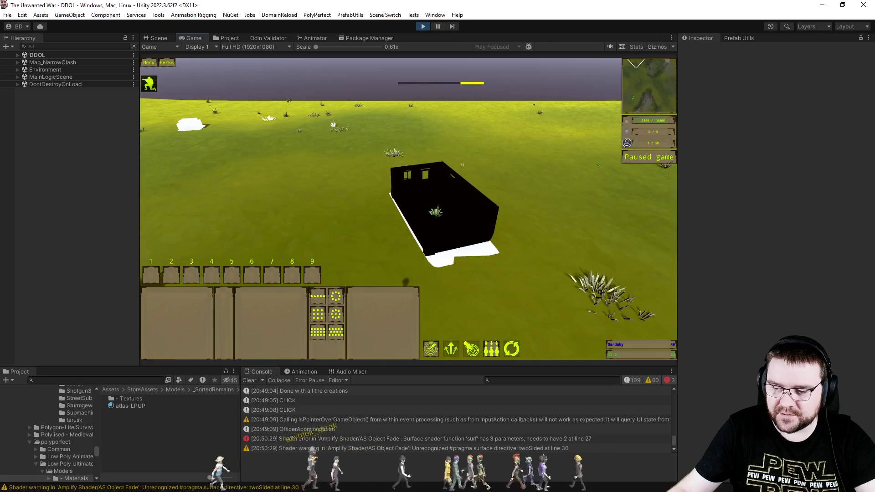
{"action": "key", "text": "alt+Tab"}
{"action": "scroll", "coordinate": [368, 230], "scroll_direction": "up", "scroll_amount": 9}
{"action": "scroll", "coordinate": [368, 230], "scroll_direction": "up", "scroll_amount": 4}
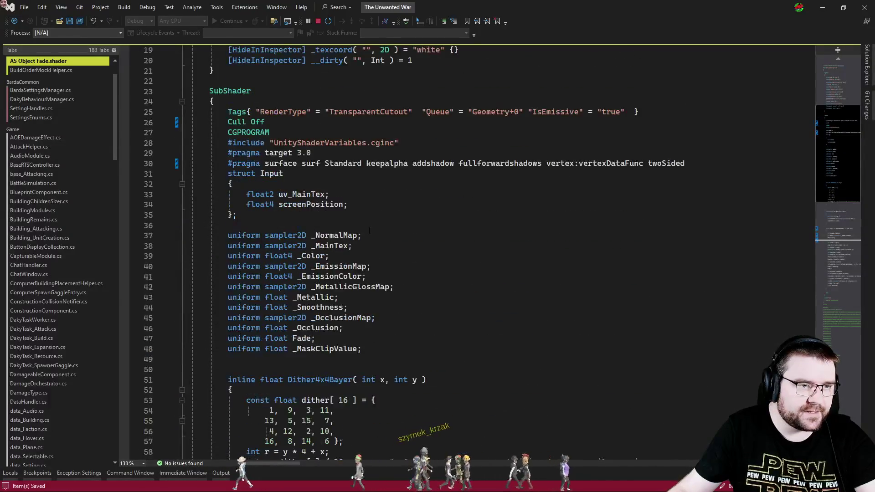
Review the shader's Input struct, Standard surface pragma, uniforms and surf references
{"action": "left_click", "coordinate": [333, 175]}
{"action": "left_click", "coordinate": [335, 164]}
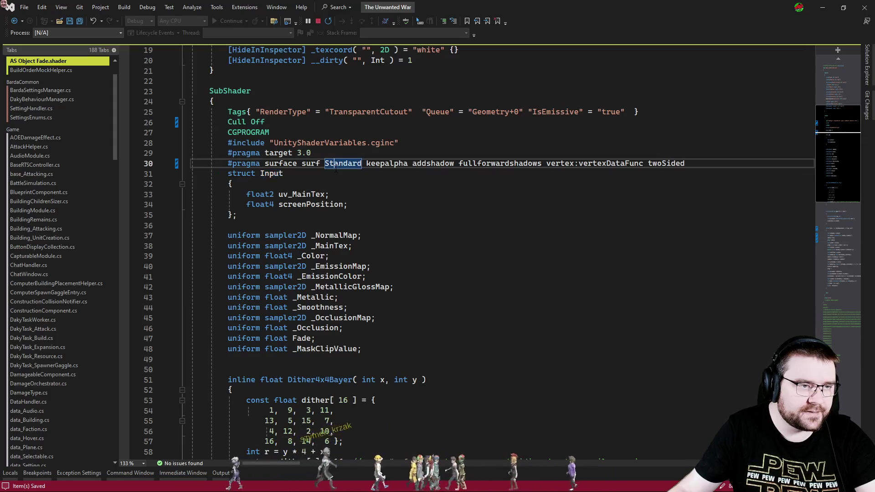
{"action": "scroll", "coordinate": [326, 148], "scroll_direction": "up", "scroll_amount": 6}
{"action": "scroll", "coordinate": [394, 241], "scroll_direction": "down", "scroll_amount": 5}
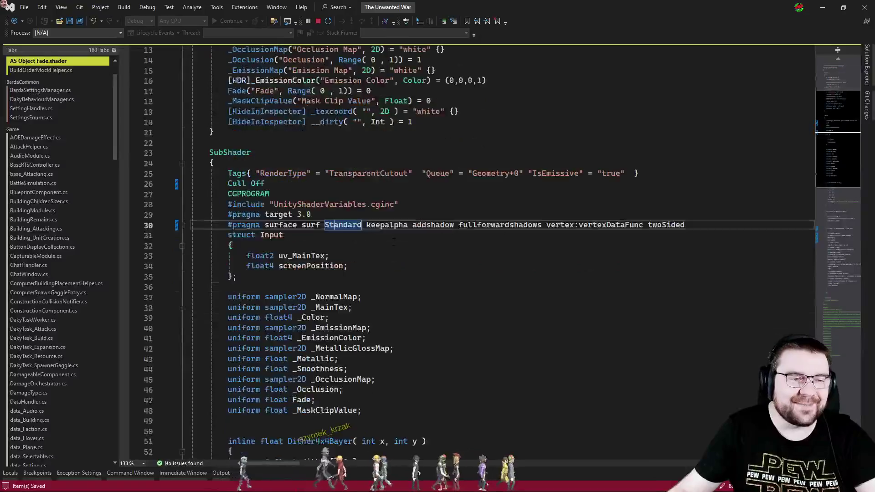
{"action": "scroll", "coordinate": [394, 239], "scroll_direction": "down", "scroll_amount": 5}
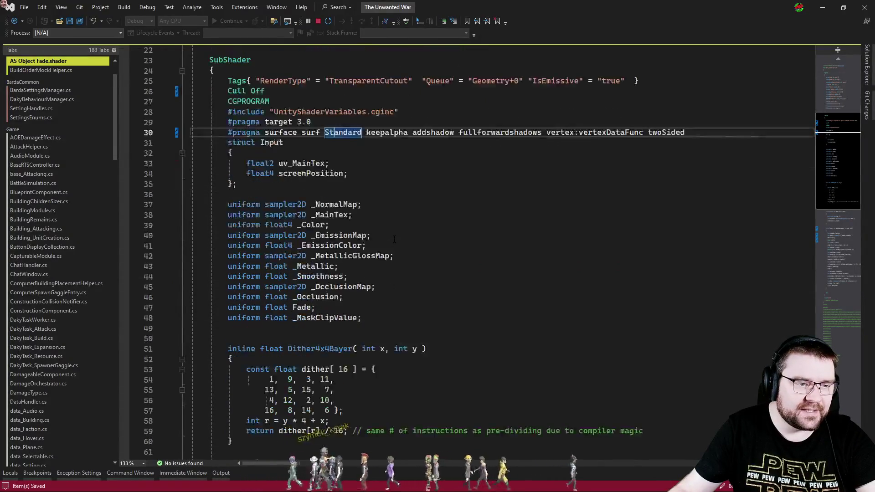
{"action": "scroll", "coordinate": [394, 239], "scroll_direction": "up", "scroll_amount": 4}
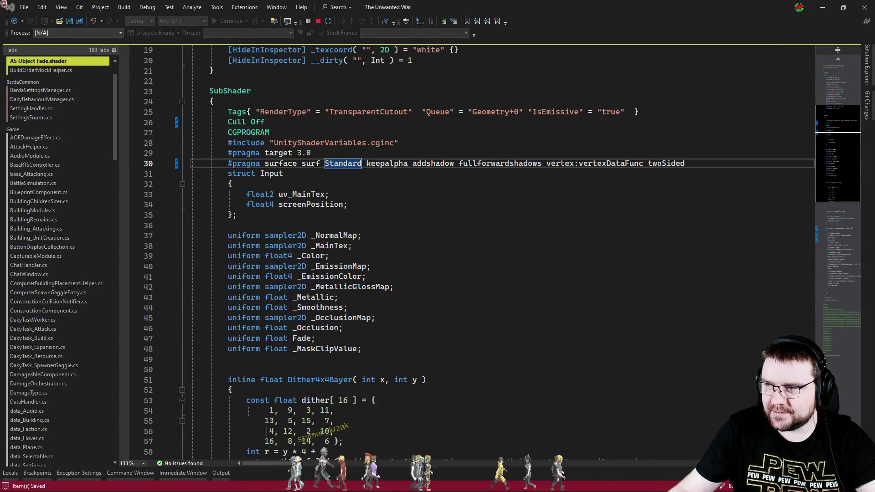
{"action": "left_click", "coordinate": [488, 284]}
{"action": "scroll", "coordinate": [488, 282], "scroll_direction": "down", "scroll_amount": 8}
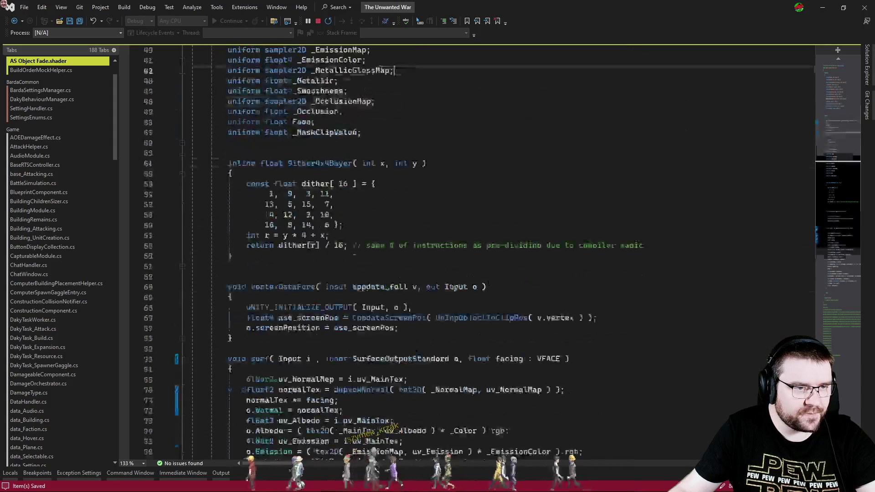
{"action": "scroll", "coordinate": [488, 283], "scroll_direction": "up", "scroll_amount": 6}
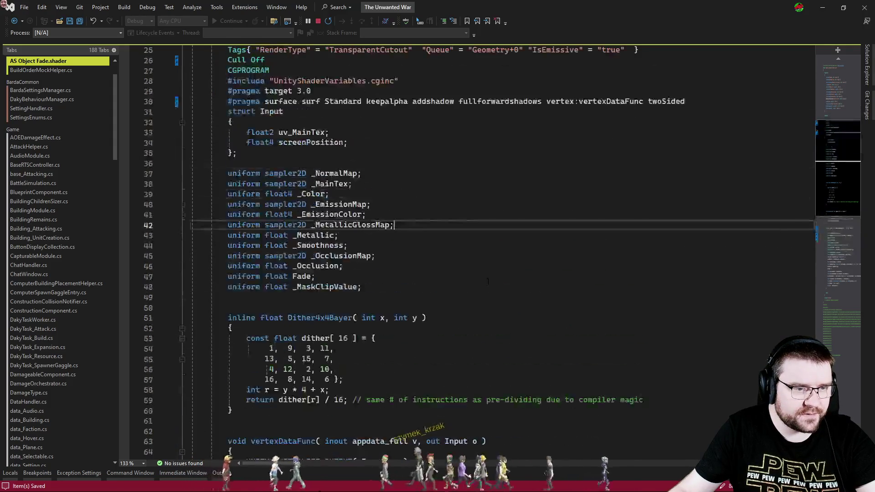
{"action": "scroll", "coordinate": [488, 282], "scroll_direction": "down", "scroll_amount": 5}
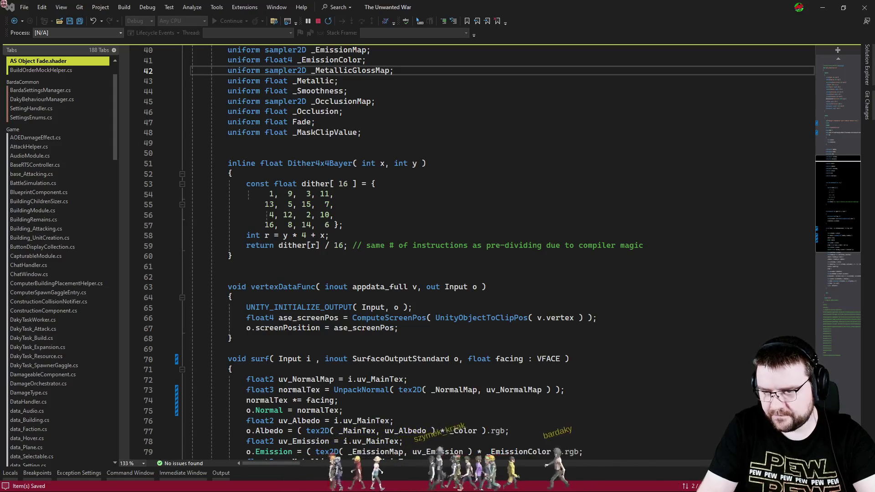
{"action": "left_click", "coordinate": [475, 368]}
{"action": "scroll", "coordinate": [475, 360], "scroll_direction": "down", "scroll_amount": 5}
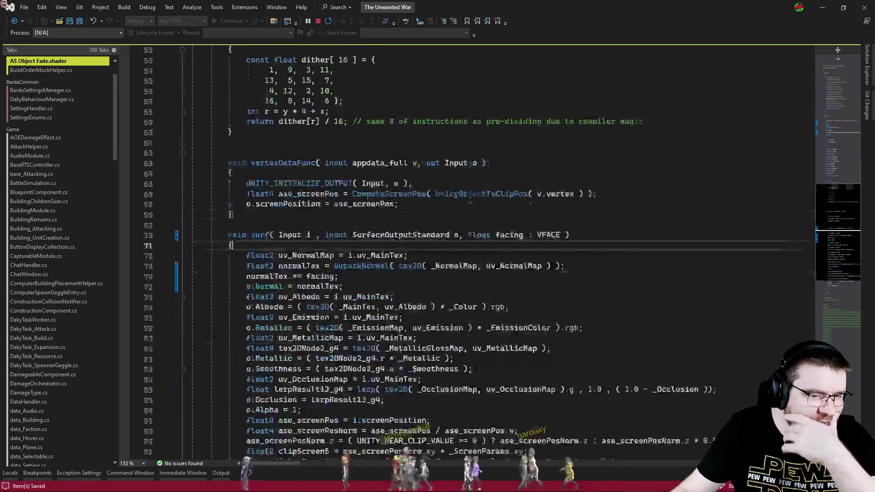
{"action": "left_click", "coordinate": [263, 207]}
{"action": "scroll", "coordinate": [263, 208], "scroll_direction": "up", "scroll_amount": 14}
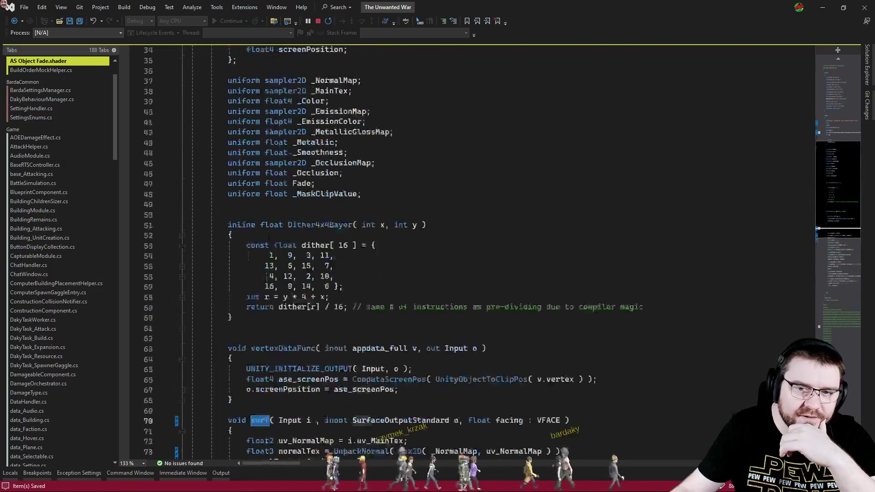
{"action": "scroll", "coordinate": [346, 344], "scroll_direction": "up", "scroll_amount": 1}
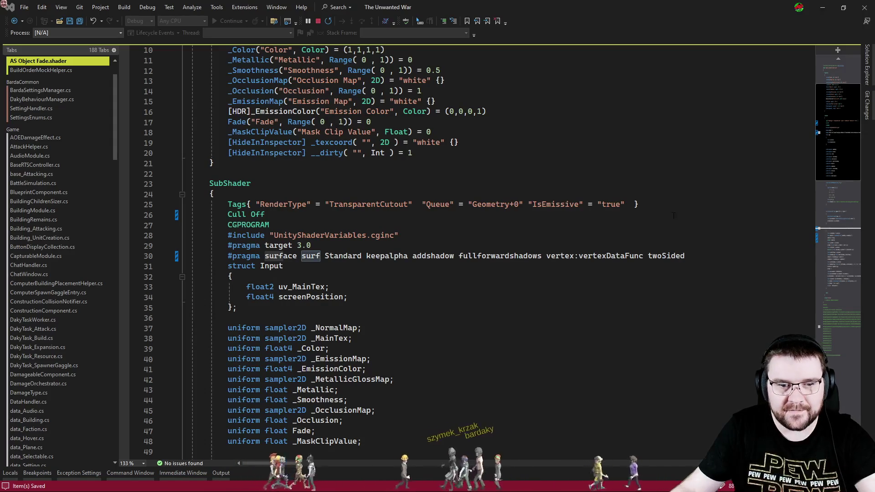
Try adding a line after the twoSided surface pragma, then remove it again
{"action": "left_click", "coordinate": [716, 253]}
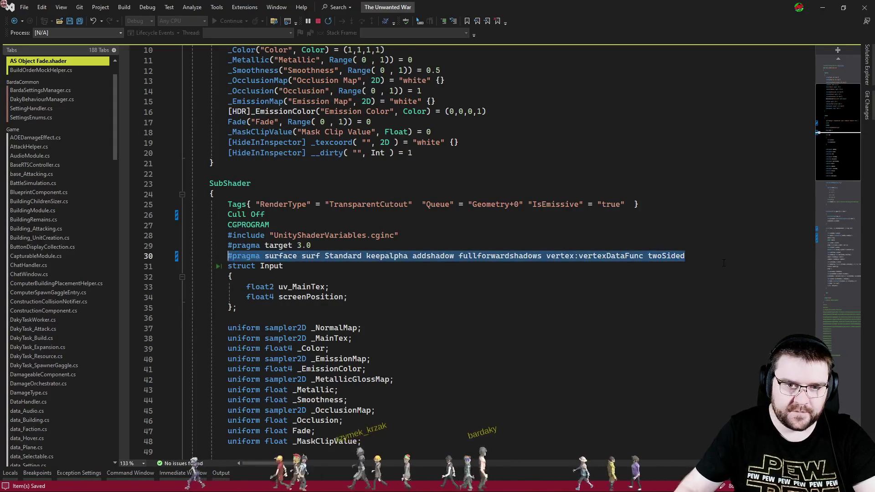
{"action": "key", "text": "Return"}
{"action": "key", "text": "ctrl+z"}
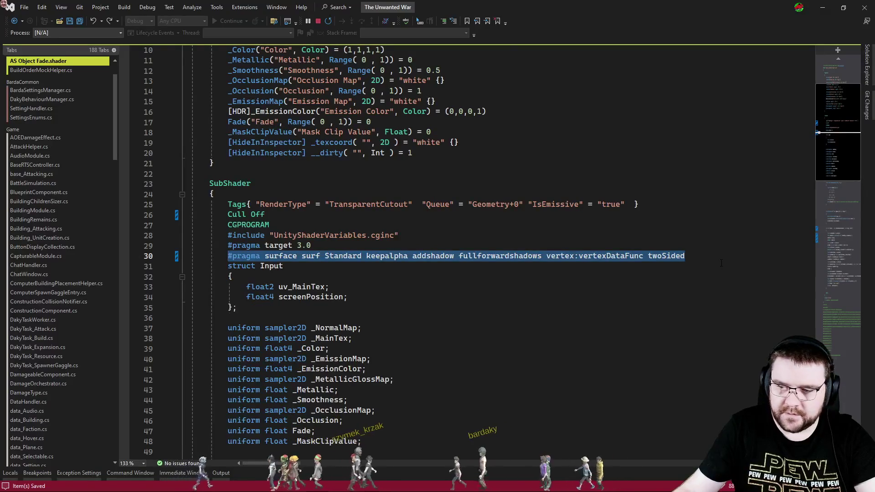
{"action": "left_click", "coordinate": [723, 262]}
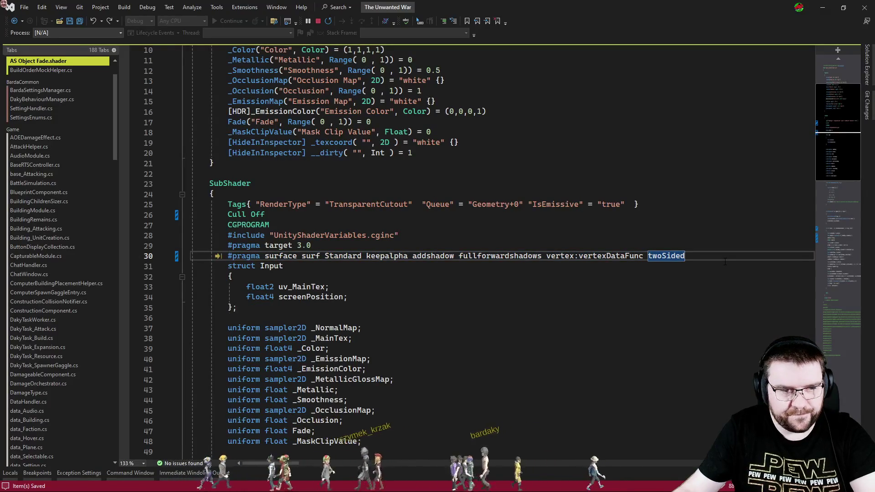
{"action": "key", "text": "Return"}
{"action": "key", "text": "Delete"}
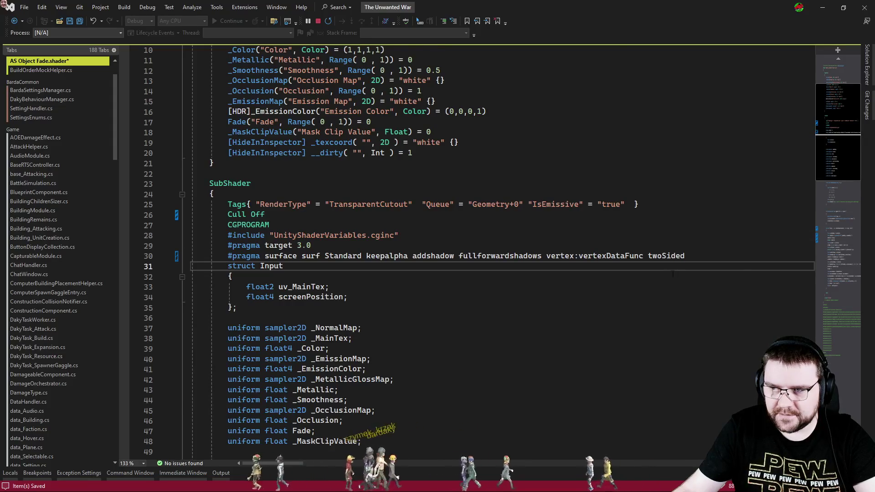
Change the surf facing parameter's type from float to fixed
{"action": "scroll", "coordinate": [672, 274], "scroll_direction": "down", "scroll_amount": 14}
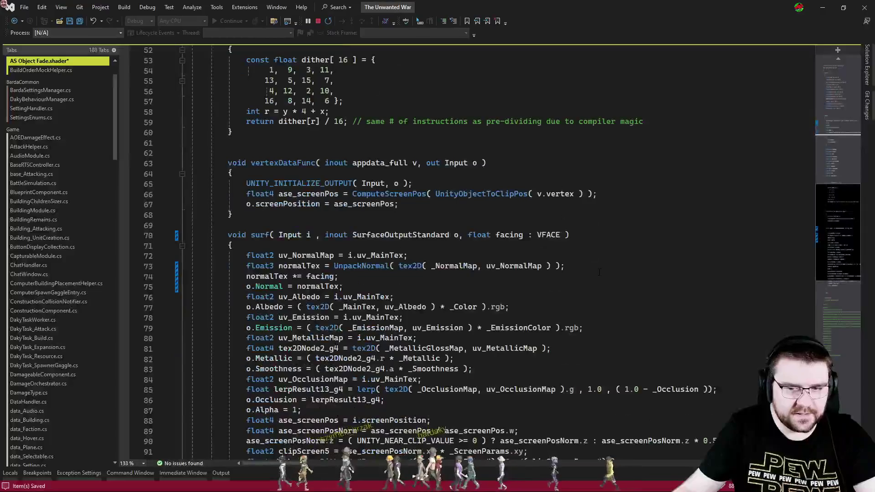
{"action": "double_click", "coordinate": [480, 235]}
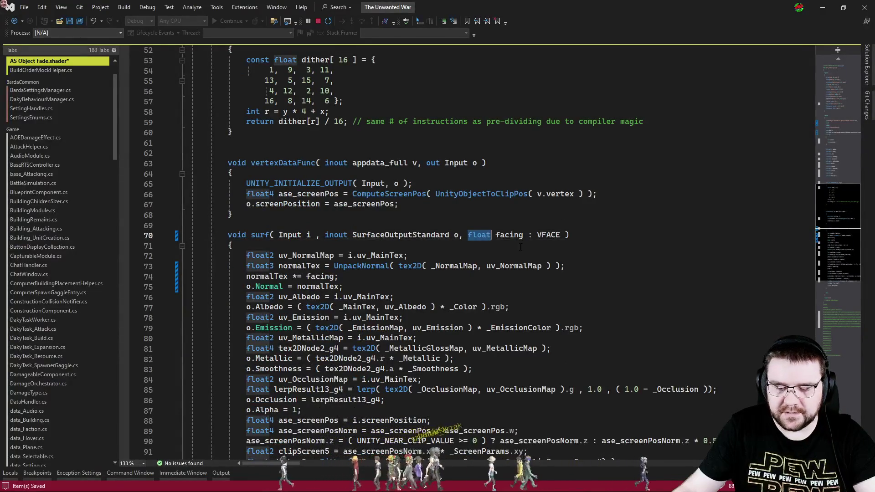
{"action": "type", "text": "fixed"}
{"action": "left_click", "coordinate": [521, 247]}
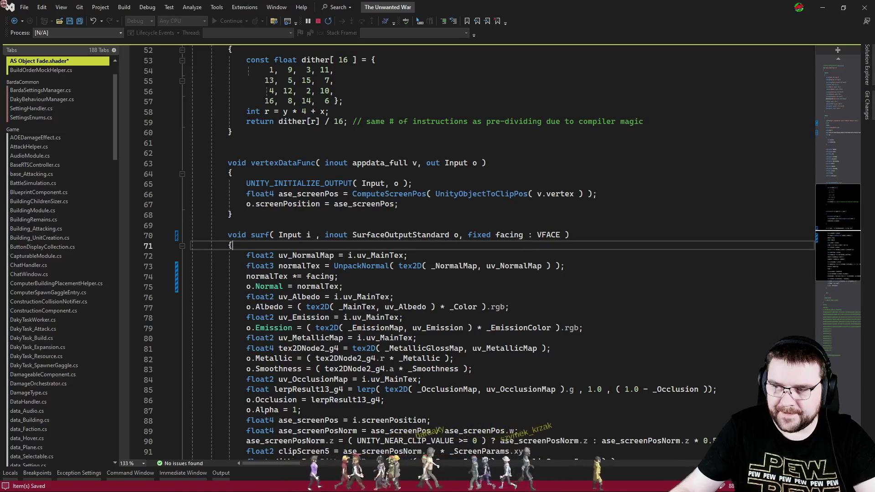
Paste the facing-flipped normalTex lines over the old normal lines, indent them, and save
{"action": "left_click", "coordinate": [360, 282]}
{"action": "key", "text": "shift+Up"}
{"action": "key", "text": "shift+Up"}
{"action": "type", "text": "float3 normalTex = UnpackNormal(tex2D(_NormalMap, i.uv_MainTex)); normalTex *= facing; o.Normal = normalTex;"}
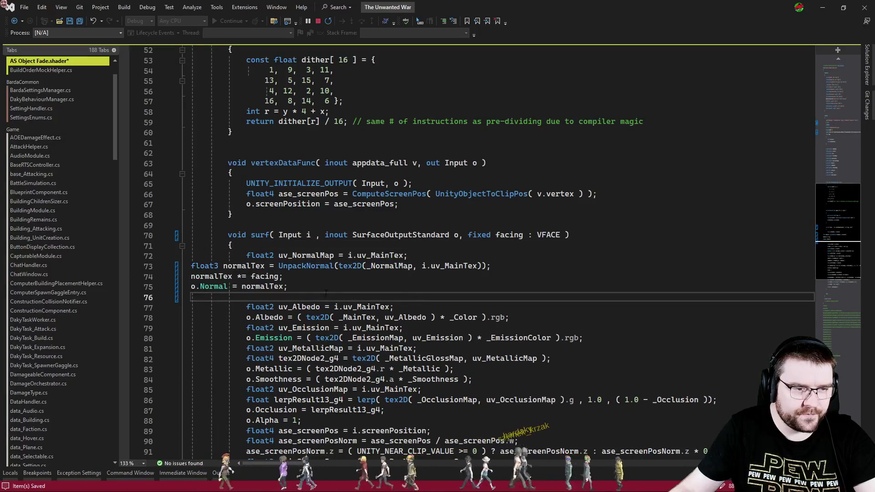
{"action": "key", "text": "shift+Up"}
{"action": "key", "text": "shift+Up"}
{"action": "key", "text": "shift+Up"}
{"action": "key", "text": "Tab"}
{"action": "key", "text": "Tab"}
{"action": "key", "text": "Tab"}
{"action": "left_click", "coordinate": [288, 298]}
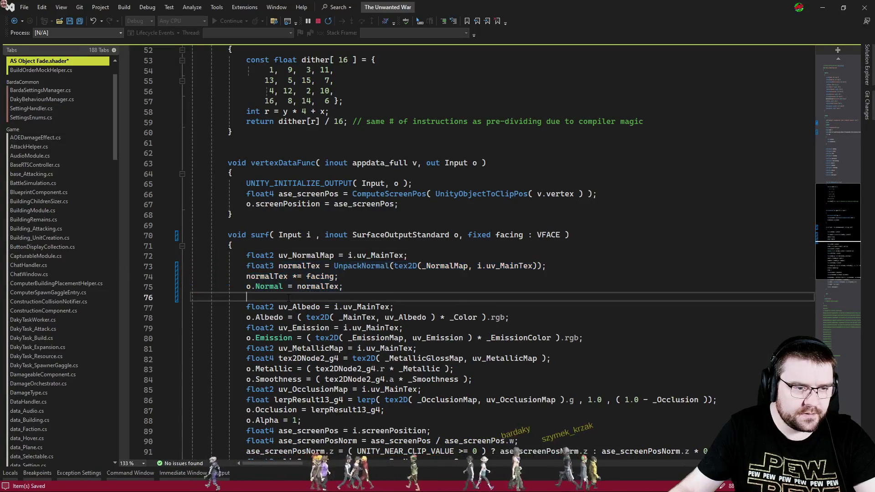
{"action": "key", "text": "ctrl+x"}
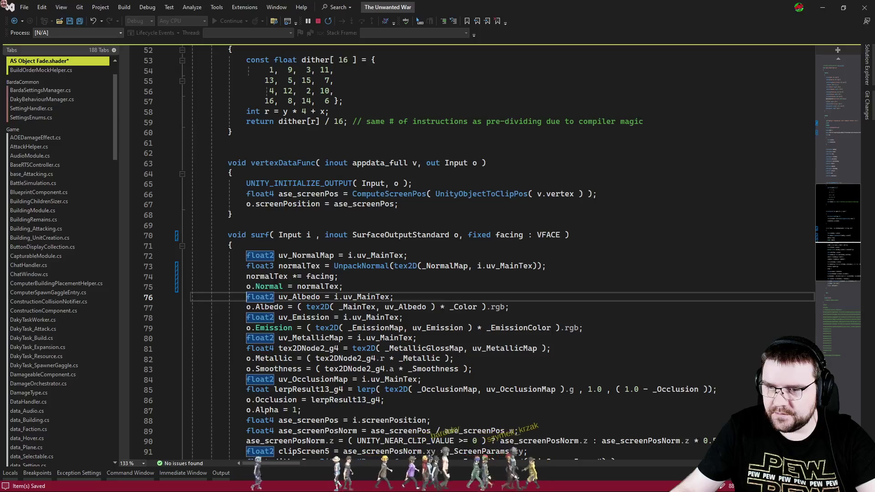
{"action": "left_click", "coordinate": [518, 250]}
{"action": "key", "text": "ctrl+s"}
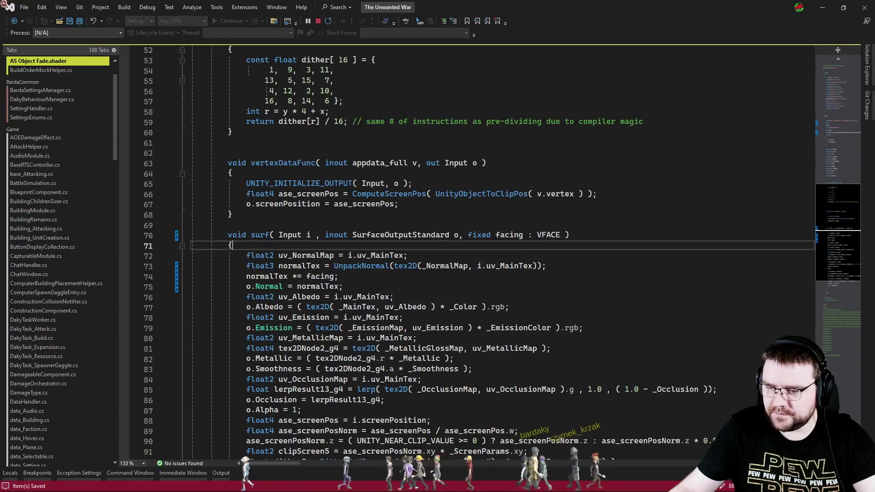
{"action": "key", "text": "alt+Tab"}
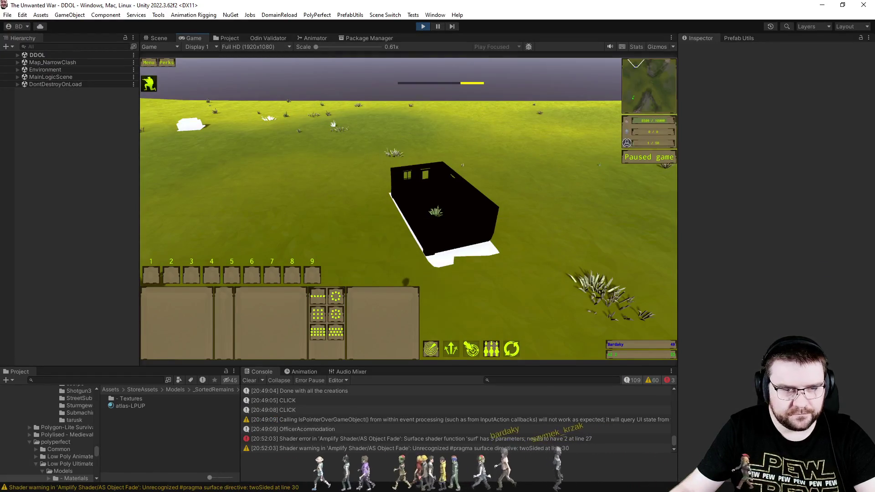
Check the Console error: surf has 3 parameters but needs 2
{"action": "left_click", "coordinate": [376, 438]}
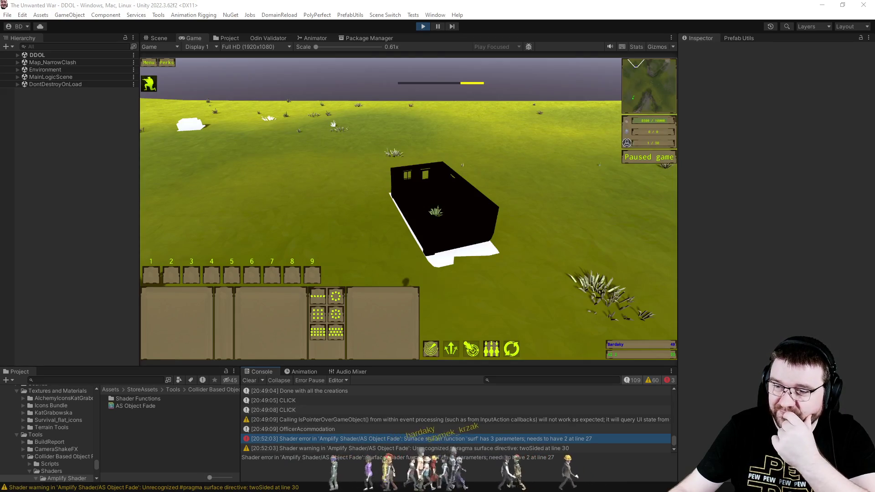
{"action": "key", "text": "alt+Tab"}
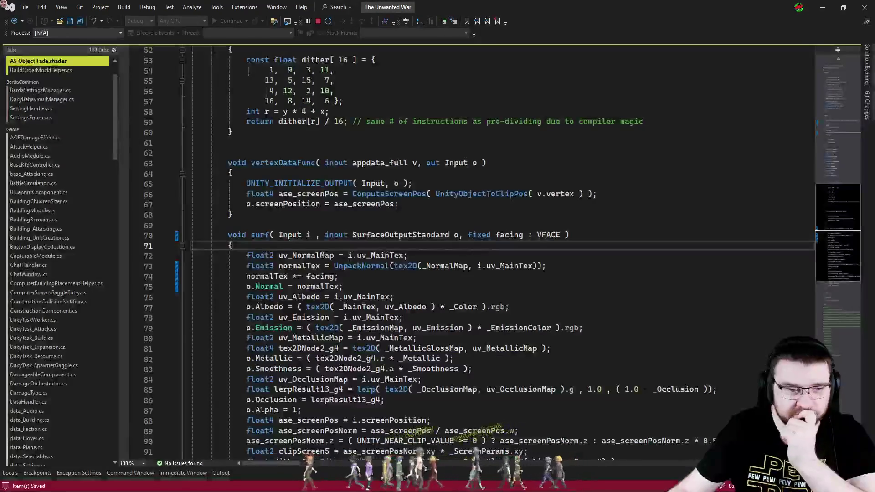
Undo the facing parameter edits, back to the twoSided directive
{"action": "left_click", "coordinate": [684, 317]}
{"action": "key", "text": "Up"}
{"action": "key", "text": "Up"}
{"action": "key", "text": "ctrl+z"}
{"action": "key", "text": "ctrl+z"}
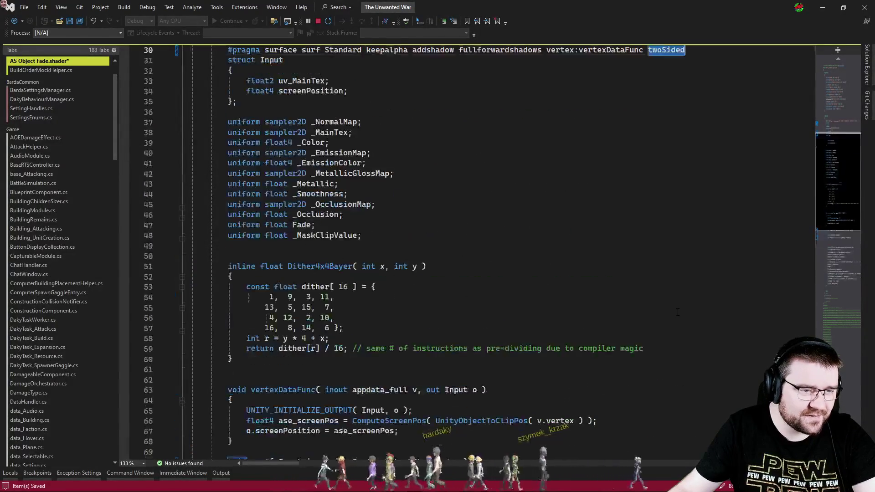
{"action": "key", "text": "ctrl+z"}
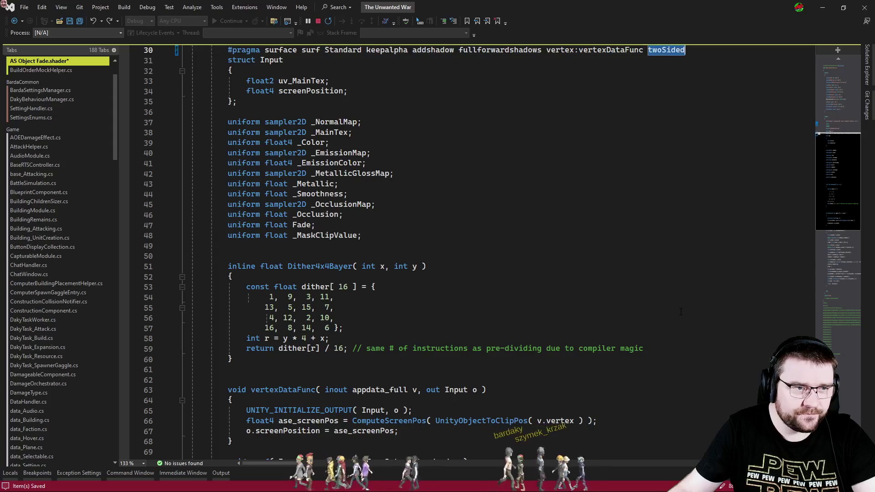
{"action": "scroll", "coordinate": [358, 274], "scroll_direction": "up", "scroll_amount": 7}
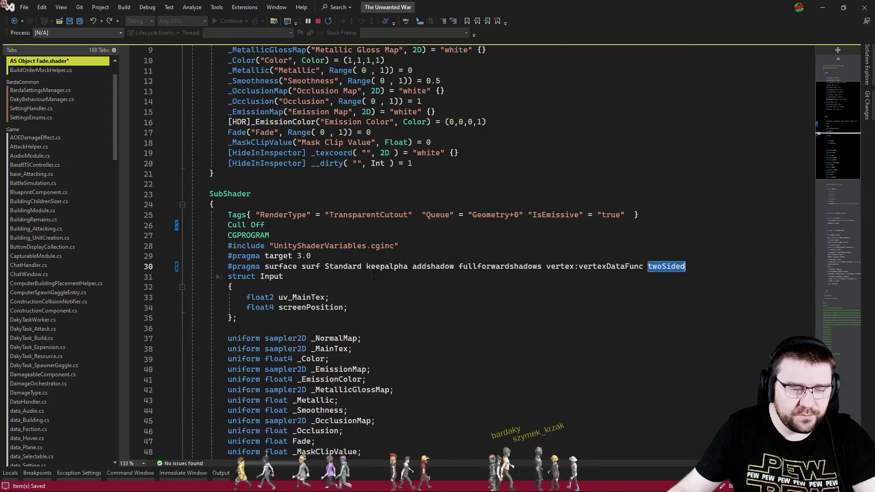
{"action": "scroll", "coordinate": [373, 276], "scroll_direction": "down", "scroll_amount": 7}
{"action": "scroll", "coordinate": [410, 277], "scroll_direction": "up", "scroll_amount": 6}
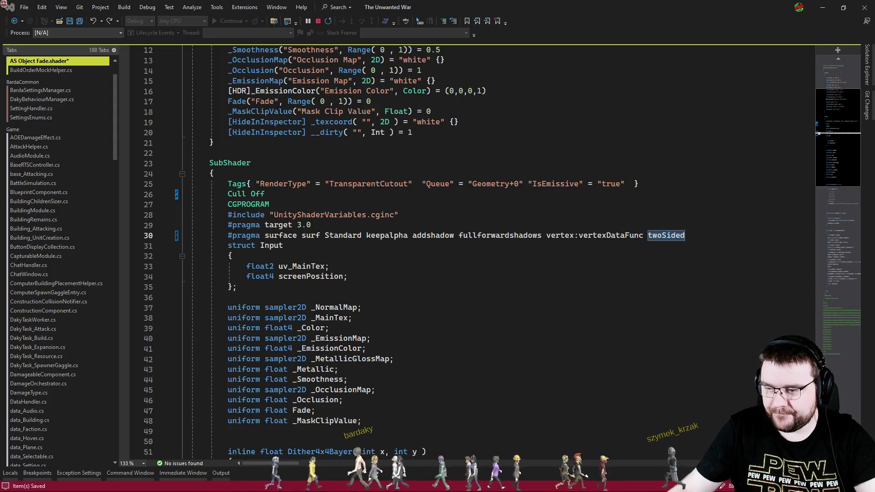
Replace twoSided on the #pragma line with nolightmap
{"action": "left_click", "coordinate": [719, 241]}
{"action": "left_click", "coordinate": [728, 235]}
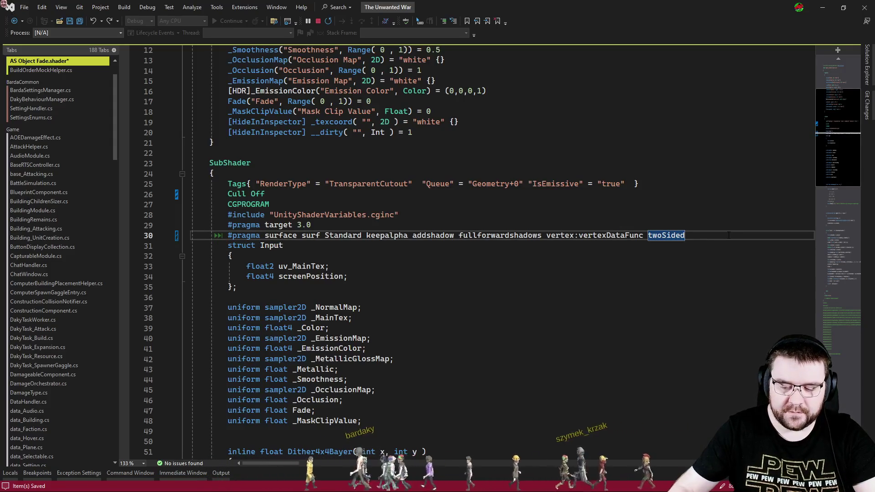
{"action": "type", "text": "nolightmap"}
{"action": "key", "text": "Return"}
{"action": "key", "text": "Delete"}
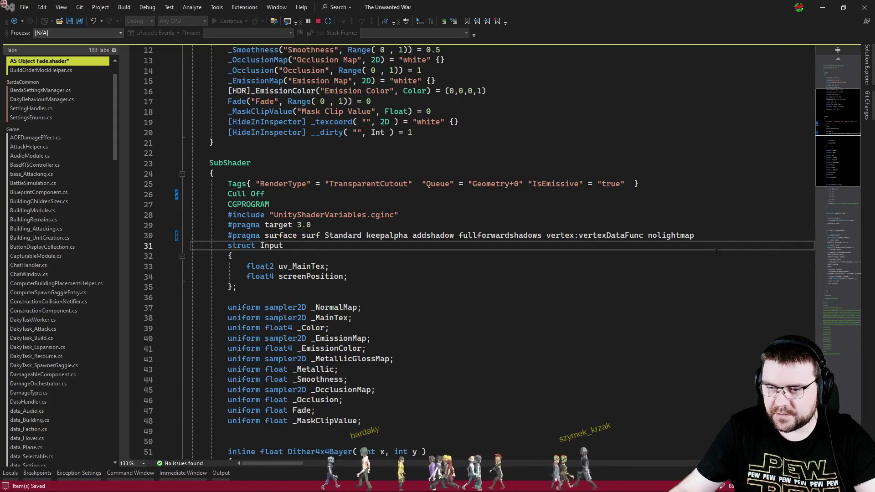
Replace line 73 with the normalize(normalTex) normal code, tidy indentation, and save
{"action": "scroll", "coordinate": [716, 252], "scroll_direction": "down", "scroll_amount": 12}
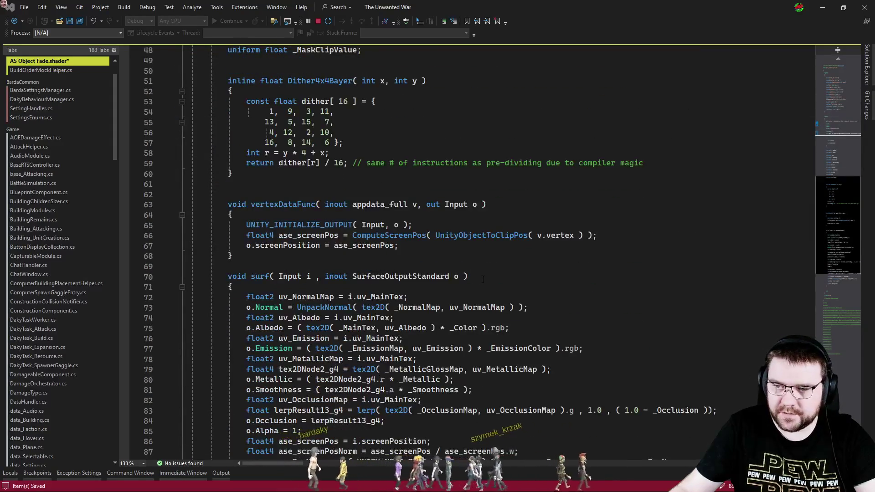
{"action": "scroll", "coordinate": [482, 279], "scroll_direction": "down", "scroll_amount": 5}
{"action": "left_click", "coordinate": [536, 154]}
{"action": "key", "text": "shift+Home"}
{"action": "key", "text": "ctrl+v"}
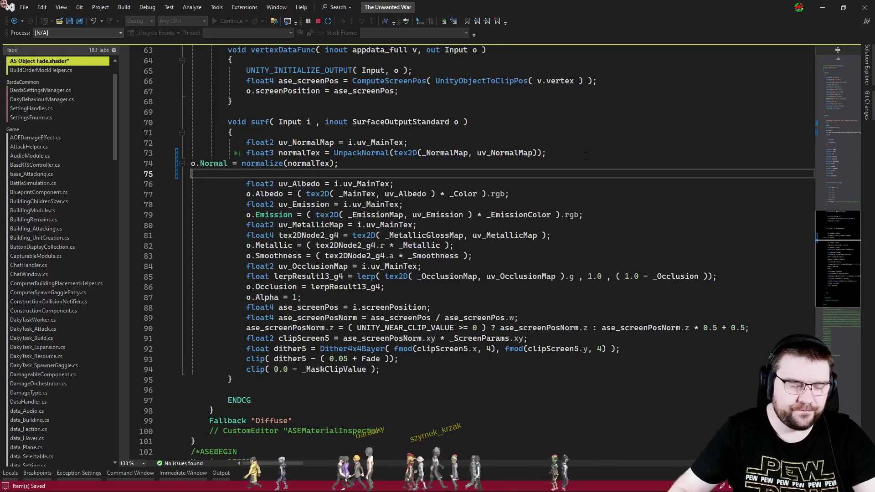
{"action": "key", "text": "Up"}
{"action": "key", "text": "Tab"}
{"action": "key", "text": "Tab"}
{"action": "key", "text": "Tab"}
{"action": "key", "text": "Down"}
{"action": "key", "text": "Delete"}
{"action": "key", "text": "ctrl+s"}
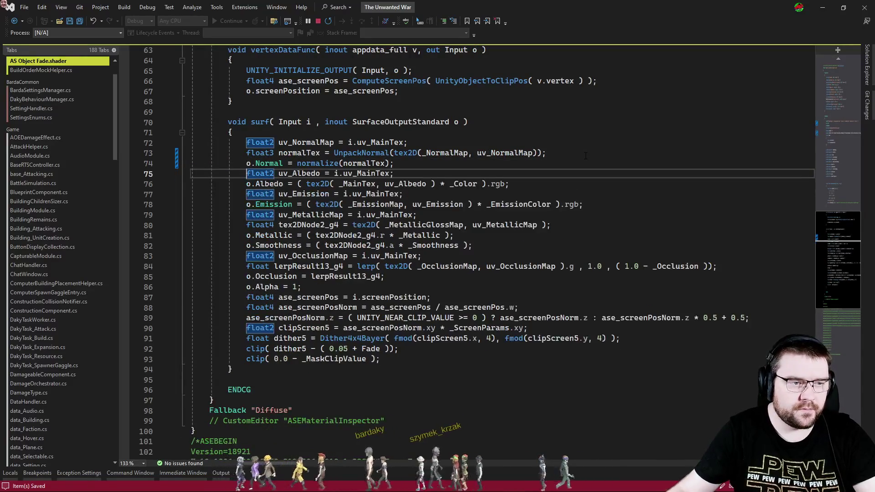
{"action": "key", "text": "alt+Tab"}
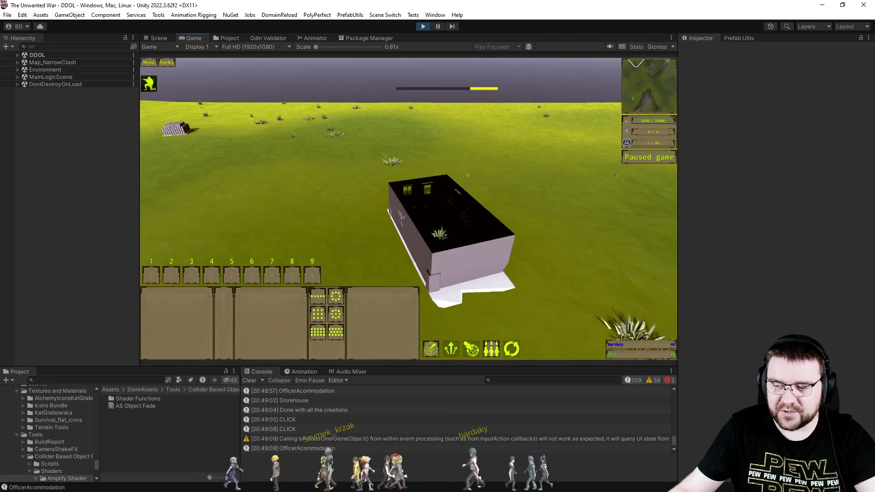
Undo the shader edits back to Cull Back and the original #pragma line without nolightmap
{"action": "key", "text": "alt+Tab"}
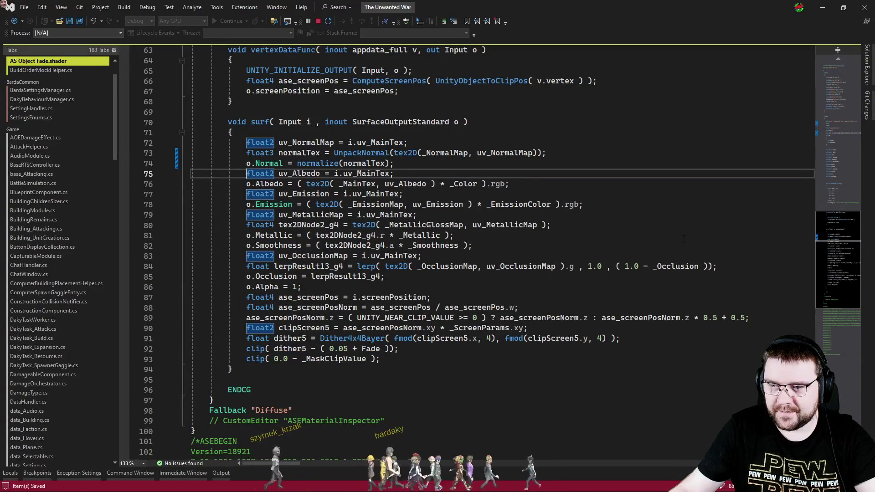
{"action": "scroll", "coordinate": [684, 239], "scroll_direction": "up", "scroll_amount": 4}
{"action": "key", "text": "ctrl+z"}
{"action": "key", "text": "ctrl+z"}
{"action": "key", "text": "ctrl+z"}
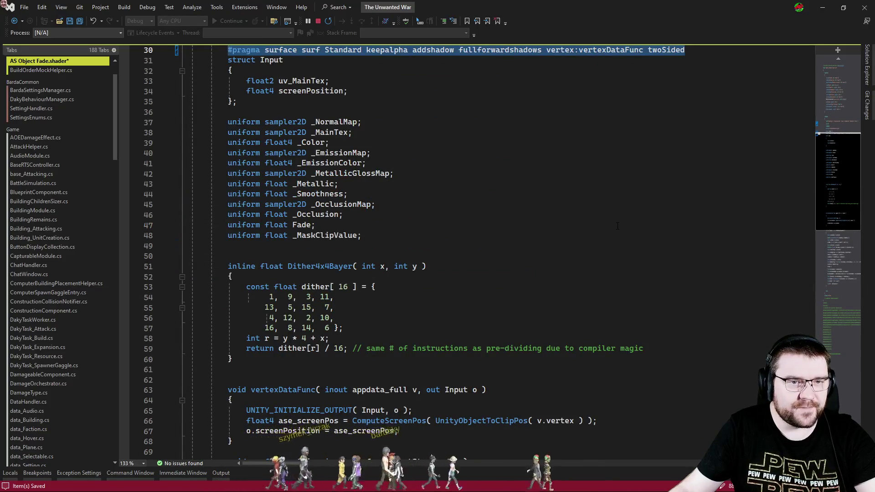
{"action": "key", "text": "ctrl+z"}
{"action": "key", "text": "ctrl+z"}
{"action": "left_click", "coordinate": [571, 260]}
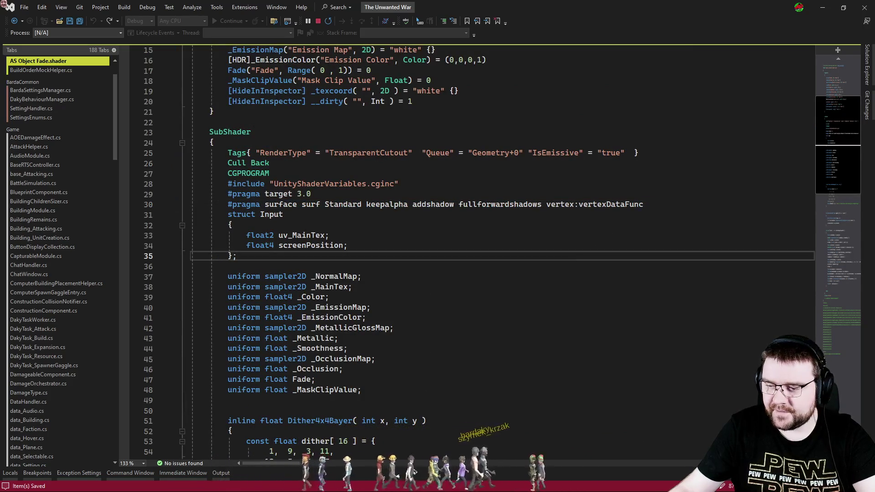
{"action": "key", "text": "alt+Tab"}
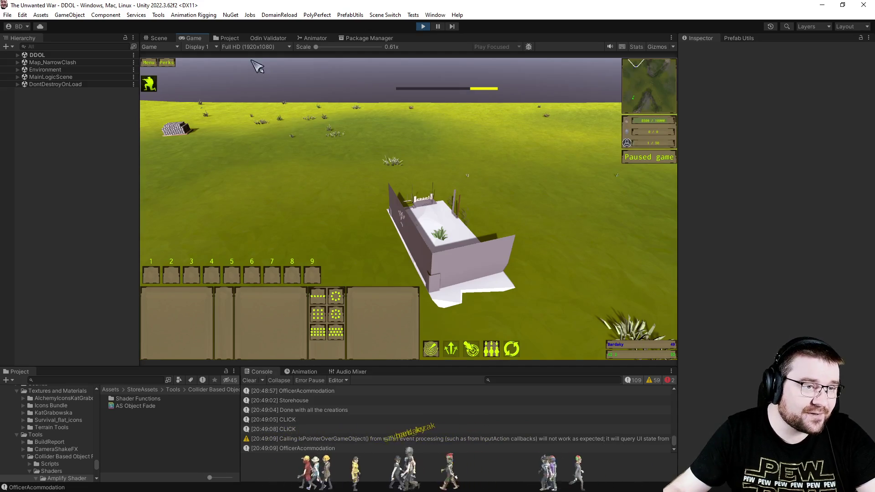
Switch to the Scene view and select the construction site's Building object
{"action": "left_click", "coordinate": [231, 36]}
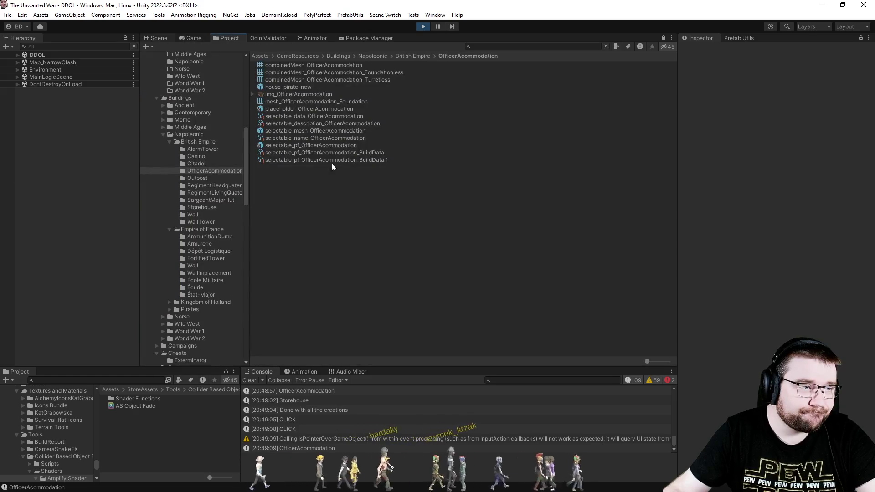
{"action": "key", "text": "ctrl+1"}
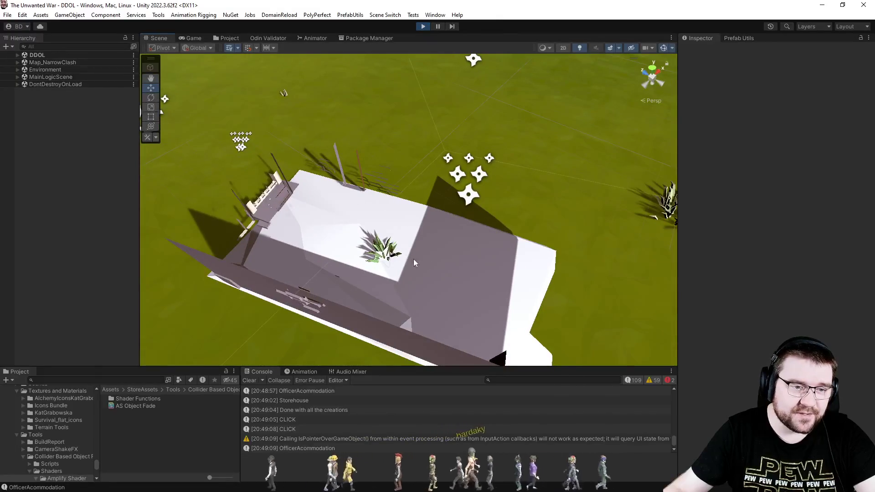
{"action": "left_click", "coordinate": [325, 254]}
{"action": "left_click", "coordinate": [89, 210]}
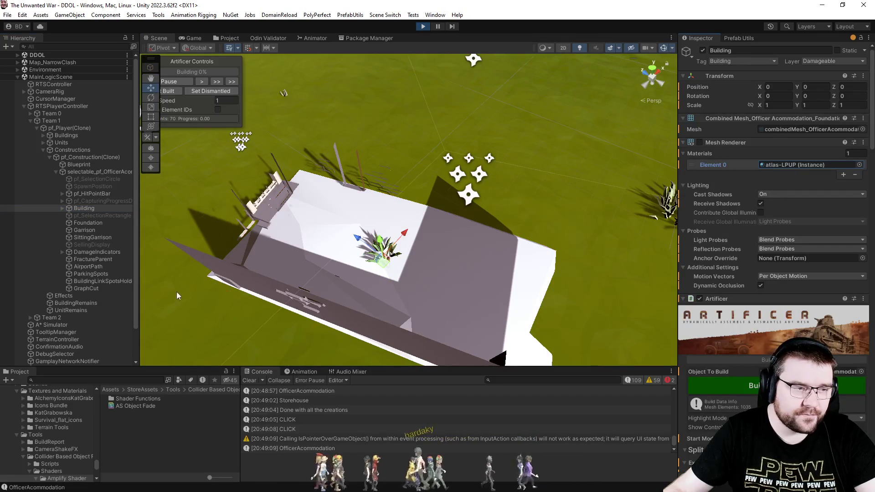
Open the selectable_mesh_OfficerAcommodation prefab and locate its atlas-LPUP material
{"action": "left_click", "coordinate": [232, 39]}
{"action": "left_click", "coordinate": [294, 130]}
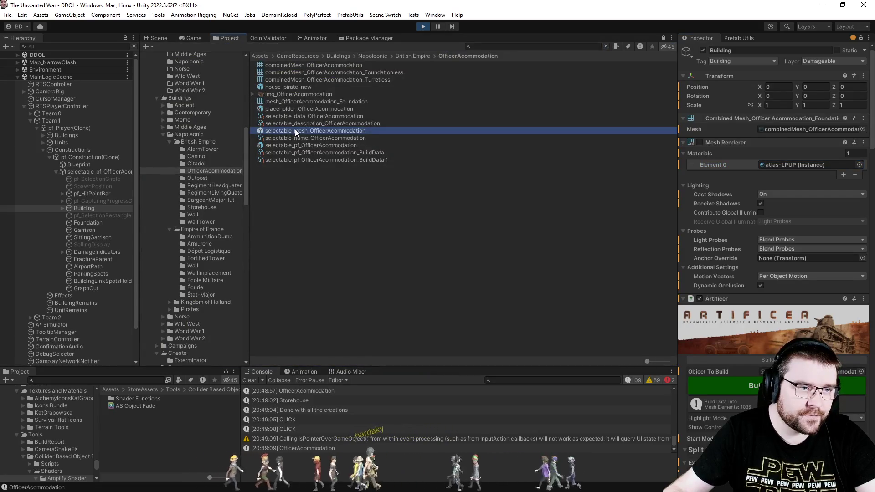
{"action": "double_click", "coordinate": [295, 131]}
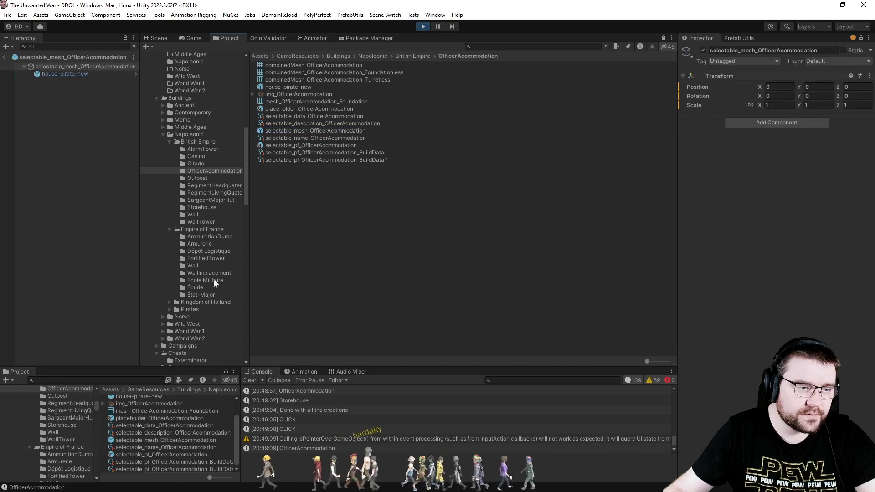
{"action": "left_click", "coordinate": [90, 75]}
{"action": "left_click", "coordinate": [779, 188]}
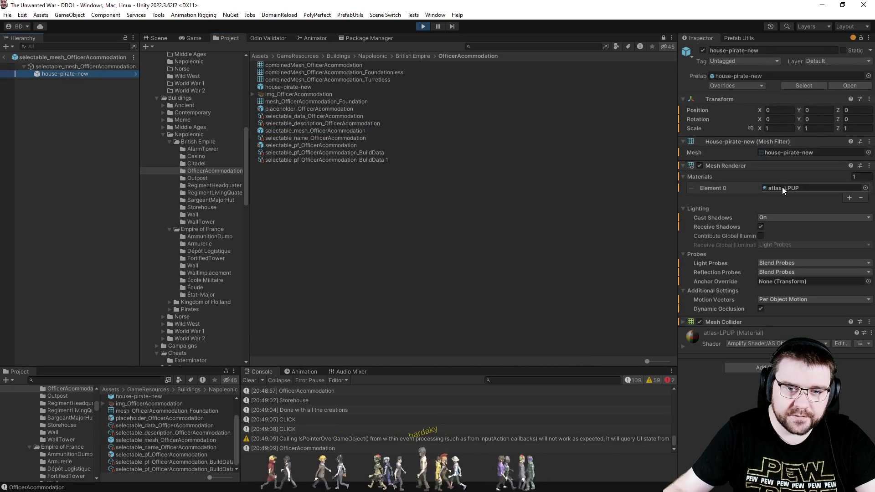
{"action": "left_click", "coordinate": [2, 55]}
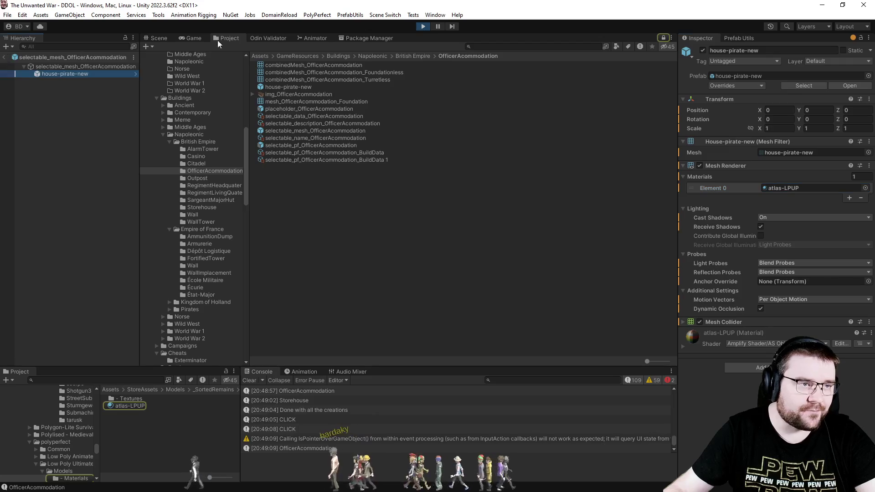
Reselect the Building object and bring up the paused Game view
{"action": "left_click", "coordinate": [93, 216]}
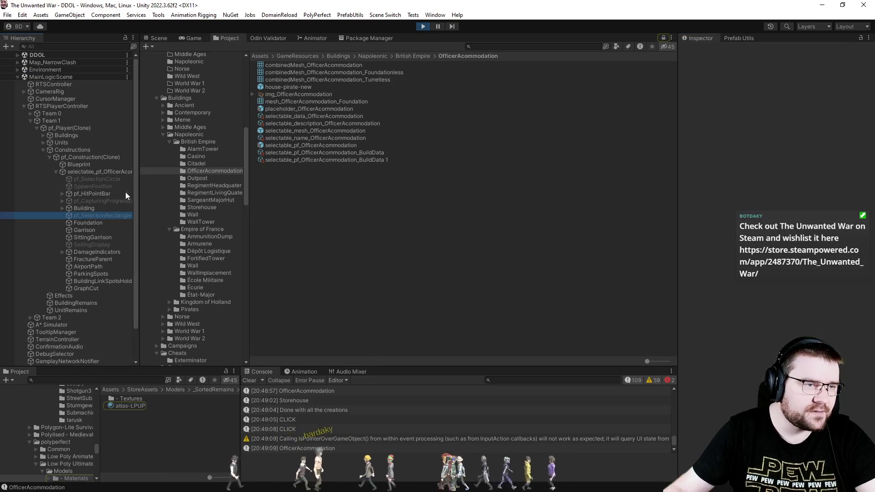
{"action": "left_click", "coordinate": [91, 207]}
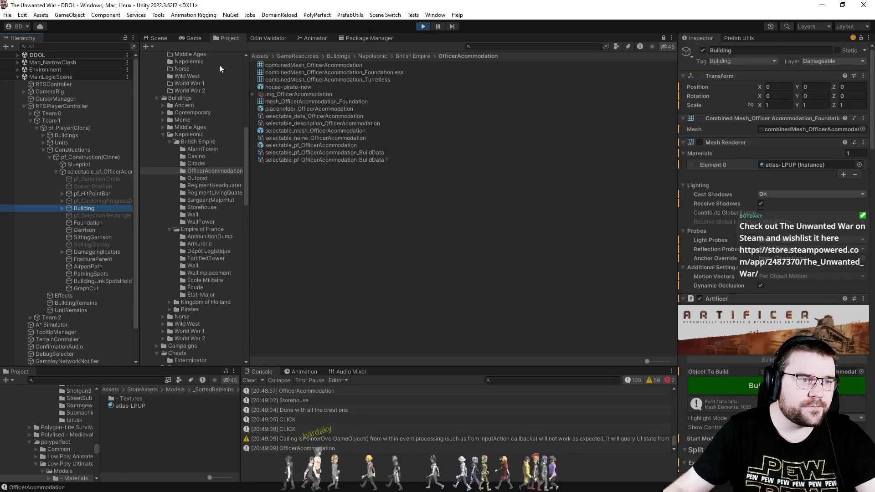
{"action": "left_click", "coordinate": [185, 39]}
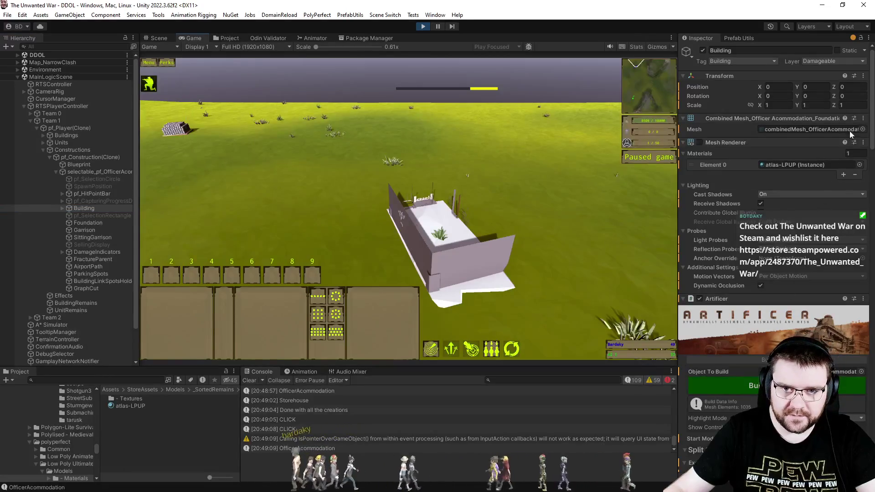
Search shaders for 'double' and apply DoubleSided Shader to the atlas-LPUP material
{"action": "scroll", "coordinate": [850, 134], "scroll_direction": "down", "scroll_amount": 10}
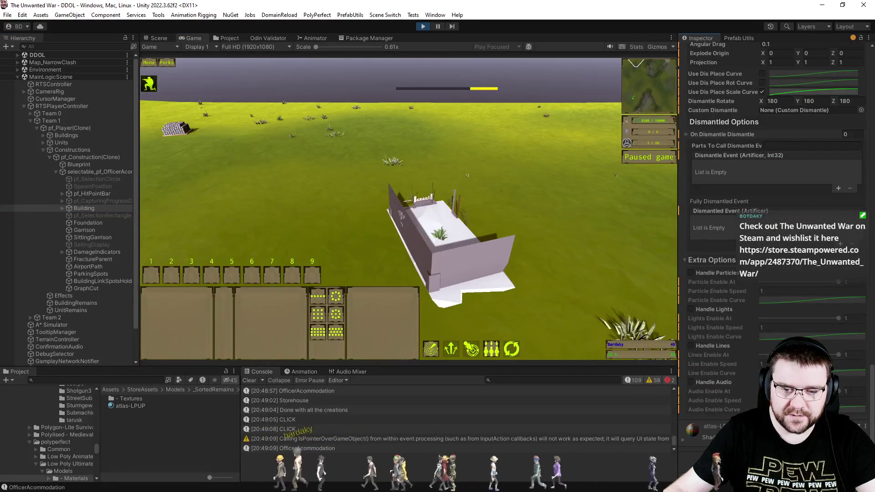
{"action": "left_click", "coordinate": [774, 438]}
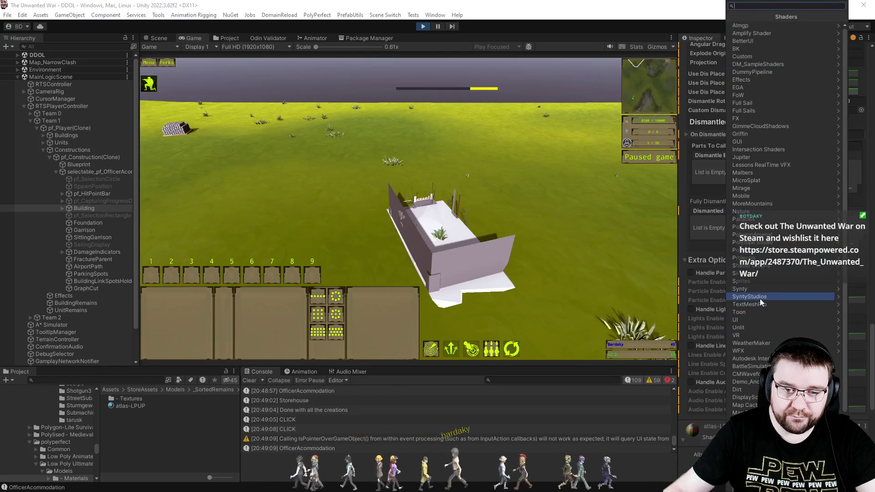
{"action": "scroll", "coordinate": [766, 309], "scroll_direction": "down", "scroll_amount": 4}
{"action": "key", "text": "Escape"}
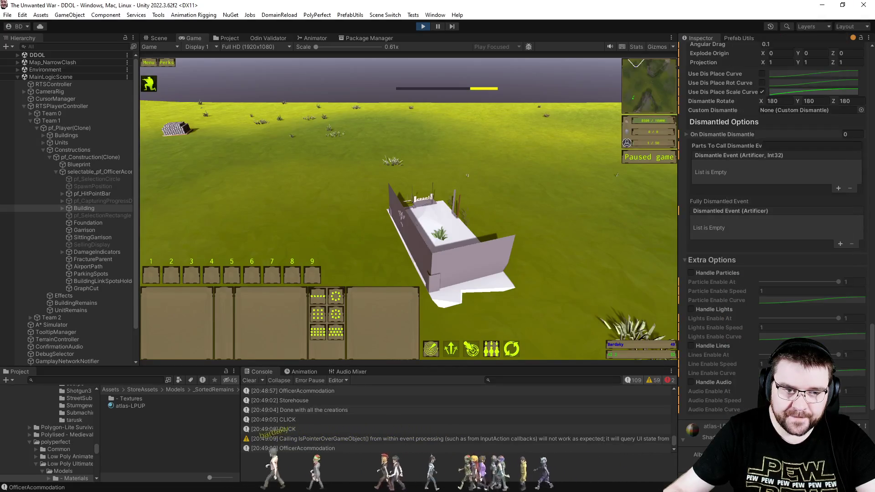
{"action": "scroll", "coordinate": [722, 385], "scroll_direction": "down", "scroll_amount": 10}
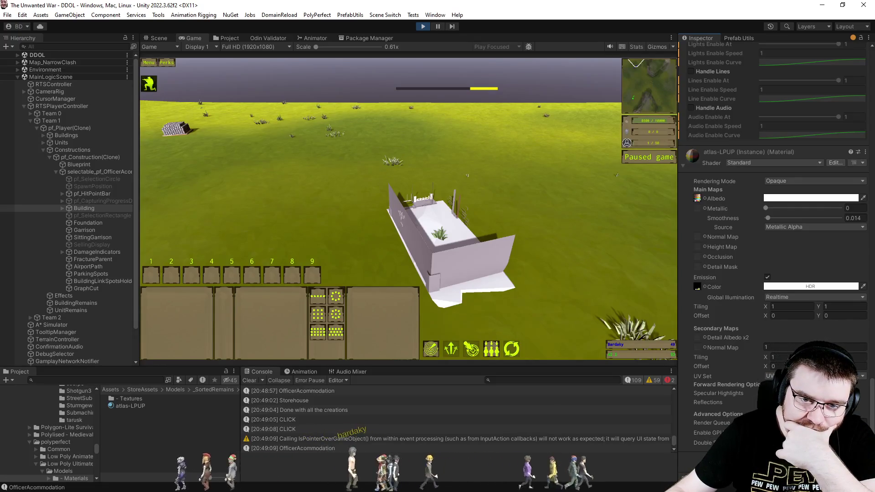
{"action": "scroll", "coordinate": [728, 288], "scroll_direction": "up", "scroll_amount": 4}
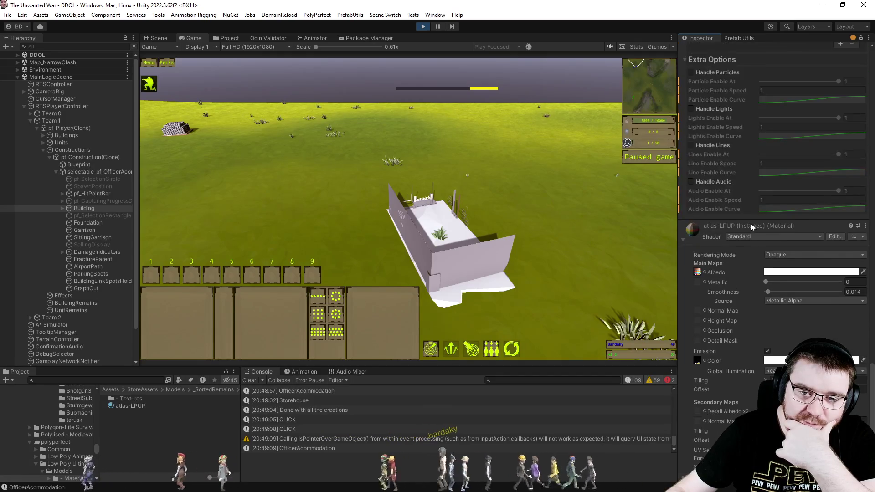
{"action": "left_click", "coordinate": [743, 237]}
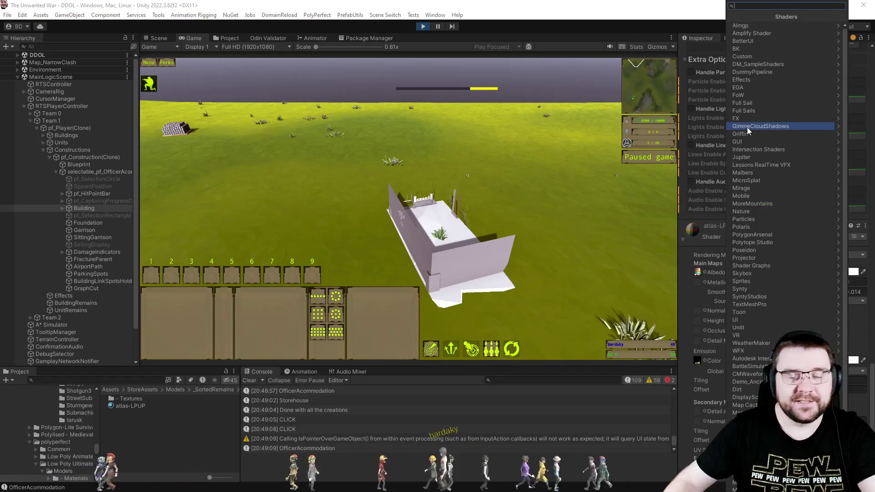
{"action": "type", "text": "double"}
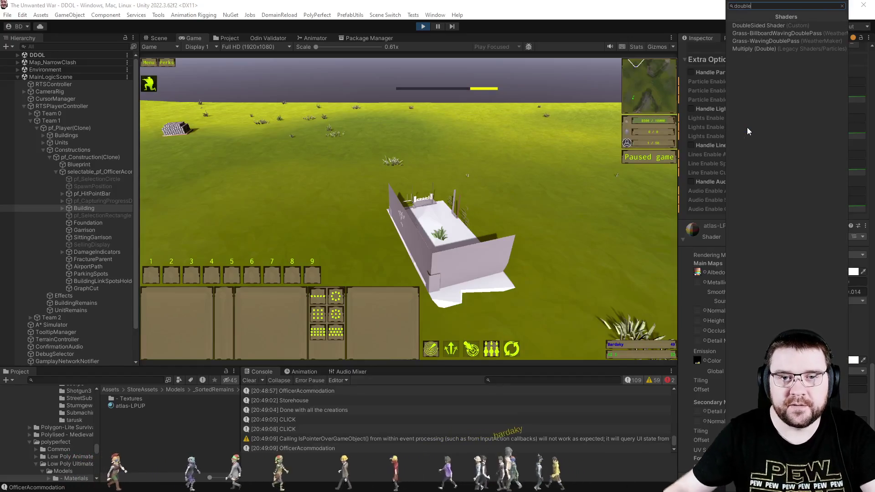
{"action": "left_click", "coordinate": [779, 26]}
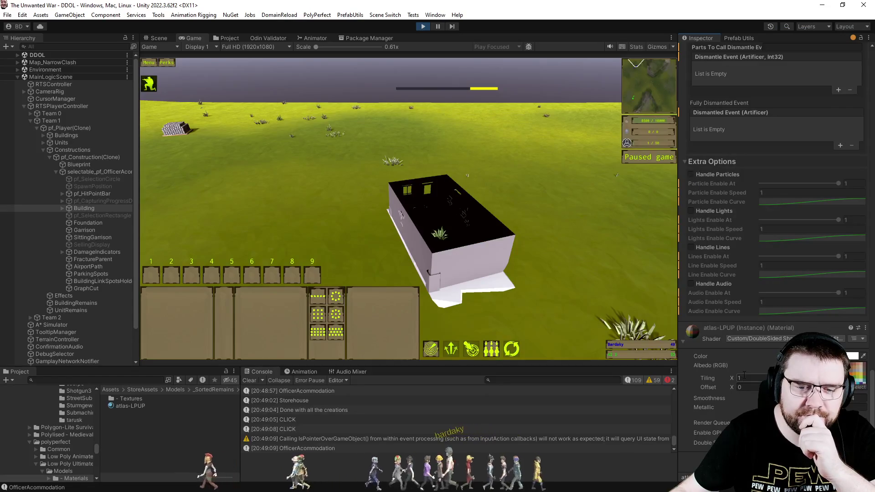
Switch the atlas-LPUP material to the Unlit/Transparent shader
{"action": "left_click", "coordinate": [764, 339]}
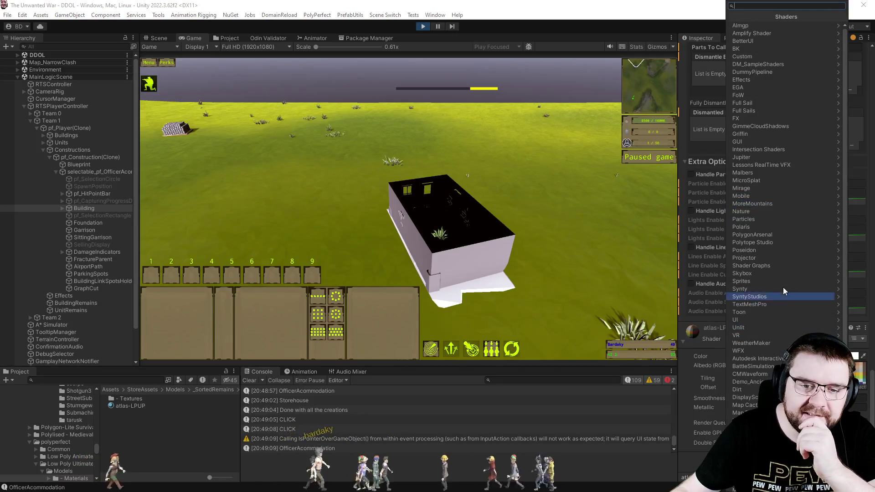
{"action": "left_click", "coordinate": [756, 324]}
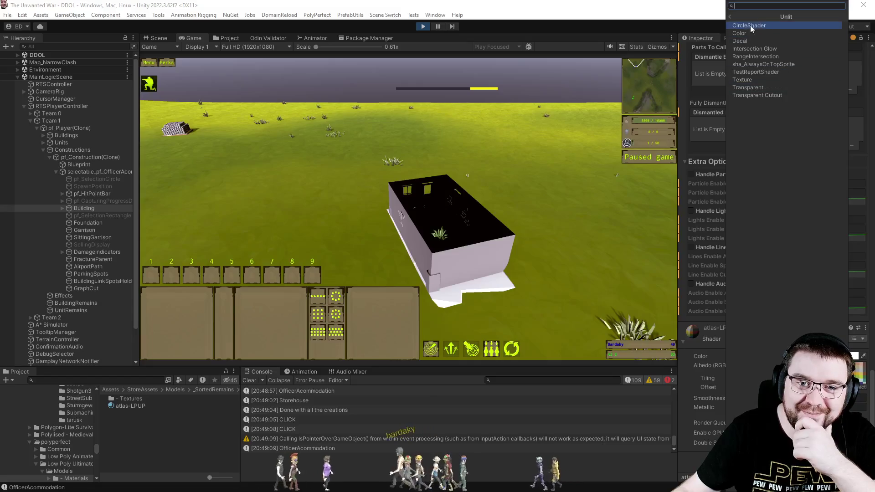
{"action": "left_click", "coordinate": [761, 87]}
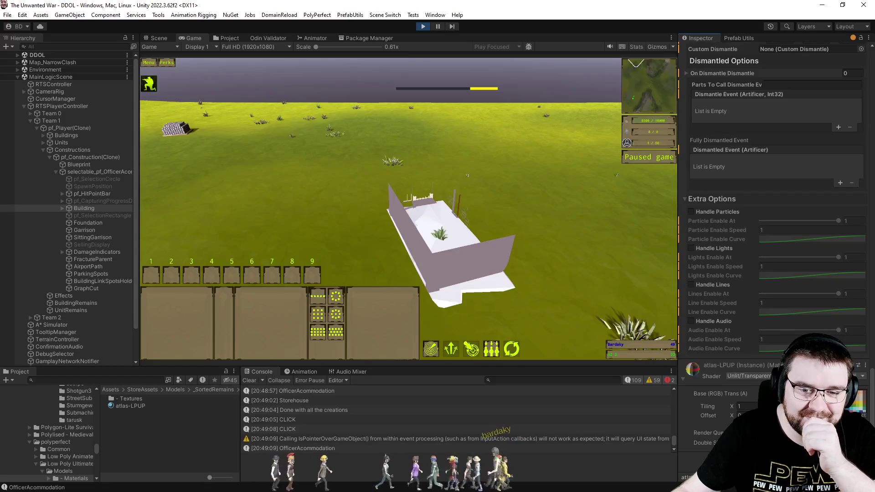
{"action": "scroll", "coordinate": [775, 182], "scroll_direction": "up", "scroll_amount": 3}
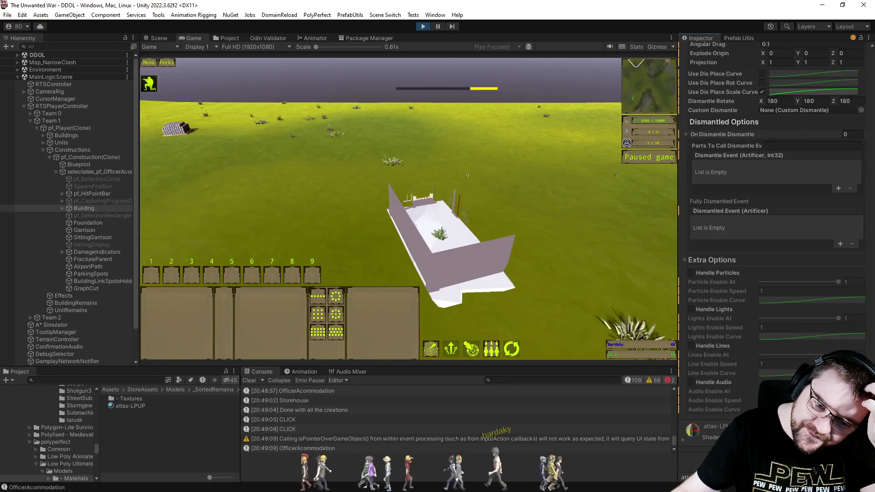
Browse the Polaris shaders, then apply Synty's VertexLit Blended shader to the material
{"action": "left_click", "coordinate": [775, 437]}
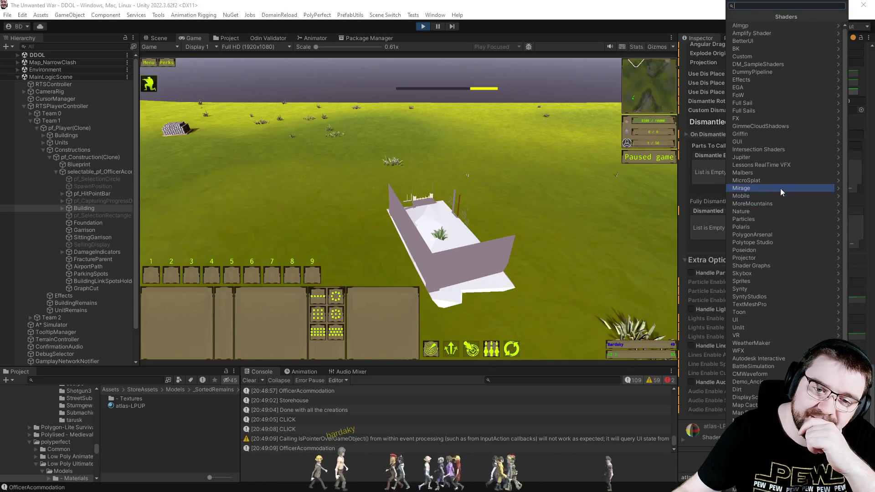
{"action": "left_click", "coordinate": [760, 227]}
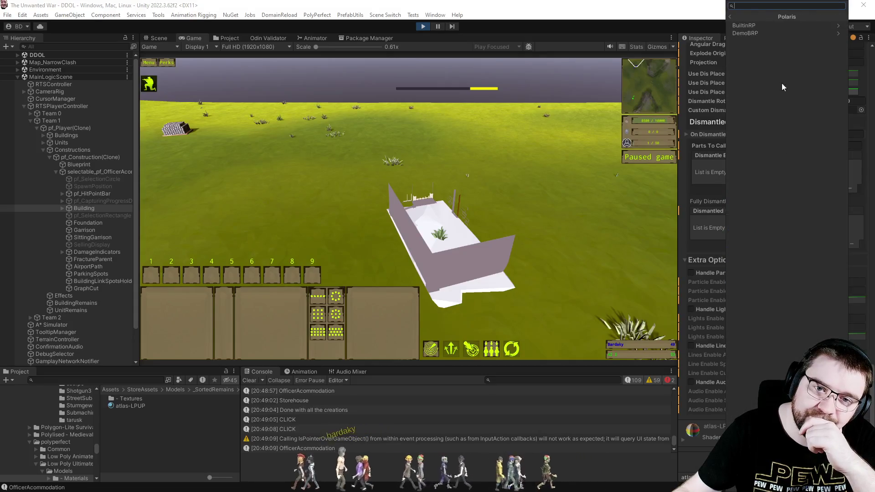
{"action": "left_click", "coordinate": [755, 26]}
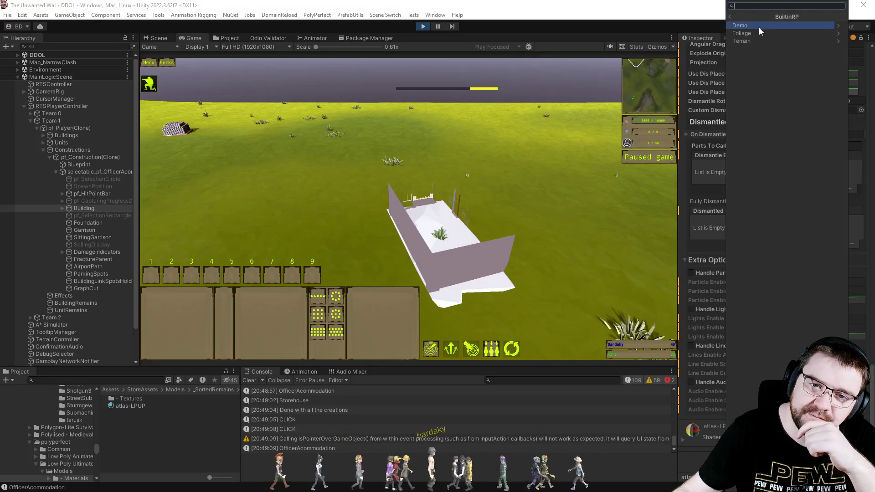
{"action": "key", "text": "Escape"}
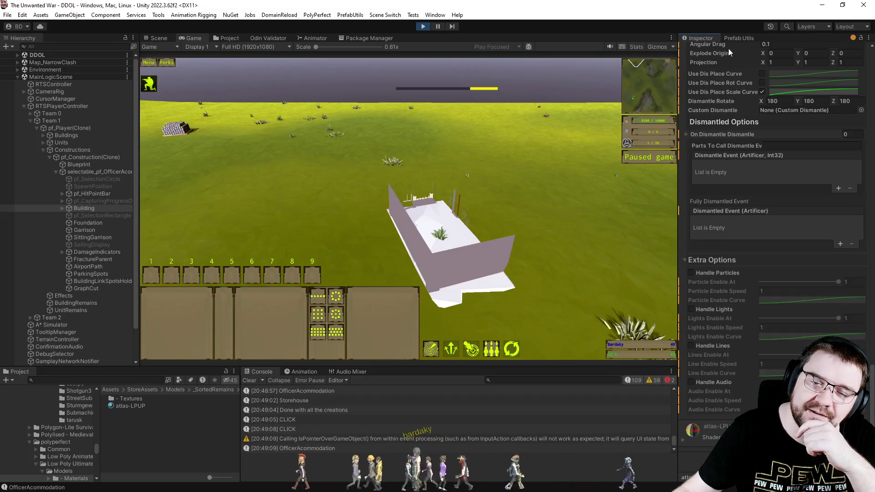
{"action": "left_click", "coordinate": [774, 437]}
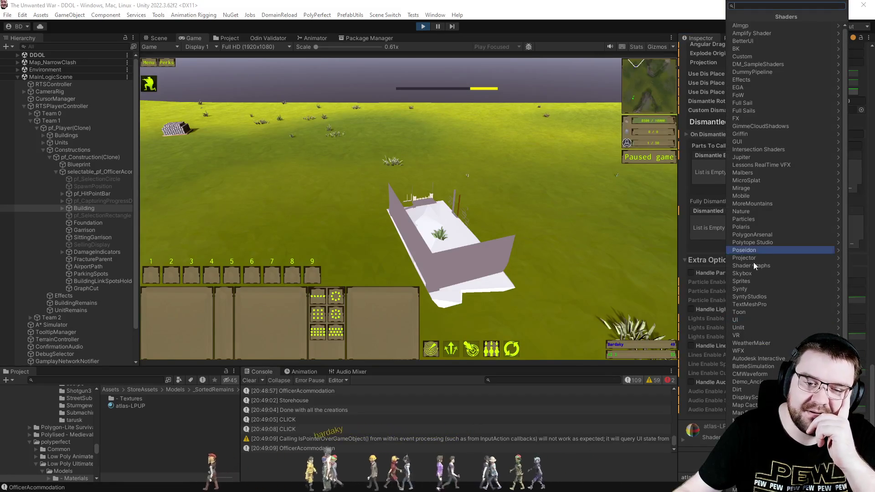
{"action": "left_click", "coordinate": [753, 289]}
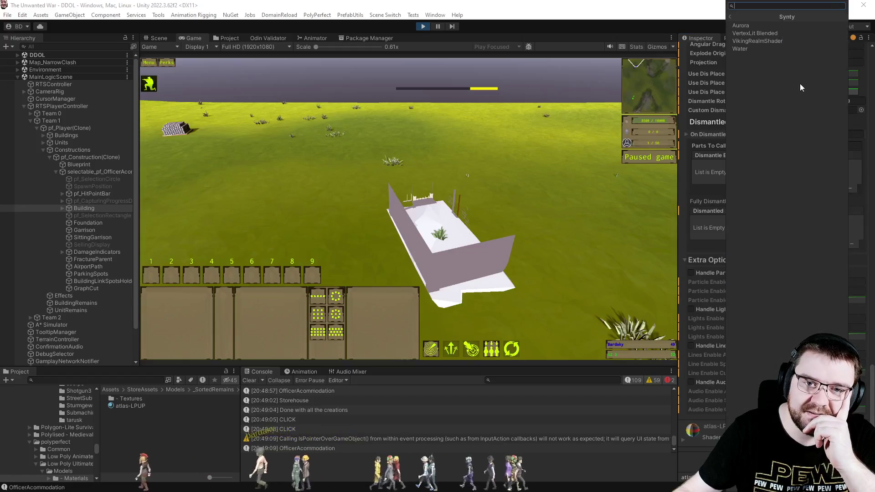
{"action": "left_click", "coordinate": [761, 34]}
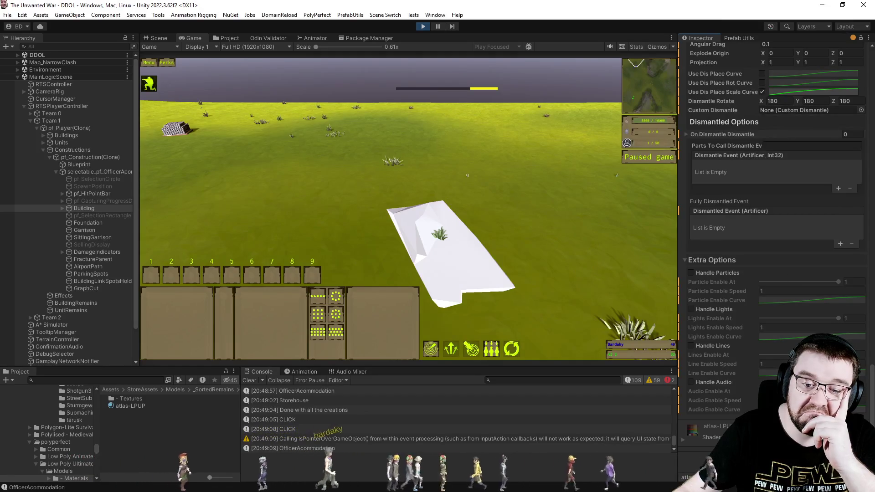
Search 'standard' and apply Standard (Specular setup), then another Standard shader
{"action": "left_click", "coordinate": [775, 437]}
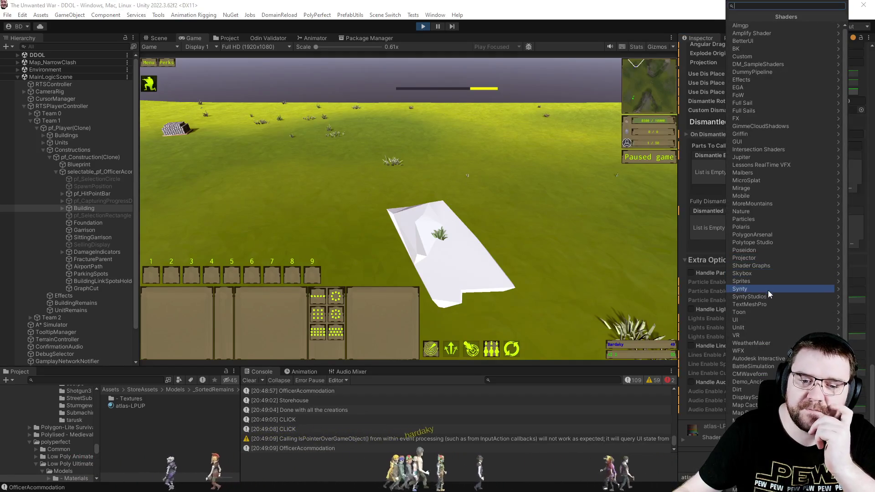
{"action": "type", "text": "stan"}
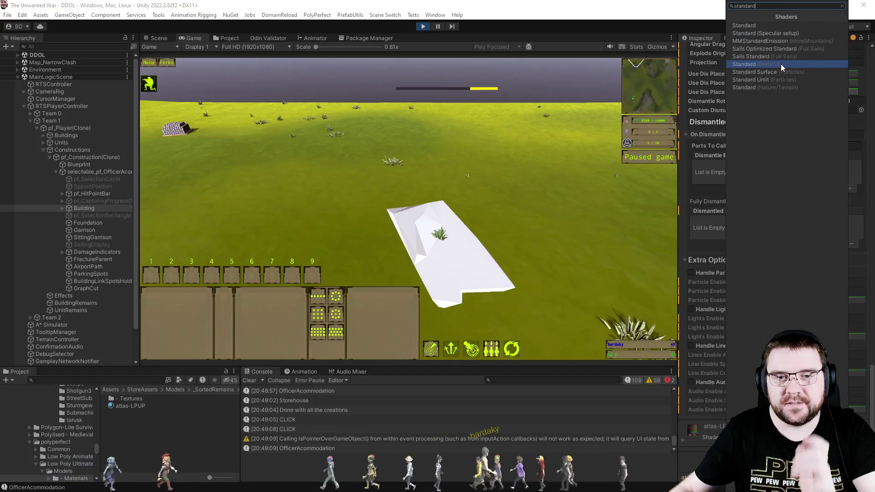
{"action": "type", "text": "dard"}
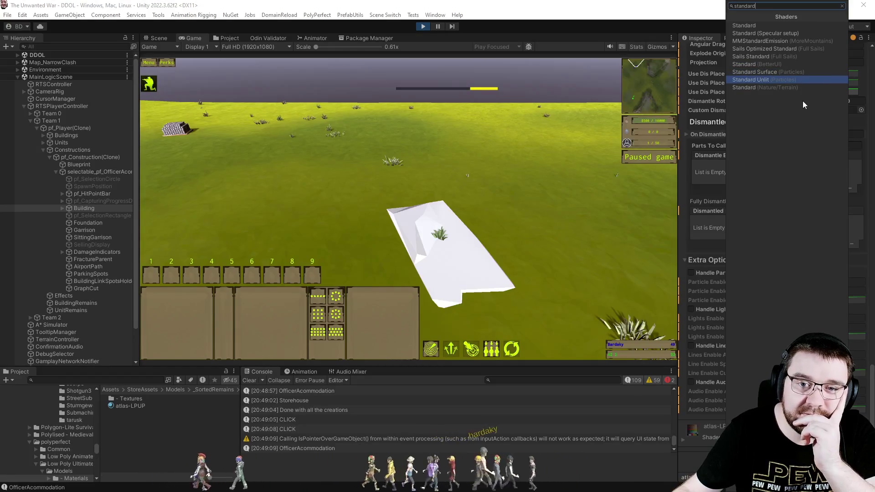
{"action": "left_click", "coordinate": [808, 32]}
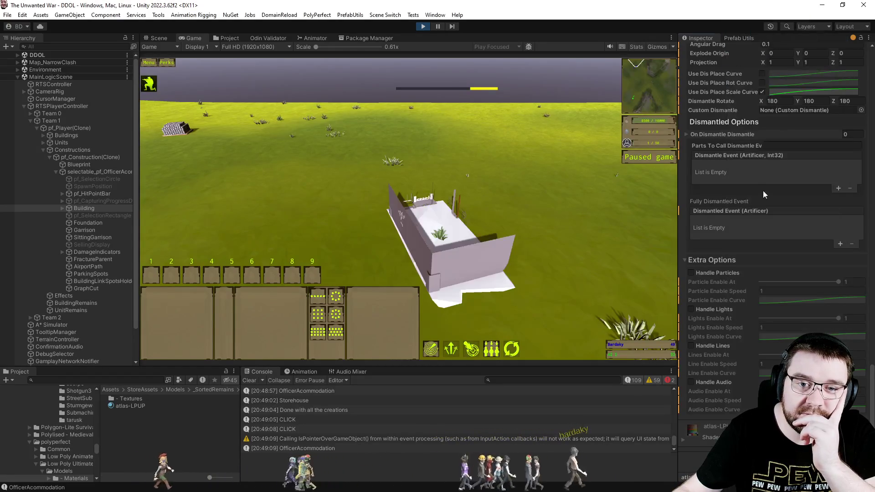
{"action": "left_click", "coordinate": [774, 437]}
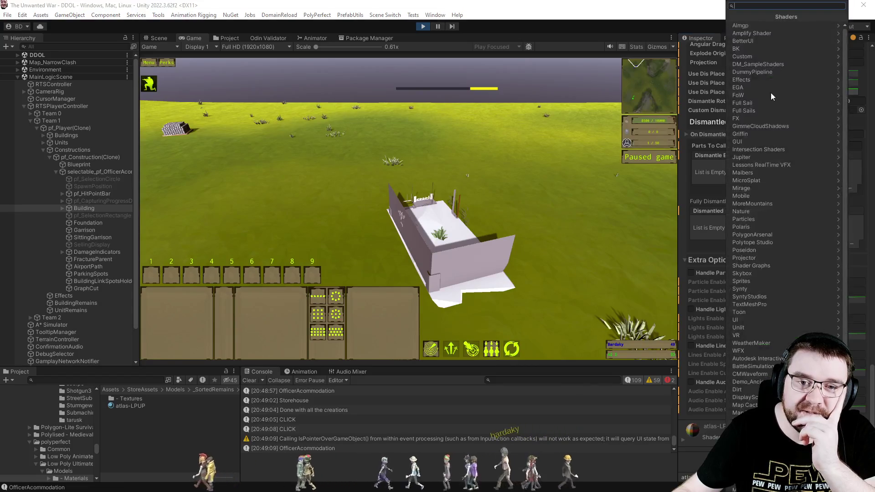
{"action": "left_click", "coordinate": [756, 31]}
{"action": "left_click", "coordinate": [769, 29]}
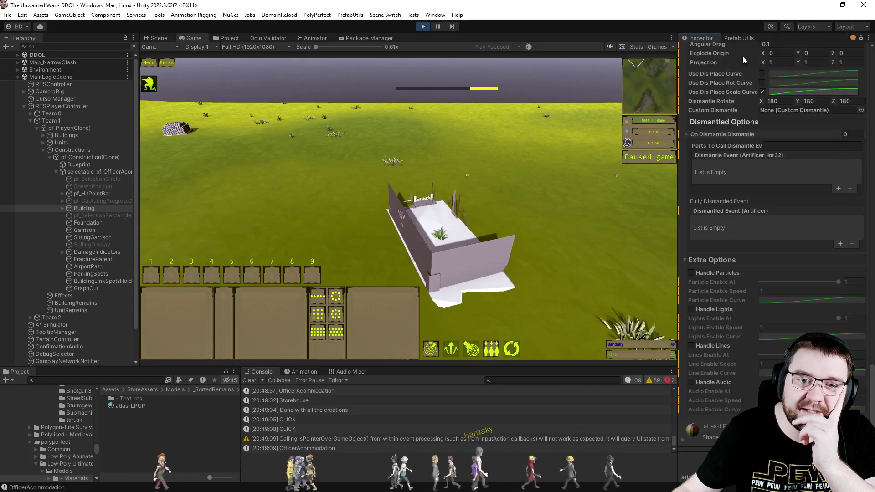
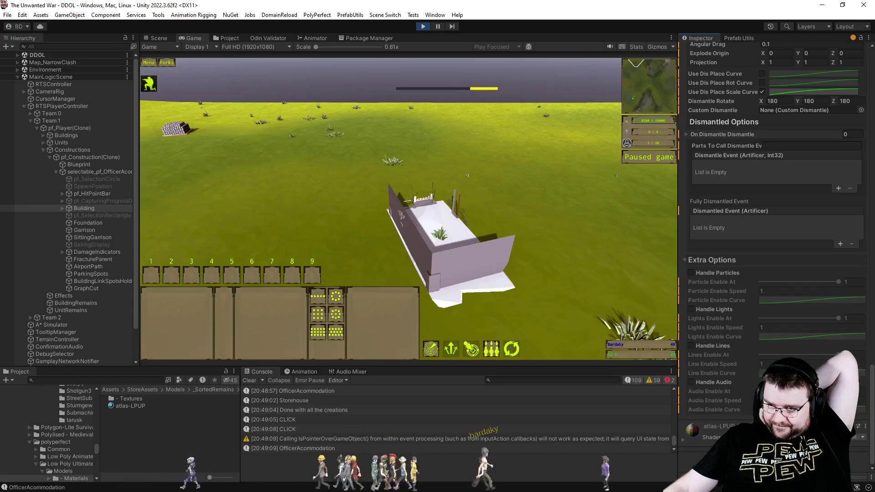
Cut the o.Normal normal-map line from the AS Object Fade shader and save it
{"action": "key", "text": "alt+Tab"}
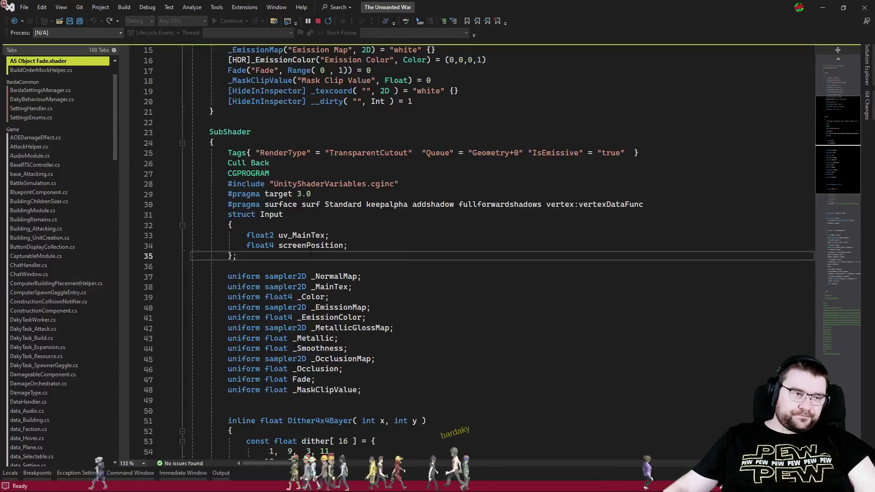
{"action": "scroll", "coordinate": [456, 251], "scroll_direction": "down", "scroll_amount": 13}
{"action": "left_click", "coordinate": [415, 245]}
{"action": "key", "text": "ctrl+x"}
{"action": "key", "text": "ctrl+s"}
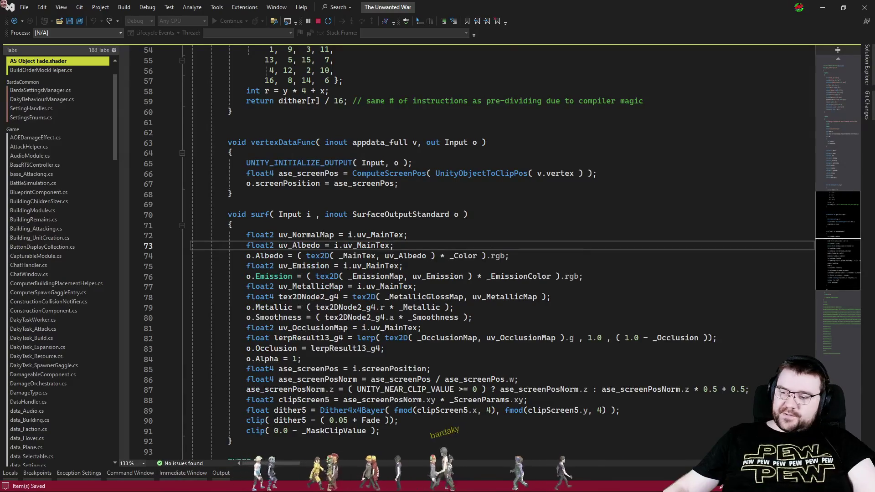
{"action": "key", "text": "alt+Tab"}
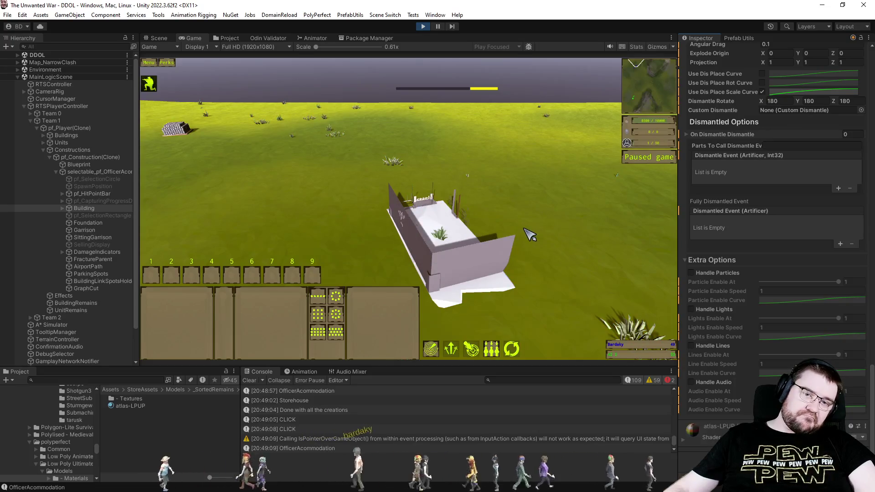
Change the shader's culling from Cull Back to Cull Off and check the building in-game
{"action": "key", "text": "alt+Tab"}
{"action": "scroll", "coordinate": [456, 251], "scroll_direction": "up", "scroll_amount": 10}
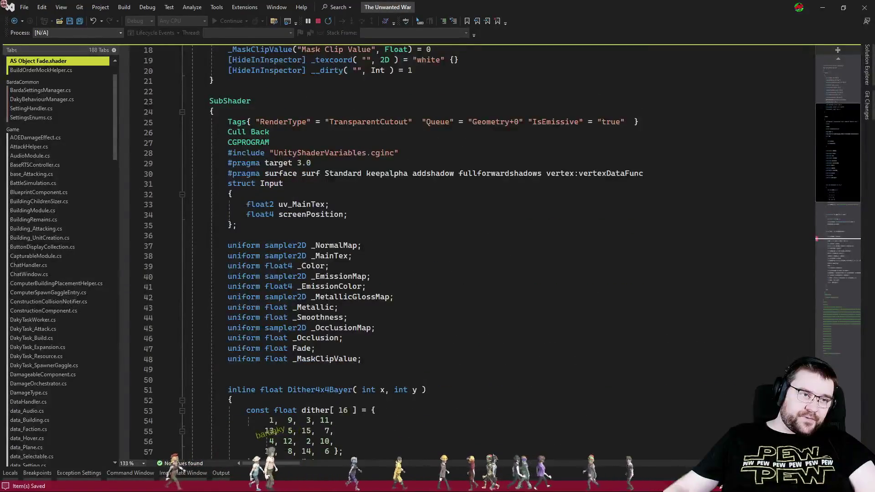
{"action": "double_click", "coordinate": [260, 132]}
{"action": "type", "text": "Off"}
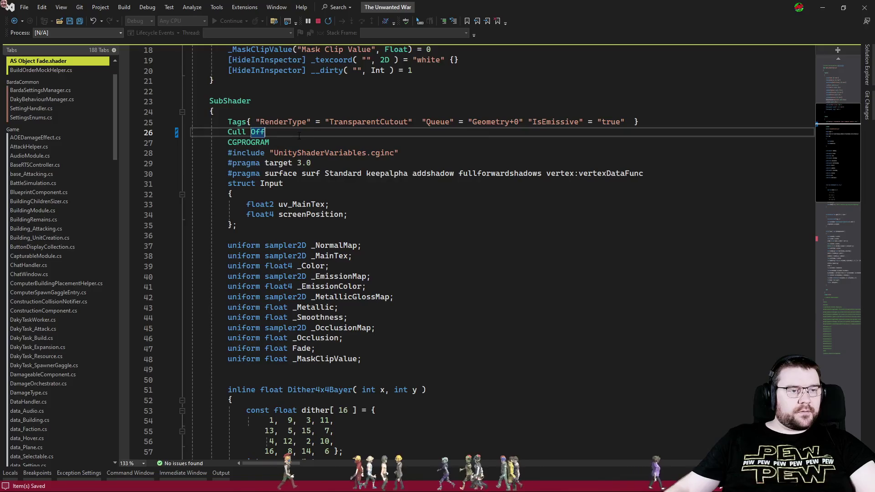
{"action": "key", "text": "alt+Tab"}
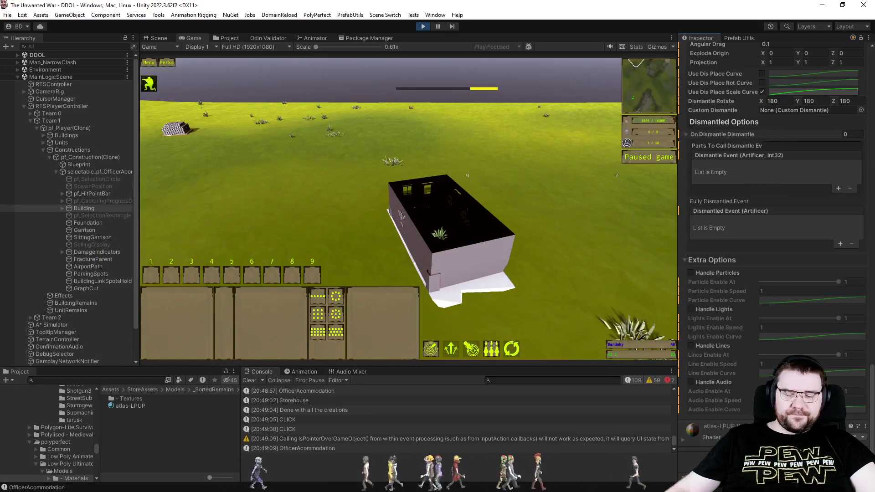
{"action": "key", "text": "alt+Tab"}
Revert the Cull Off edit and the removed o.Normal line in the fade shader
{"action": "key", "text": "ctrl+z"}
{"action": "key", "text": "ctrl+z"}
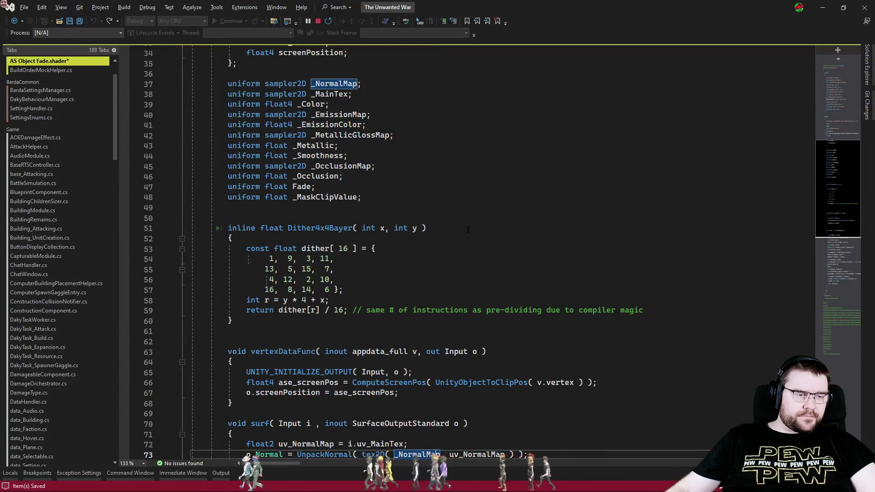
{"action": "key", "text": "ctrl+z"}
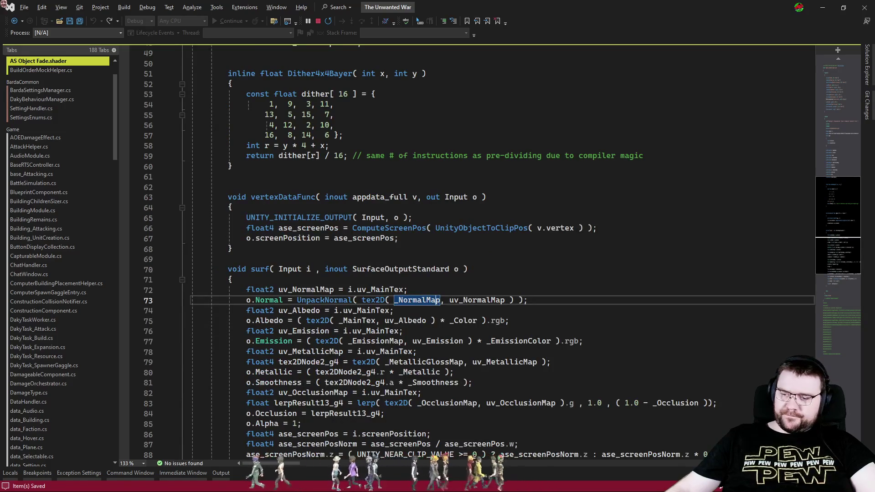
{"action": "key", "text": "alt+Tab"}
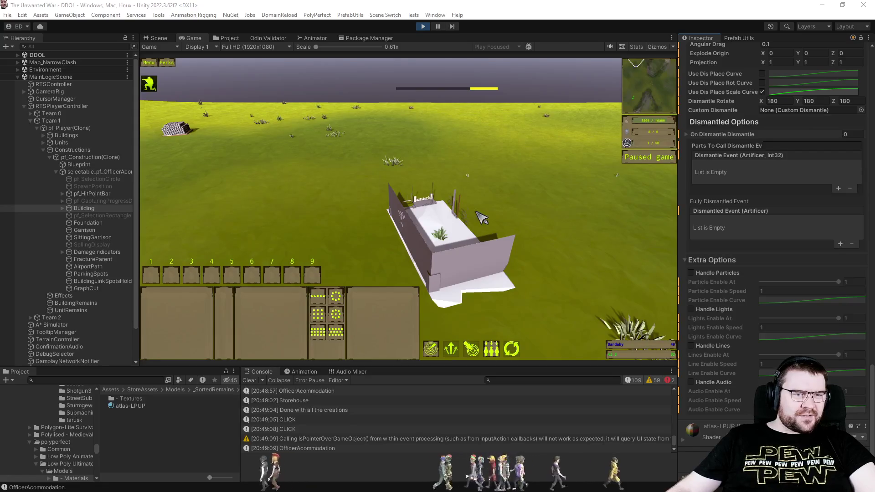
Select the Engineer near the building and orbit the camera around the construction site
{"action": "scroll", "coordinate": [481, 218], "scroll_direction": "down", "scroll_amount": 3}
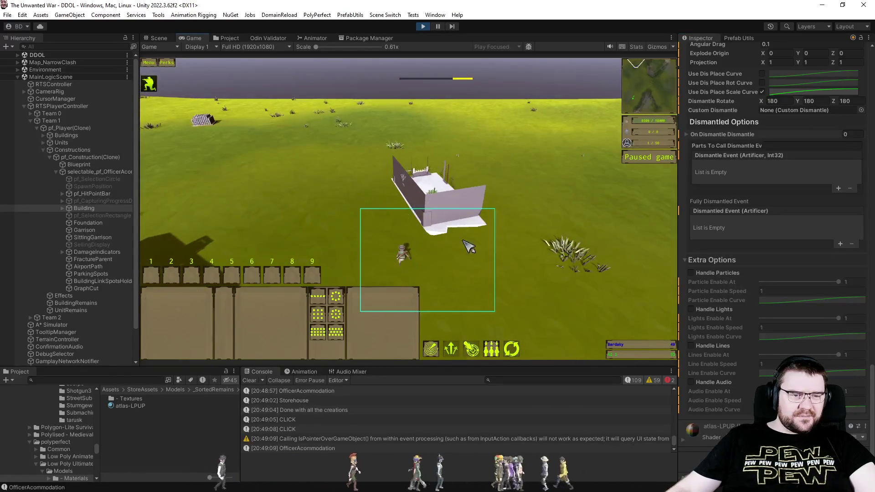
{"action": "left_click_drag", "start_coordinate": [464, 241], "coordinate": [433, 204]}
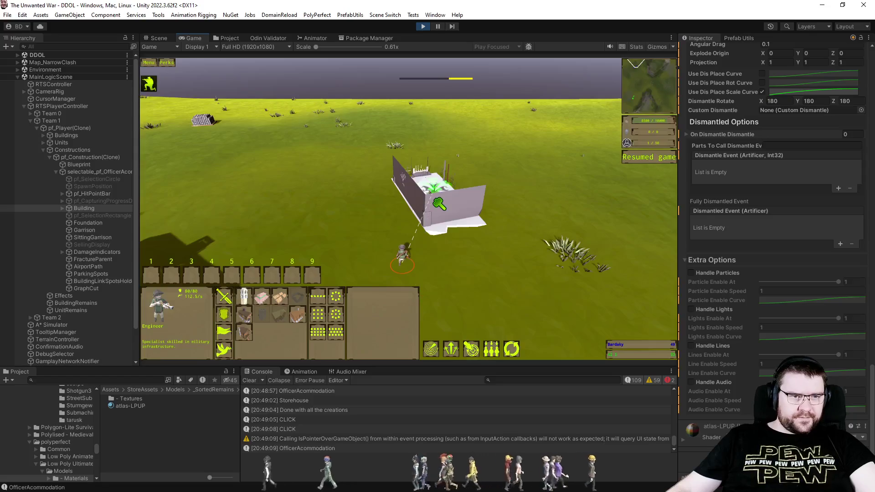
{"action": "mouse_move", "coordinate": [244, 301]}
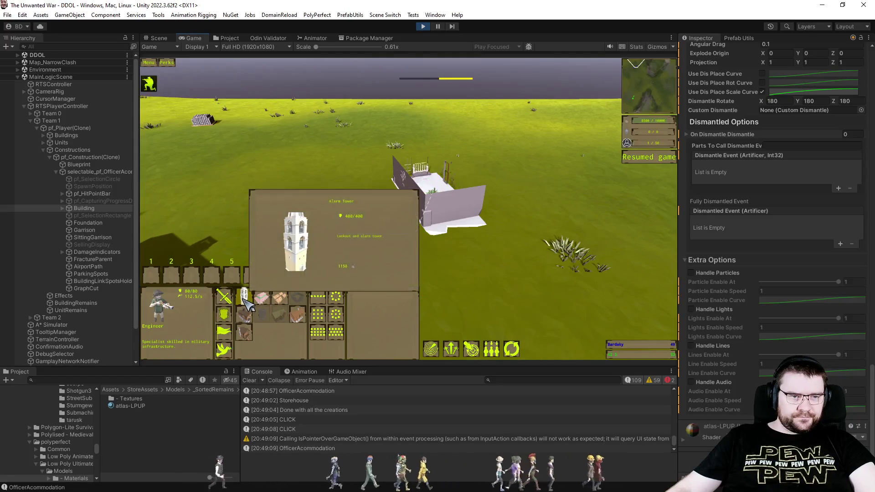
{"action": "scroll", "coordinate": [579, 274], "scroll_direction": "up", "scroll_amount": 3}
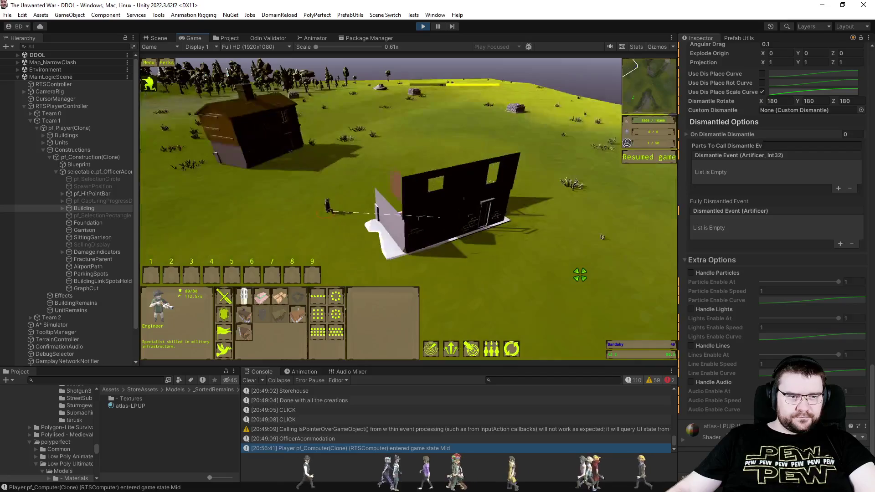
{"action": "key", "text": "e"}
{"action": "scroll", "coordinate": [529, 267], "scroll_direction": "down", "scroll_amount": 3}
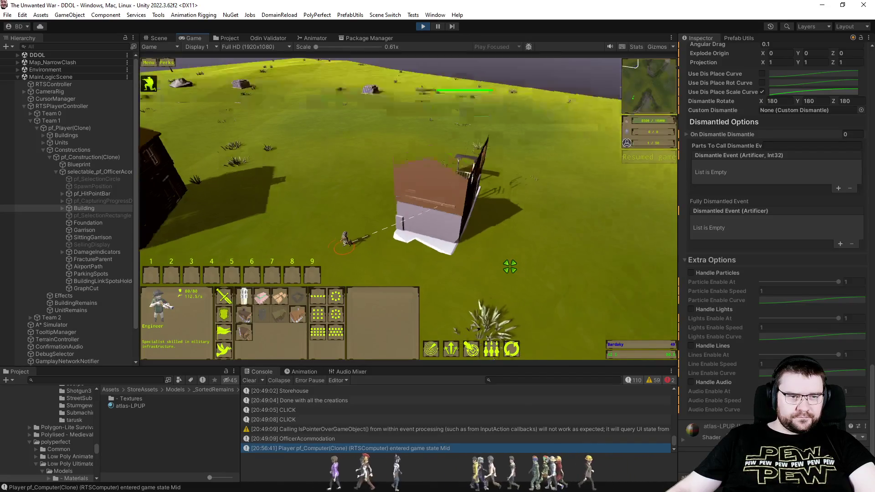
{"action": "scroll", "coordinate": [510, 267], "scroll_direction": "up", "scroll_amount": 3}
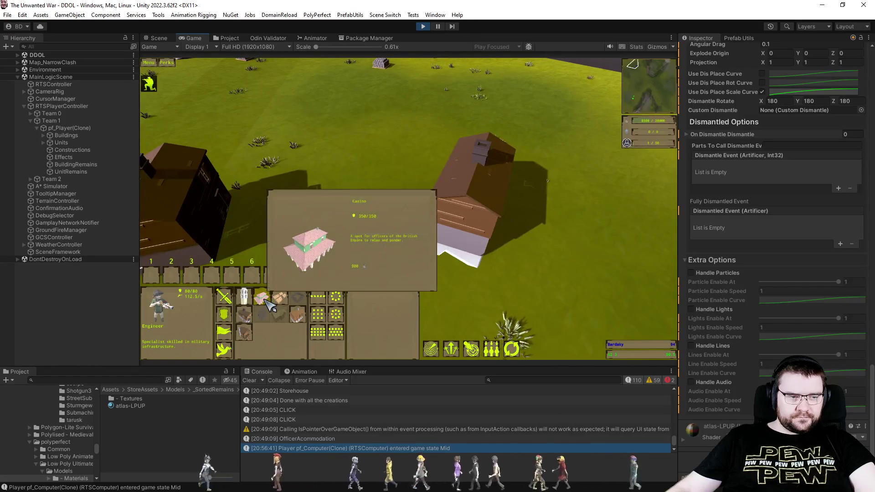
Assign the Engineer to control group 1 and pause the match
{"action": "key", "text": "ctrl+1"}
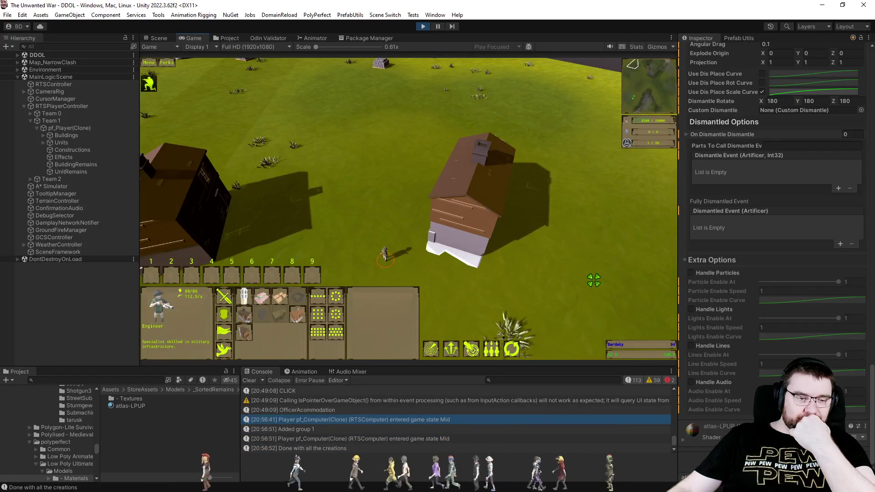
{"action": "key", "text": "p"}
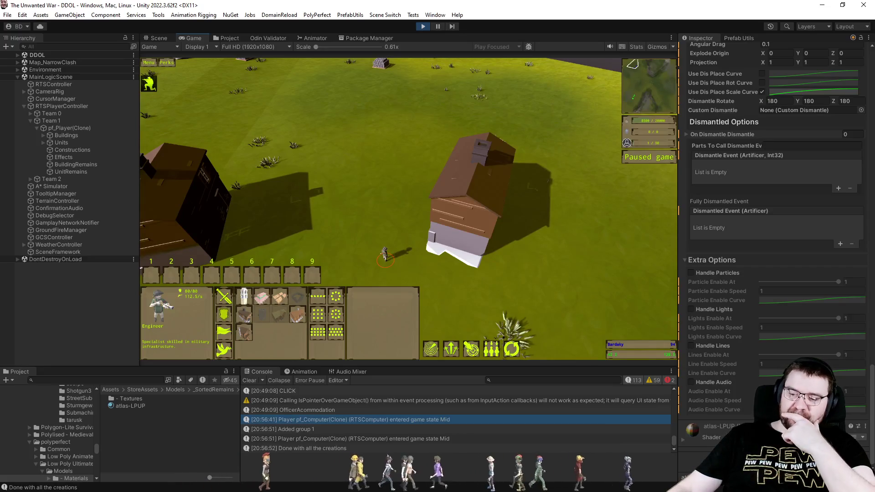
{"action": "key", "text": "alt+Tab"}
{"action": "scroll", "coordinate": [609, 210], "scroll_direction": "up", "scroll_amount": 10}
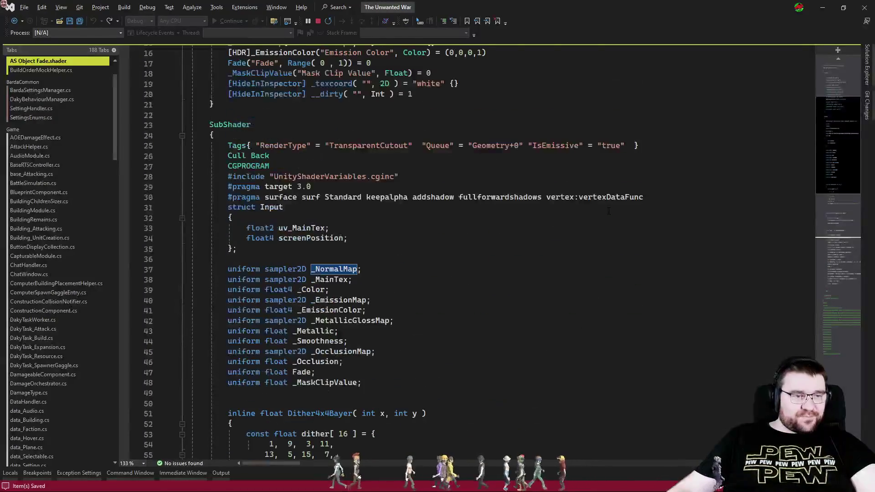
Cut the Cull Back line from the AS Object Fade shader
{"action": "left_click", "coordinate": [507, 269]}
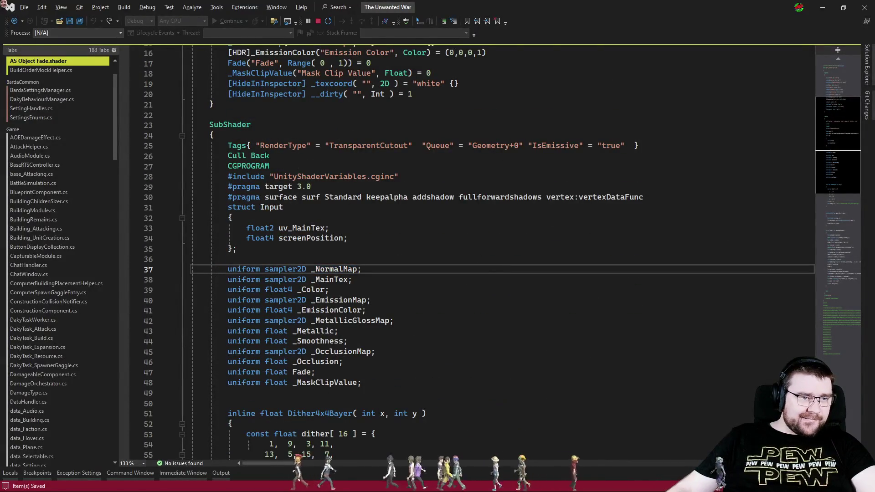
{"action": "left_click", "coordinate": [279, 155]}
{"action": "key", "text": "ctrl+x"}
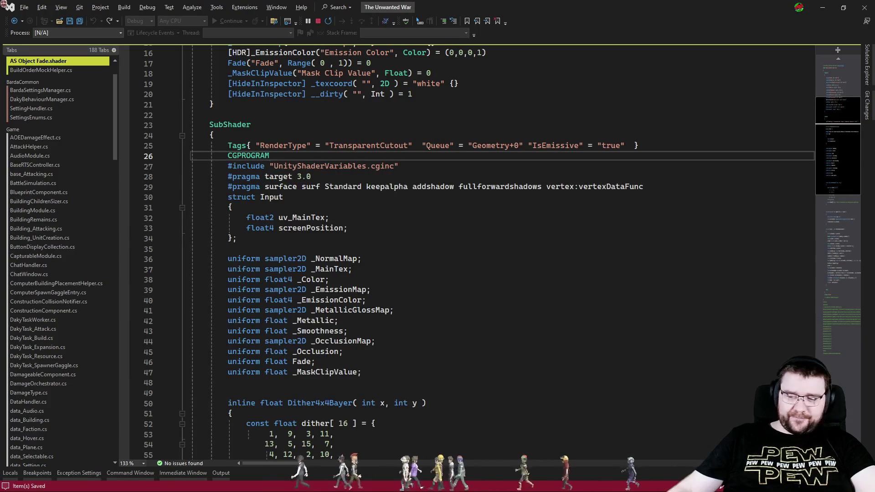
{"action": "key", "text": "alt+Tab"}
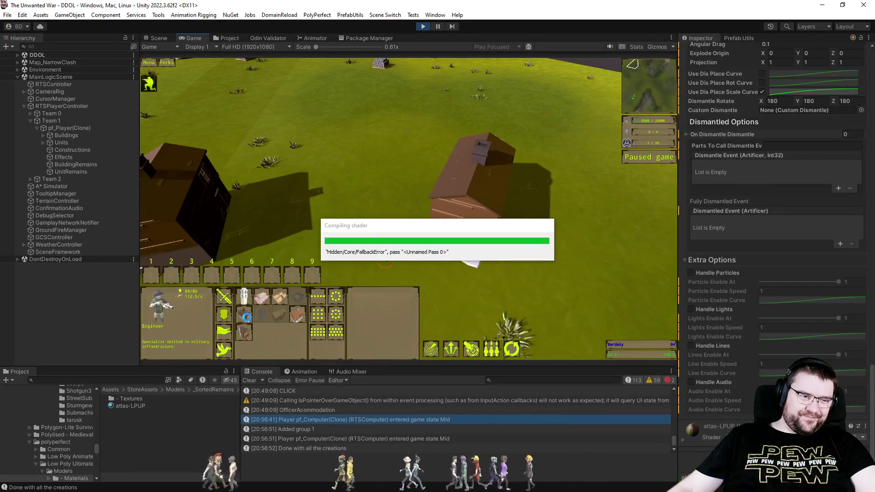
Place an Officer Accommodation beside the houses and inspect the new construction up close
{"action": "left_click", "coordinate": [245, 314]}
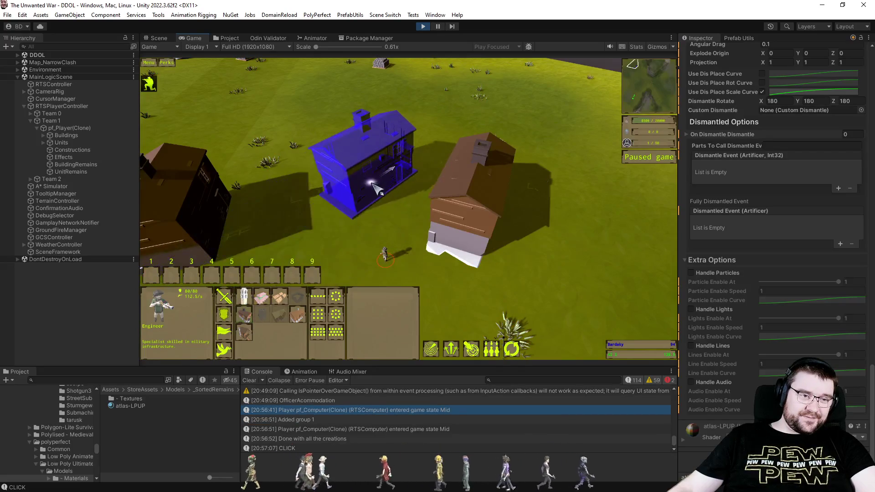
{"action": "left_click", "coordinate": [374, 186]}
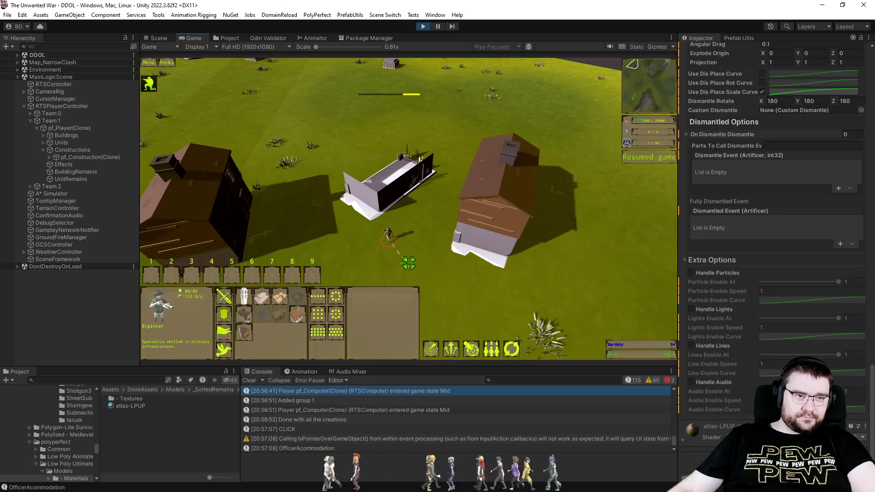
{"action": "left_click", "coordinate": [415, 254]}
{"action": "scroll", "coordinate": [414, 254], "scroll_direction": "up", "scroll_amount": 5}
{"action": "scroll", "coordinate": [468, 274], "scroll_direction": "down", "scroll_amount": 4}
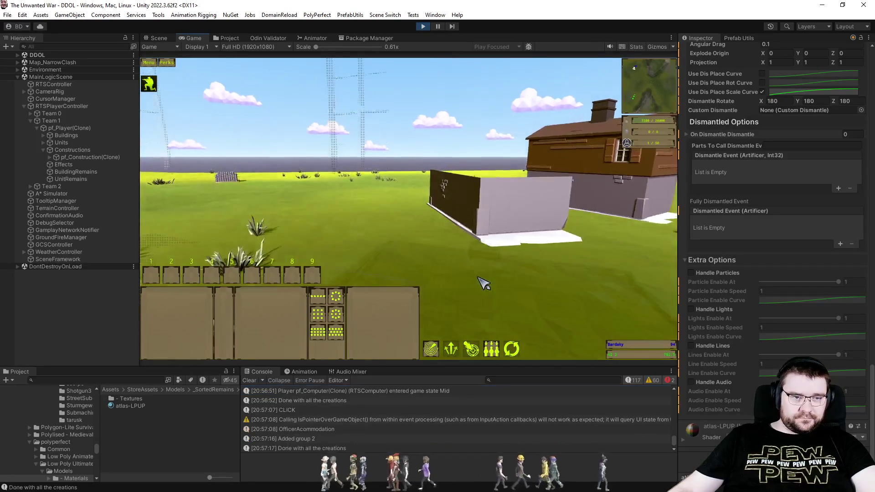
{"action": "scroll", "coordinate": [476, 285], "scroll_direction": "up", "scroll_amount": 4}
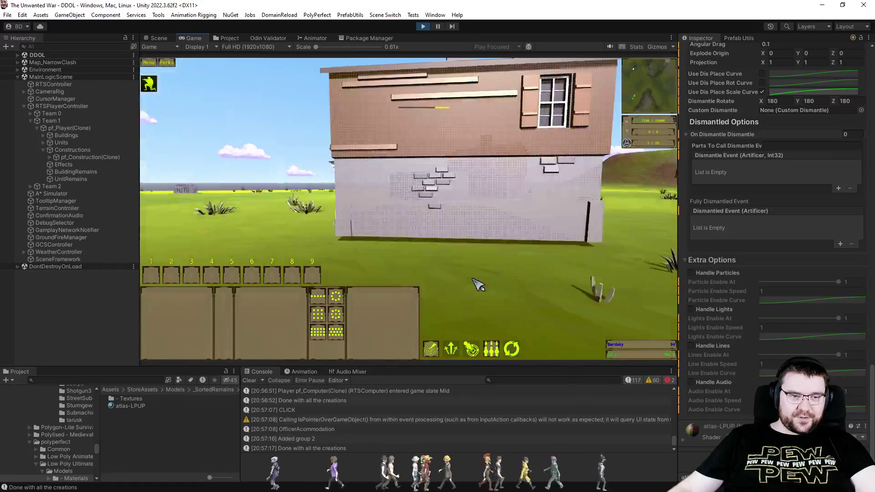
{"action": "scroll", "coordinate": [478, 285], "scroll_direction": "down", "scroll_amount": 4}
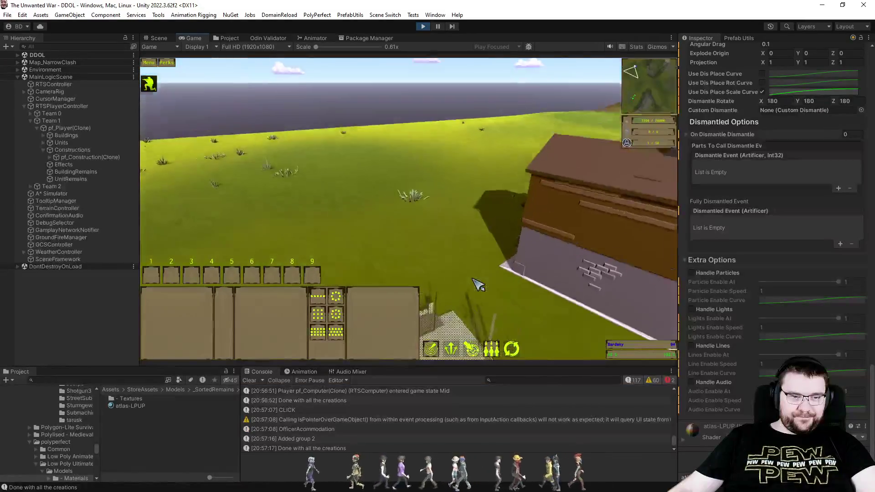
{"action": "scroll", "coordinate": [477, 284], "scroll_direction": "down", "scroll_amount": 3}
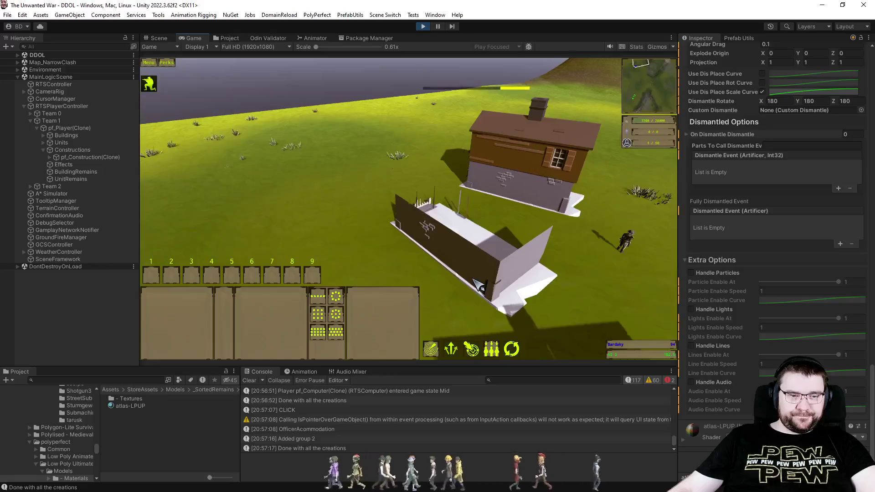
{"action": "scroll", "coordinate": [505, 296], "scroll_direction": "up", "scroll_amount": 4}
{"action": "scroll", "coordinate": [505, 296], "scroll_direction": "down", "scroll_amount": 1}
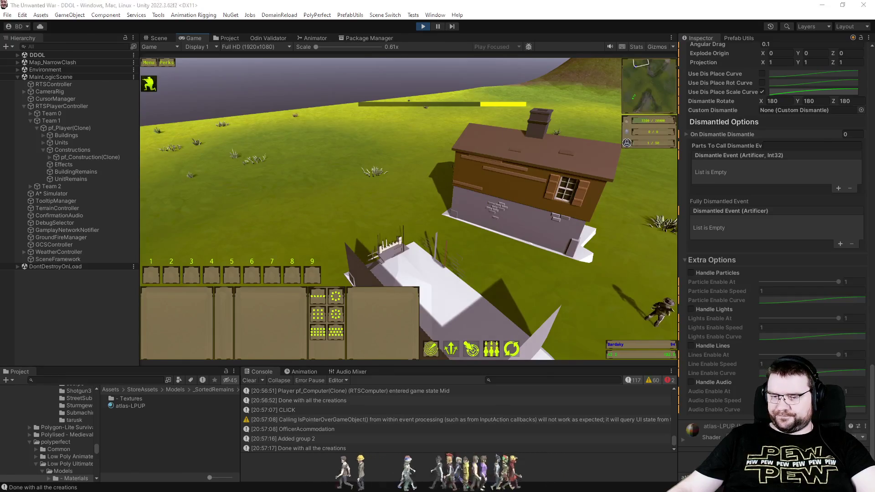
Return to the fade shader code and place the caret in it
{"action": "key", "text": "alt+Tab"}
{"action": "left_click", "coordinate": [374, 279]}
{"action": "left_click", "coordinate": [373, 250]}
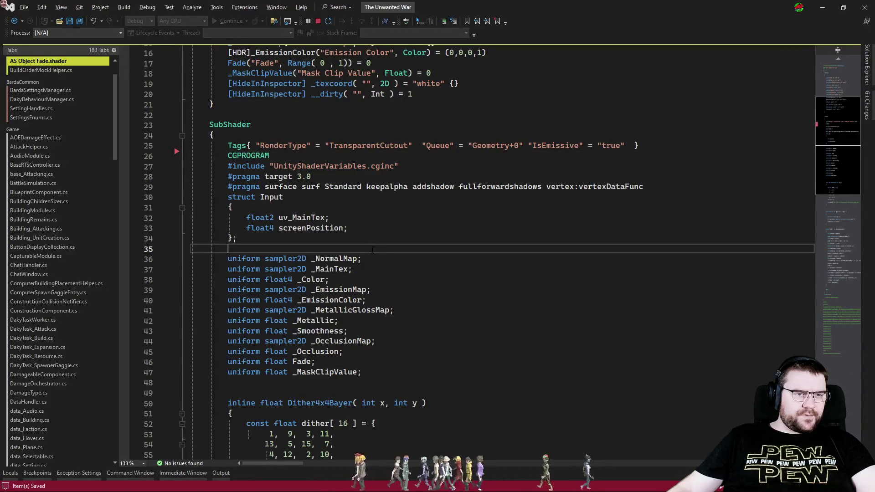
Restore the Cull Back line and review the Input struct around line 36
{"action": "key", "text": "ctrl+z"}
{"action": "left_click", "coordinate": [458, 280]}
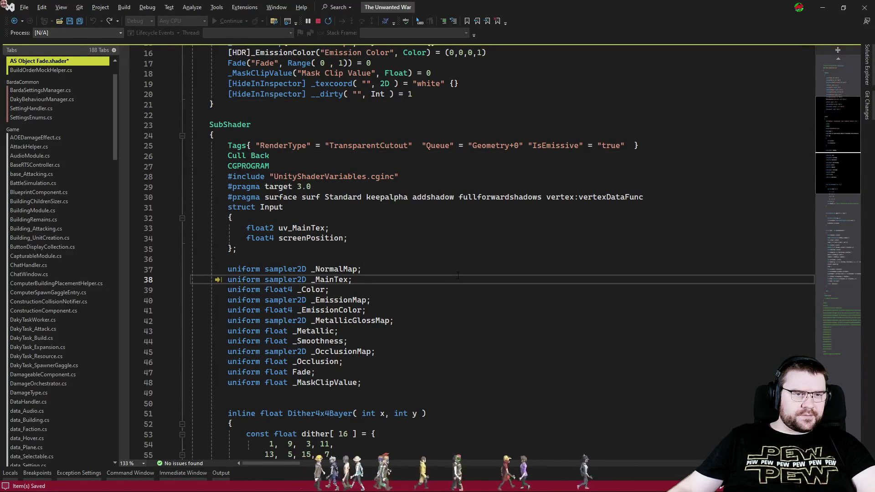
{"action": "left_click", "coordinate": [462, 262]}
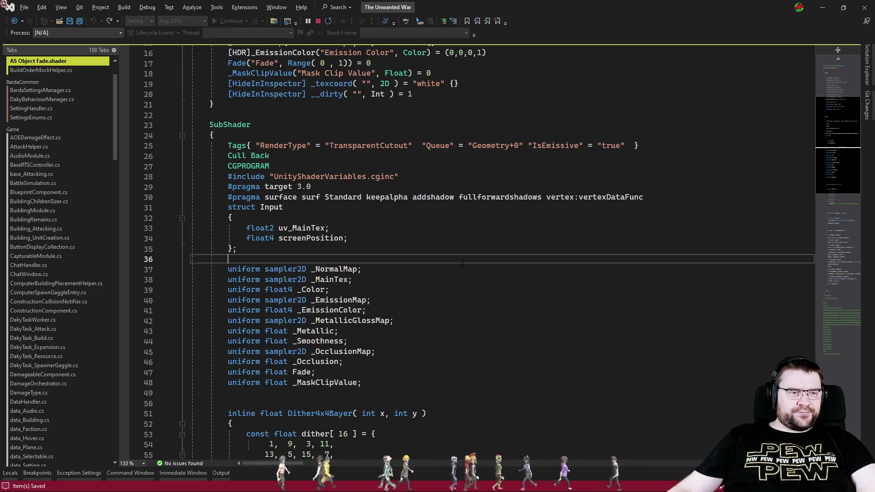
{"action": "left_click", "coordinate": [466, 253]}
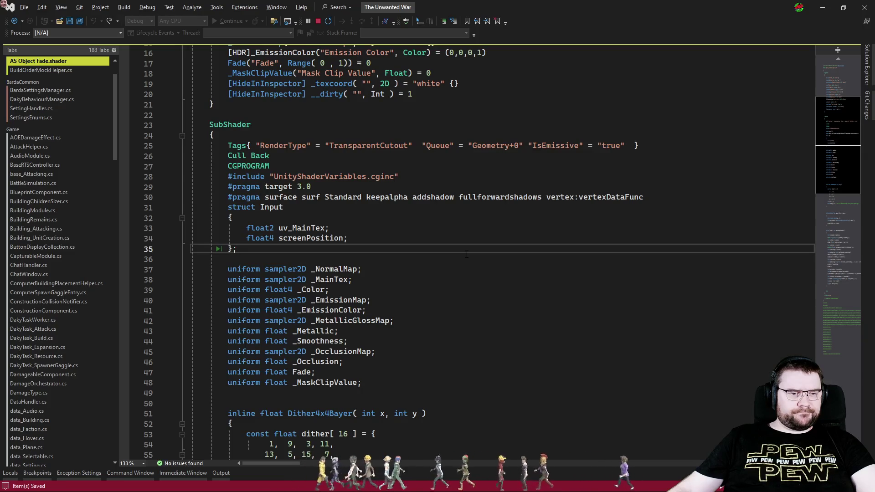
{"action": "left_click", "coordinate": [474, 257]}
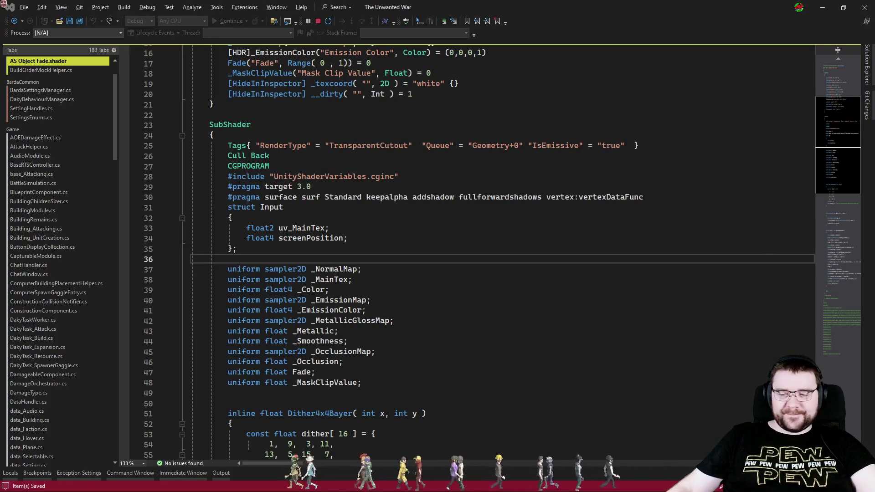
{"action": "key", "text": "alt+Tab"}
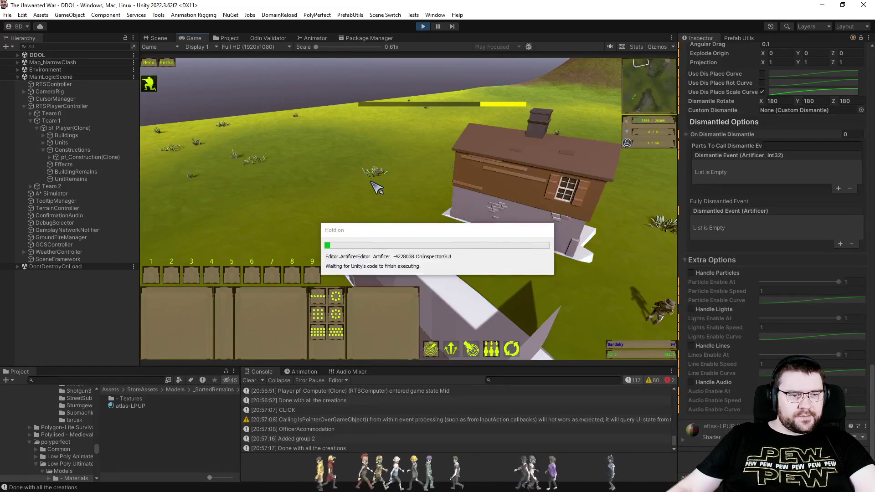
Queue a 6 Pounder cannon from the Officer Accommodation and move it across the field
{"action": "scroll", "coordinate": [456, 195], "scroll_direction": "down", "scroll_amount": 5}
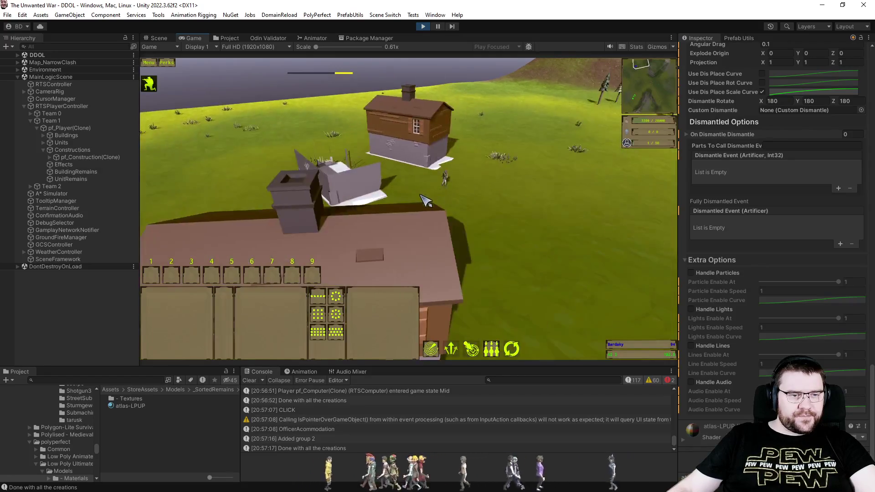
{"action": "left_click", "coordinate": [390, 182]}
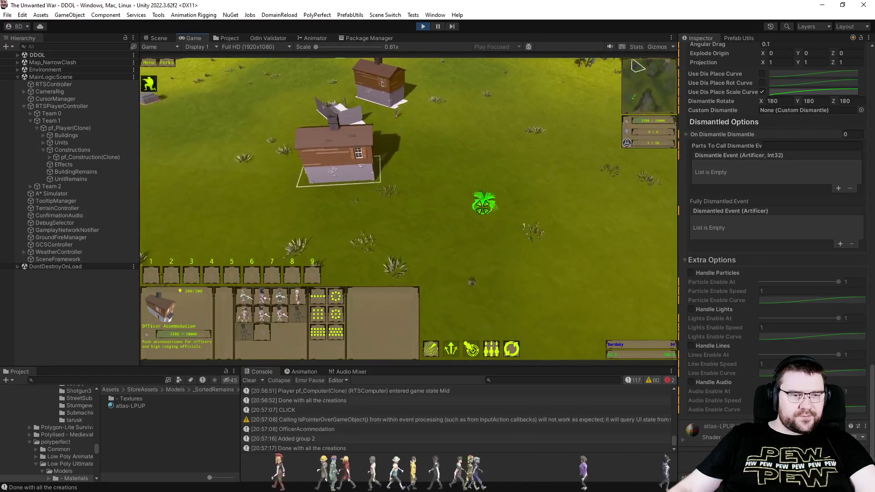
{"action": "left_click", "coordinate": [263, 331]}
{"action": "key", "text": "d"}
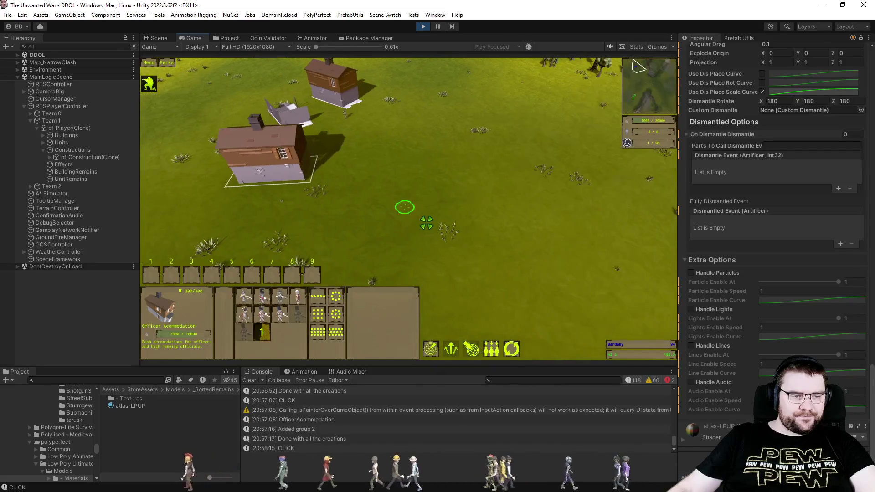
{"action": "left_click", "coordinate": [425, 216]}
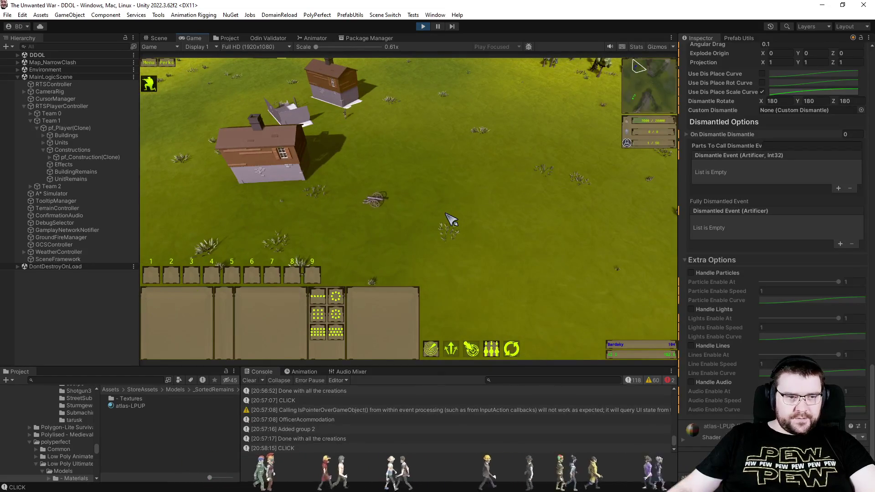
Select Units > selectable_pf_England6-Pounder > Vehicle in the Hierarchy and browse its addable components
{"action": "left_click", "coordinate": [44, 143]}
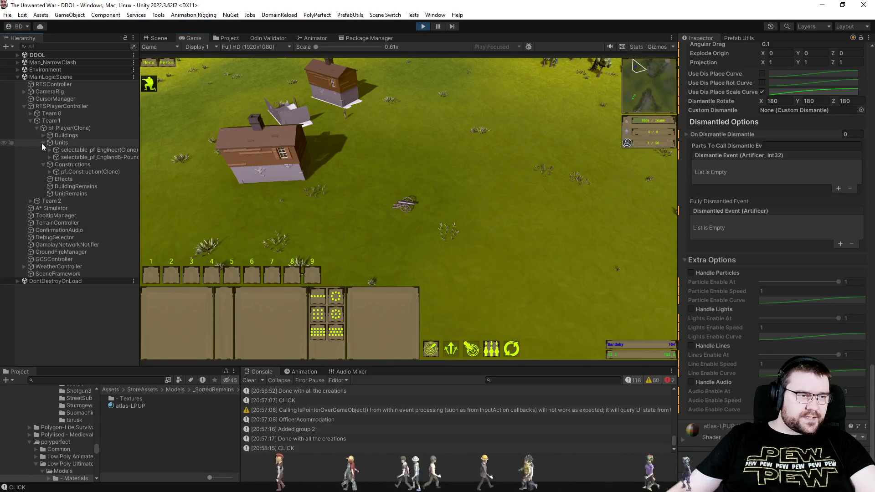
{"action": "left_click", "coordinate": [50, 157]}
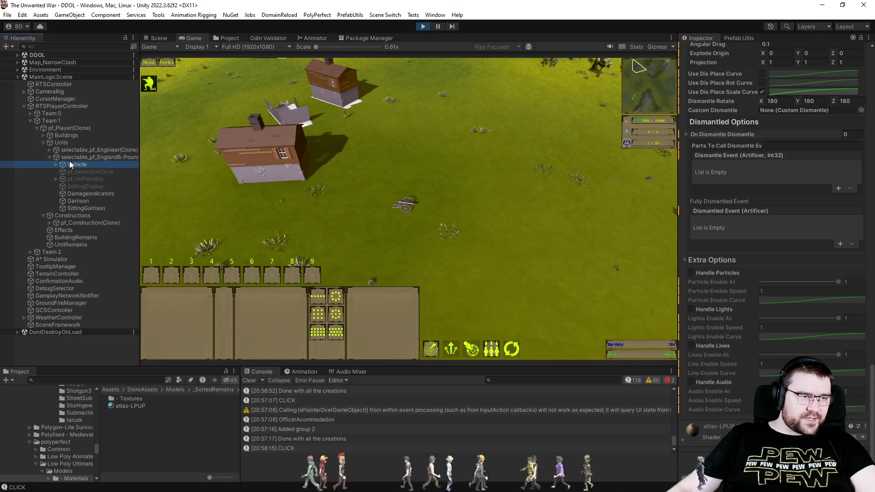
{"action": "left_click", "coordinate": [64, 164]}
{"action": "left_click", "coordinate": [56, 164]}
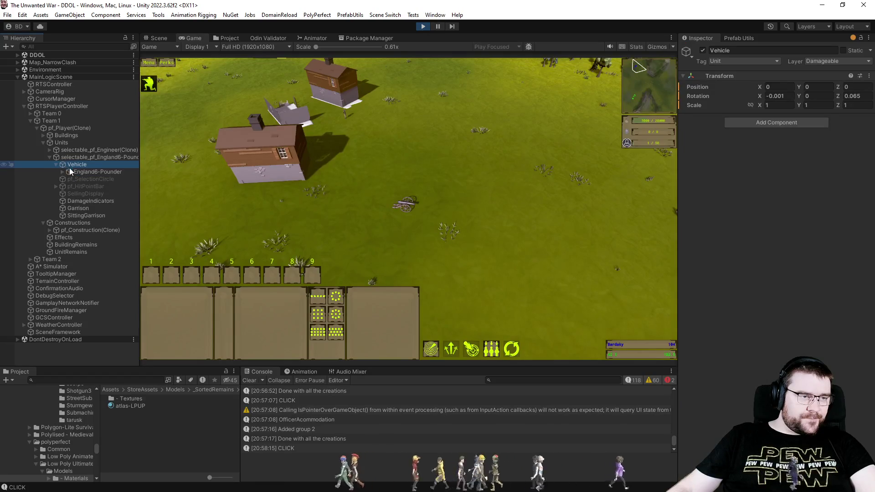
{"action": "left_click", "coordinate": [755, 124]}
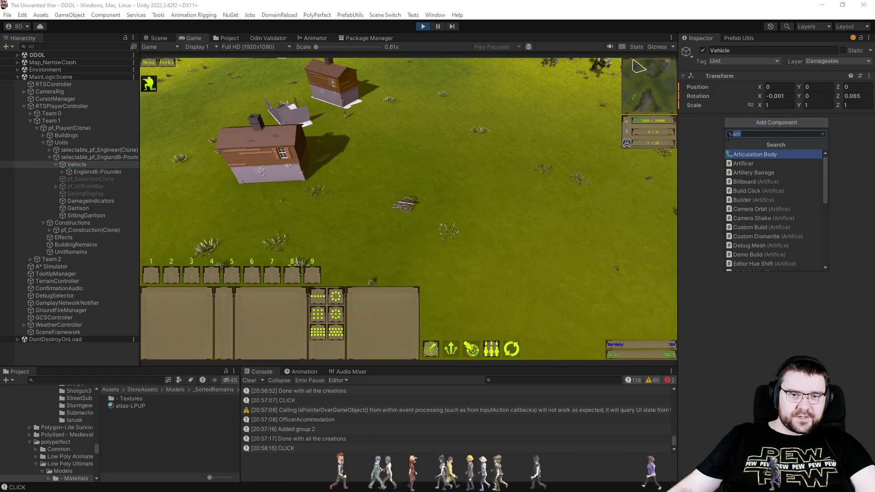
{"action": "key", "text": "Escape"}
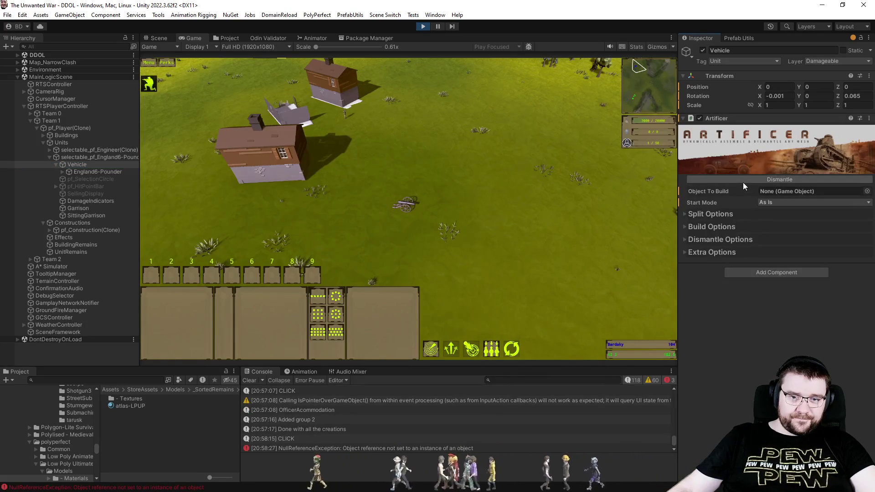
Set Vehicle as the Artificer's Object To Build and make the cannon's meshes readable
{"action": "mouse_move", "coordinate": [84, 170]}
{"action": "left_mouse_down"}
{"action": "mouse_move", "coordinate": [690, 218]}
{"action": "mouse_move", "coordinate": [781, 289]}
{"action": "left_mouse_up"}
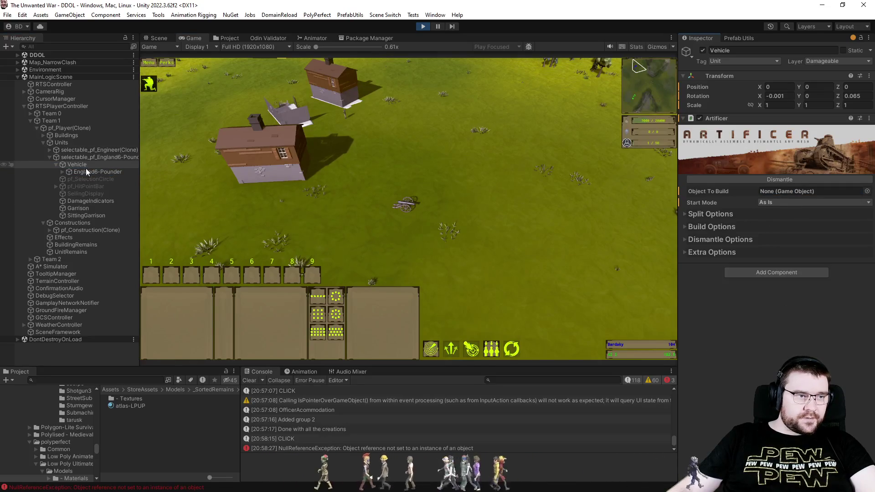
{"action": "mouse_move", "coordinate": [77, 165]}
{"action": "left_mouse_down"}
{"action": "mouse_move", "coordinate": [820, 195]}
{"action": "mouse_move", "coordinate": [813, 197]}
{"action": "left_mouse_up"}
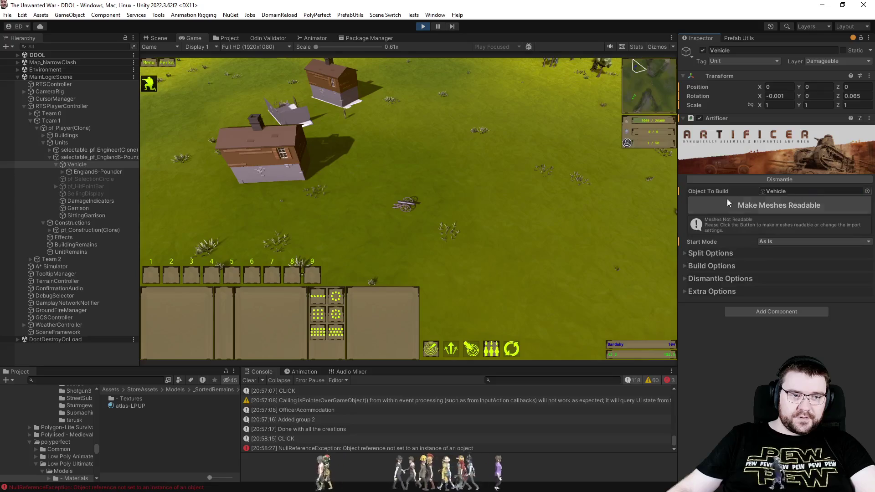
{"action": "left_click", "coordinate": [779, 205]}
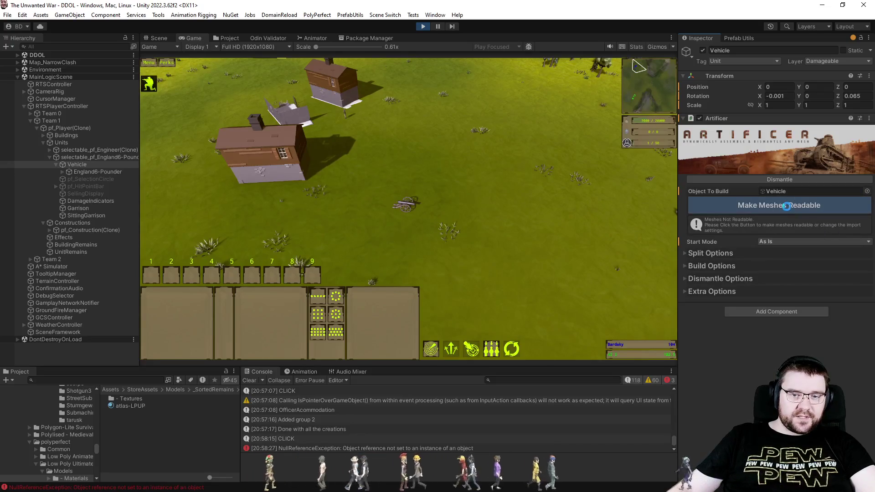
{"action": "left_click", "coordinate": [161, 39]}
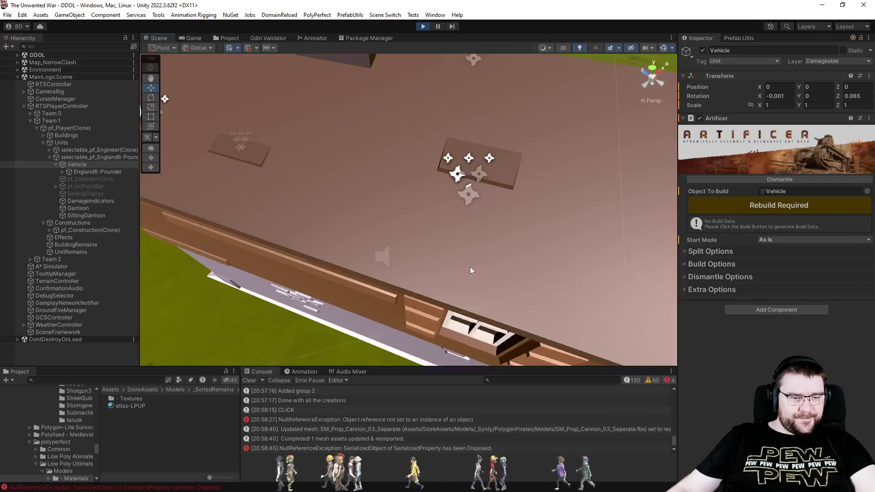
Frame the cannon, clear the console, and rebuild the Artificer data to reproduce the ArgumentNullException
{"action": "left_click_drag", "start_coordinate": [398, 272], "coordinate": [739, 195]}
{"action": "mouse_move", "coordinate": [319, 228]}
{"action": "left_mouse_down"}
{"action": "mouse_move", "coordinate": [312, 234]}
{"action": "mouse_move", "coordinate": [319, 246]}
{"action": "left_mouse_up"}
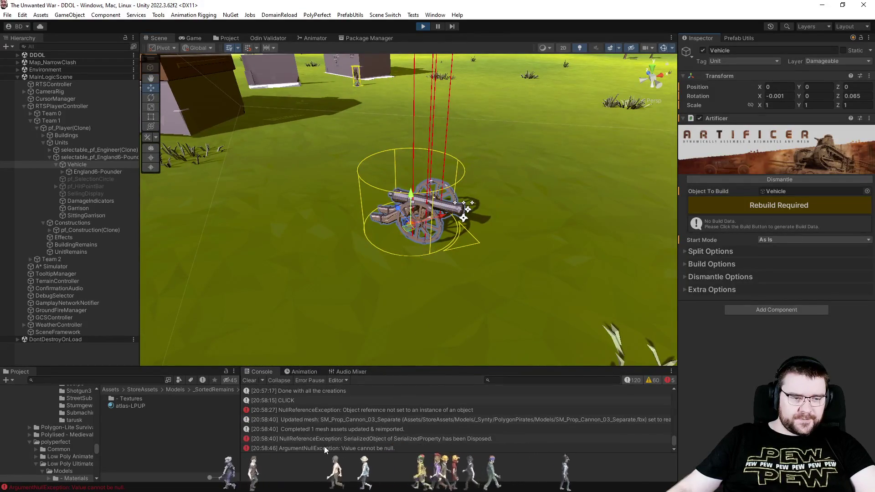
{"action": "left_click", "coordinate": [324, 446]}
{"action": "left_click", "coordinate": [348, 436]}
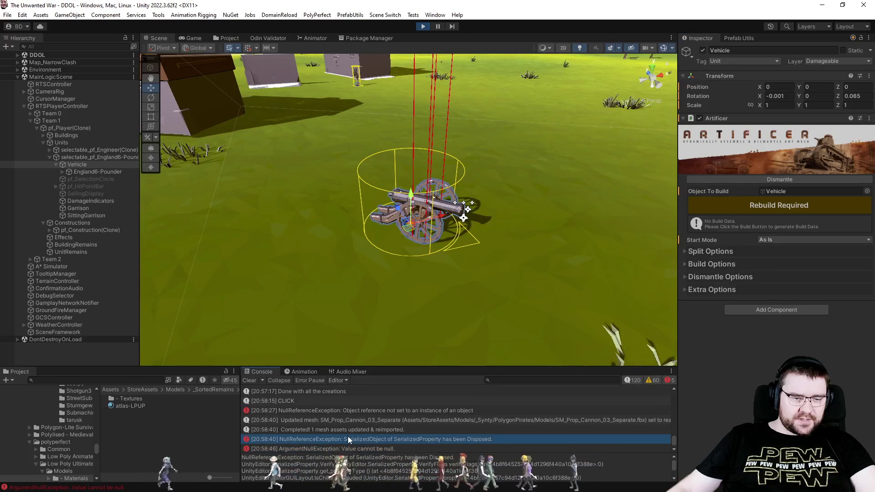
{"action": "left_click", "coordinate": [249, 381]}
{"action": "left_click", "coordinate": [779, 205]}
{"action": "left_click", "coordinate": [384, 391]}
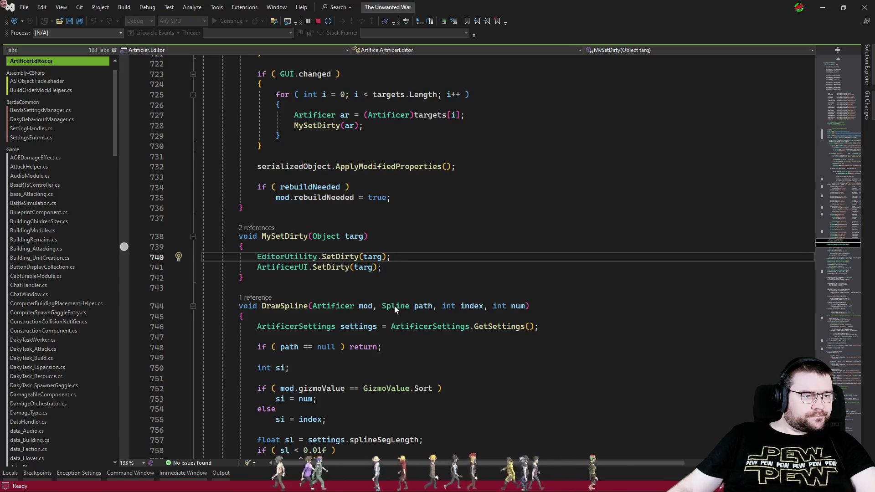
Inspect the local variables and call stack at the line-739 breakpoint in MySetDirty
{"action": "key", "text": "alt+Tab"}
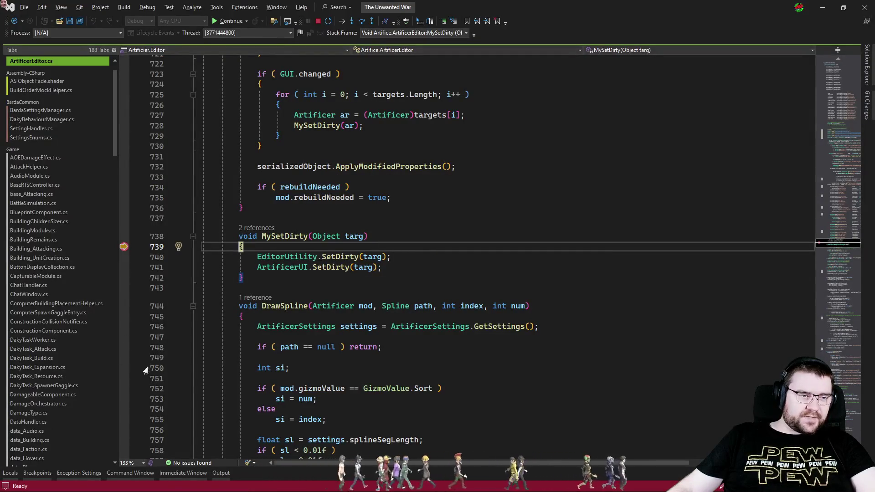
{"action": "left_click", "coordinate": [31, 480]}
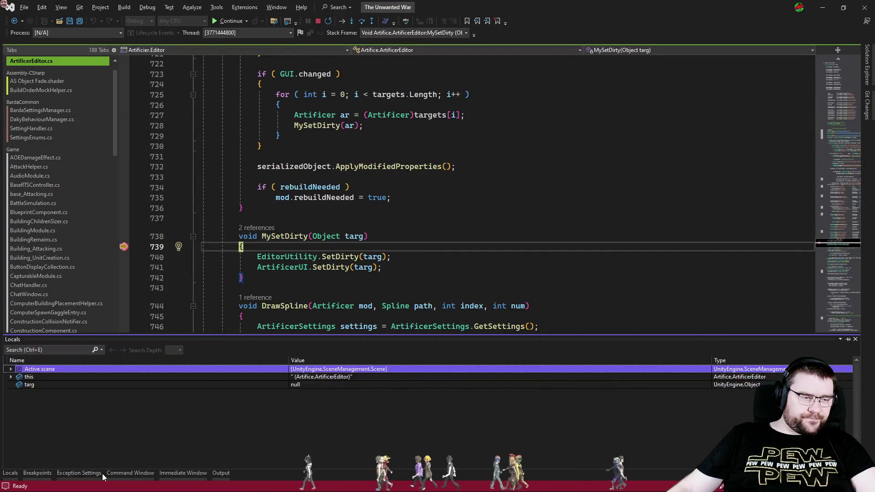
{"action": "left_click", "coordinate": [525, 223]}
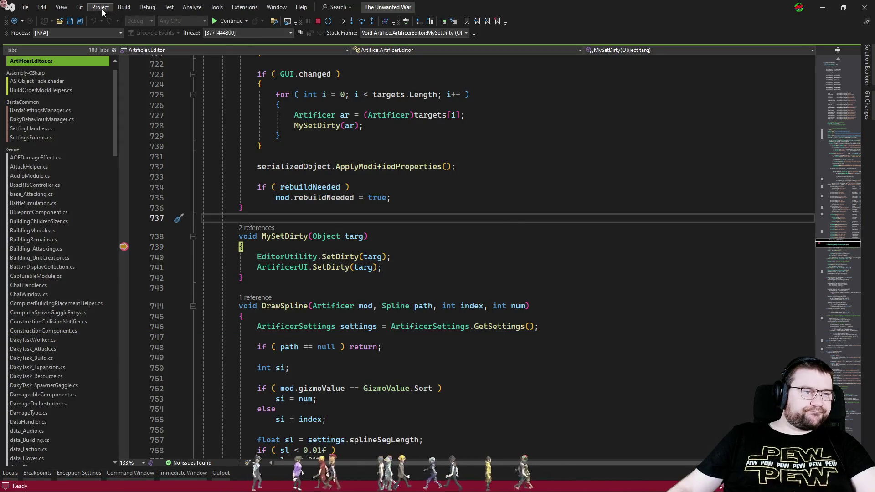
{"action": "left_click", "coordinate": [59, 8]}
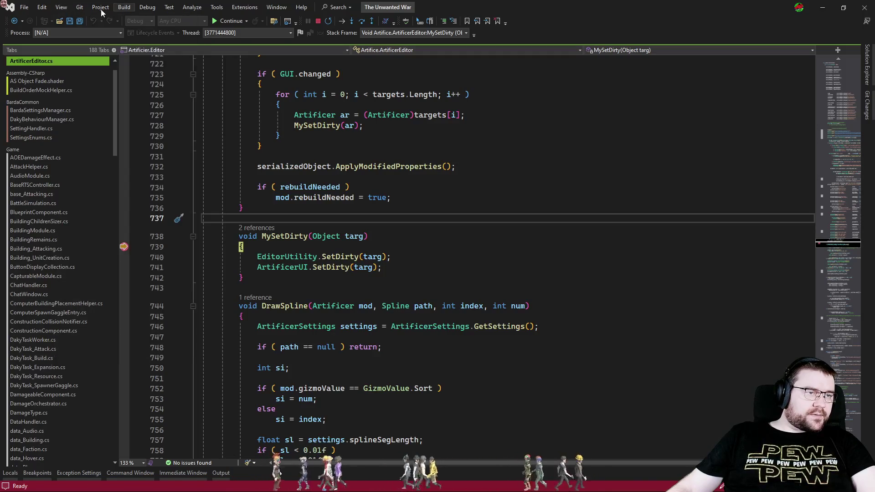
{"action": "left_click", "coordinate": [144, 7]}
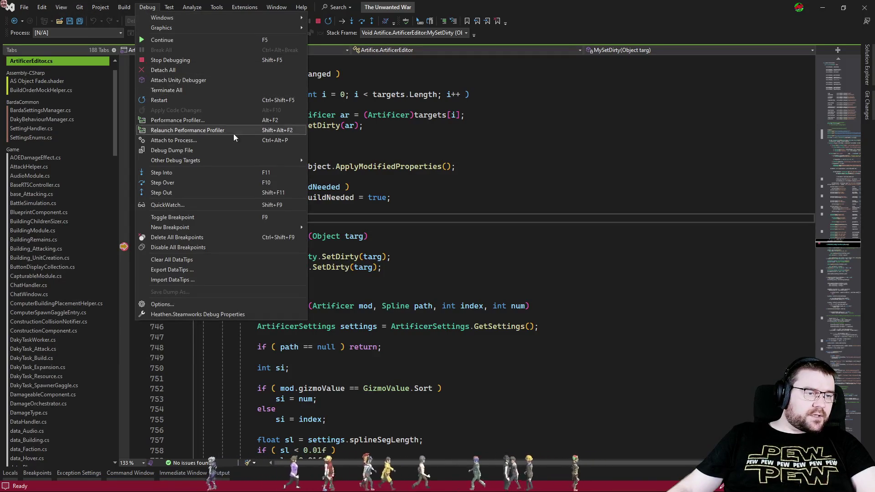
{"action": "mouse_move", "coordinate": [224, 20]}
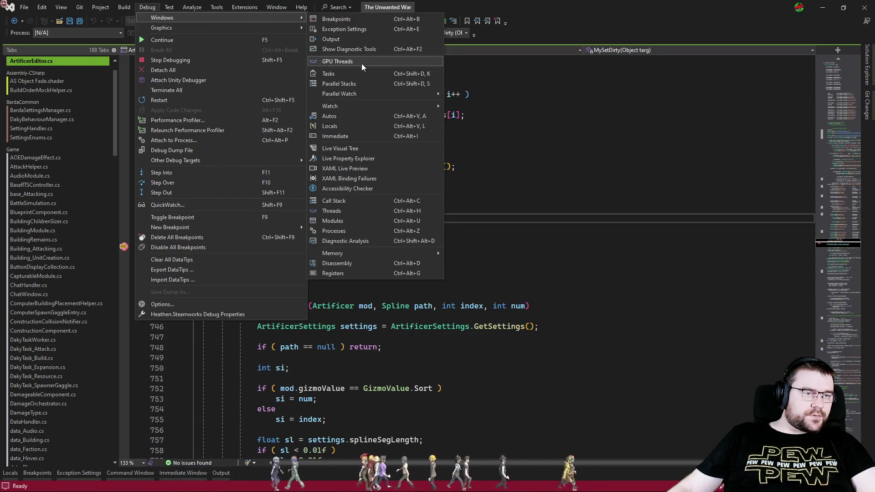
{"action": "left_click", "coordinate": [345, 200]}
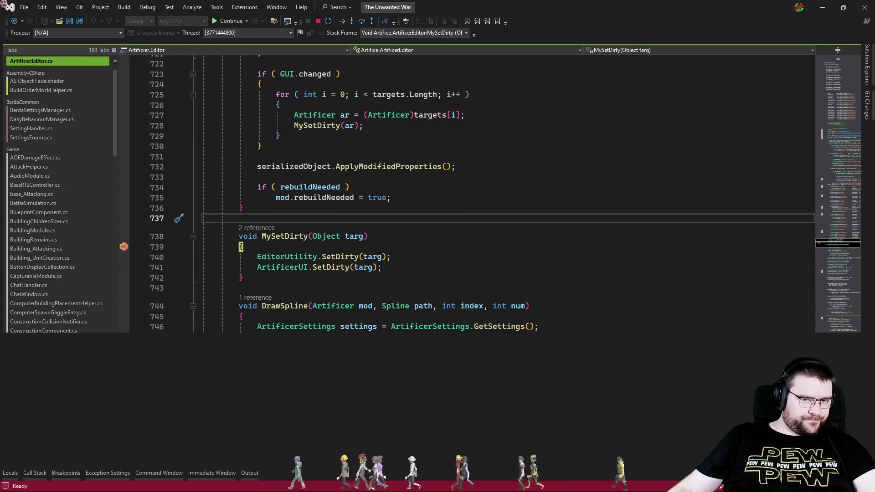
{"action": "double_click", "coordinate": [599, 6]}
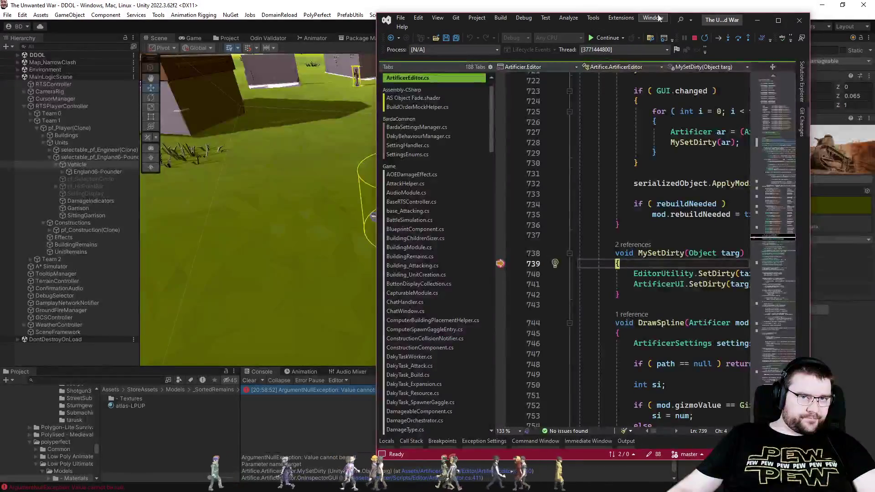
{"action": "double_click", "coordinate": [734, 21]}
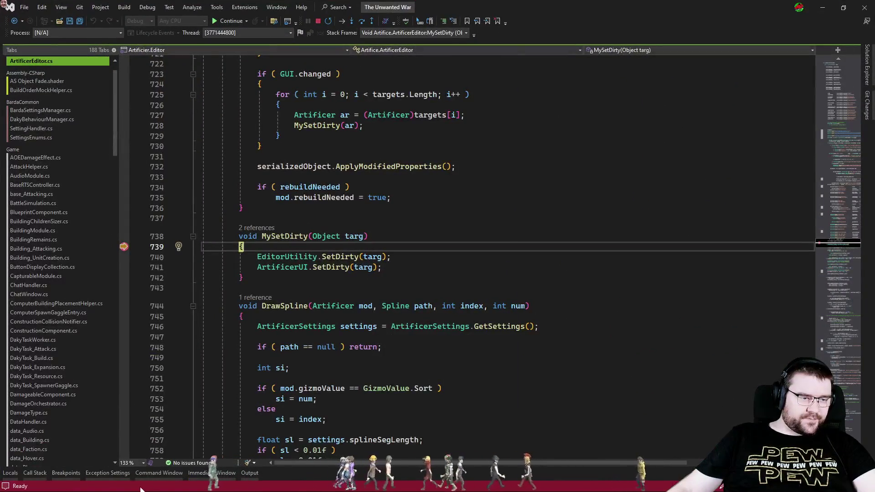
{"action": "left_click", "coordinate": [29, 476]}
{"action": "left_click", "coordinate": [426, 236]}
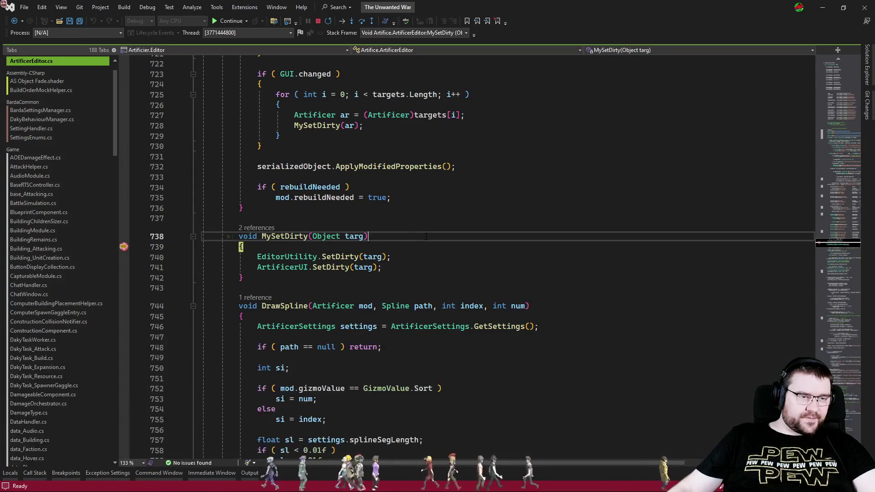
Move execution past the SetDirty calls to line 742 and resume, twice
{"action": "left_click_drag", "start_coordinate": [123, 247], "coordinate": [127, 284]}
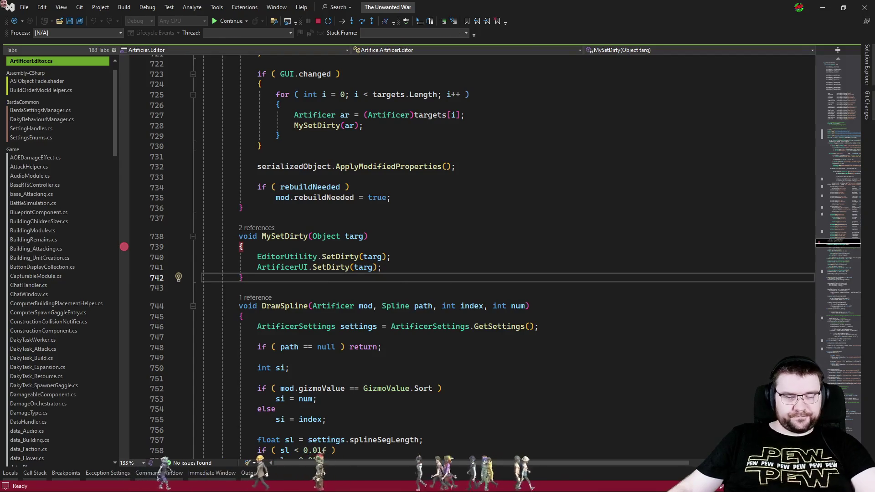
{"action": "key", "text": "F5"}
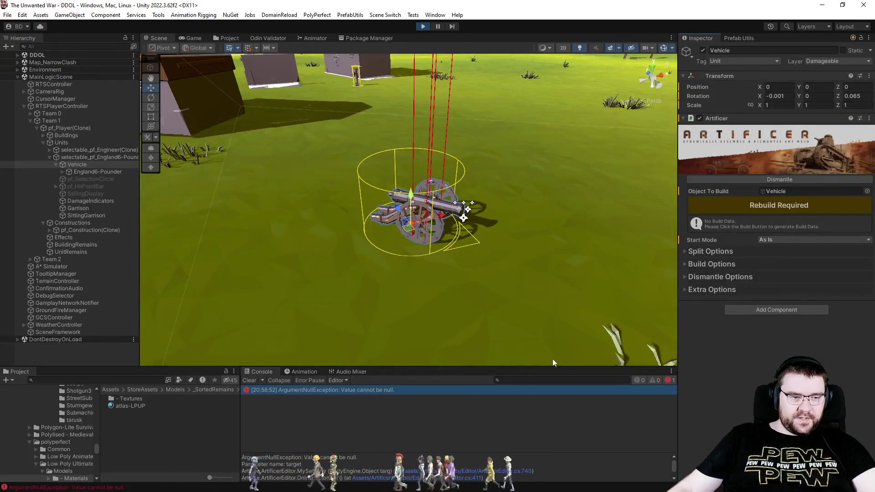
{"action": "left_click", "coordinate": [251, 381]}
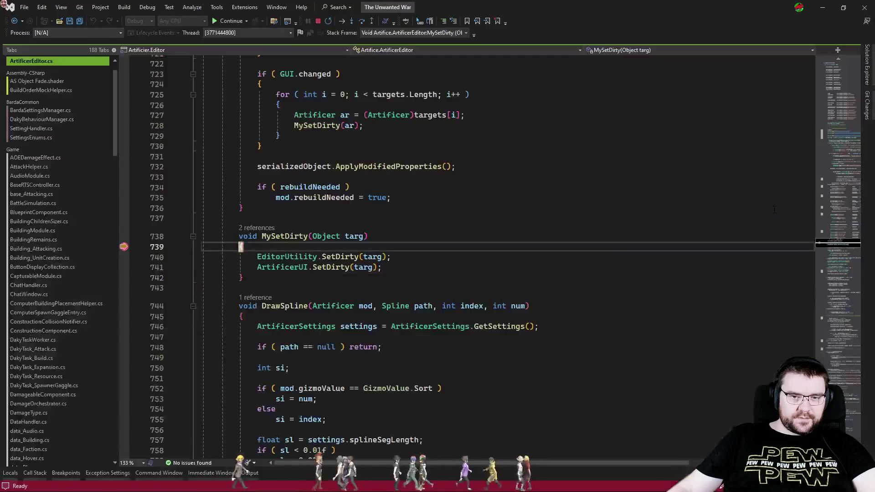
{"action": "left_click_drag", "start_coordinate": [124, 246], "coordinate": [120, 281]}
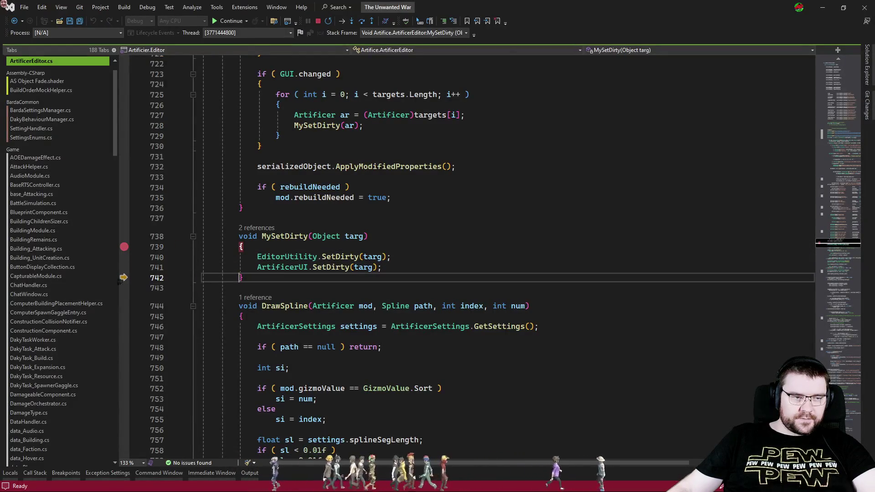
{"action": "key", "text": "F5"}
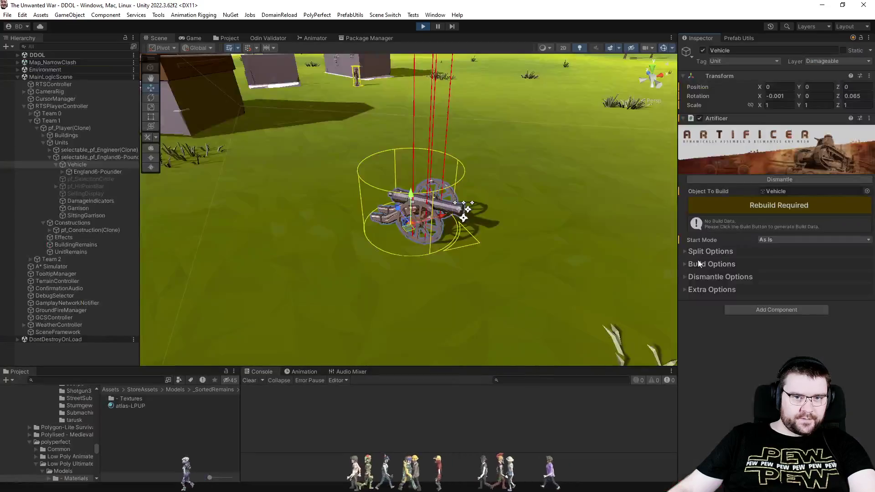
Stop play mode and bring up the Project asset browser
{"action": "left_click", "coordinate": [422, 27]}
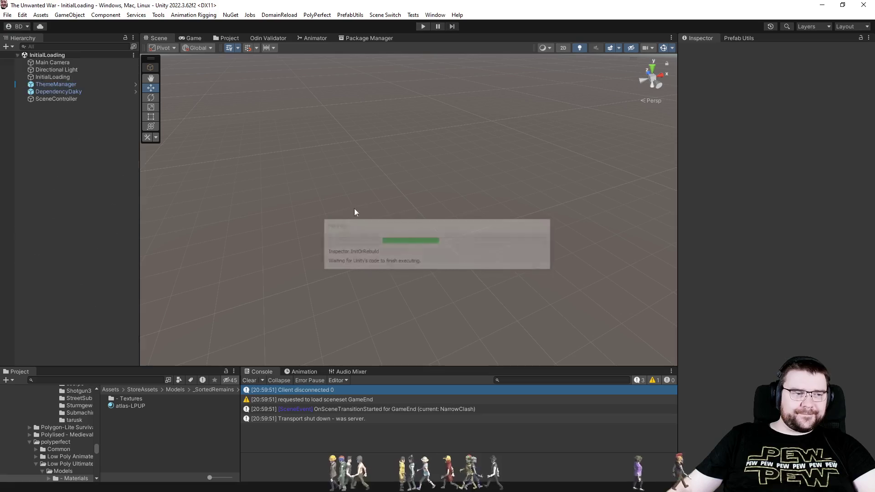
{"action": "left_click", "coordinate": [229, 39]}
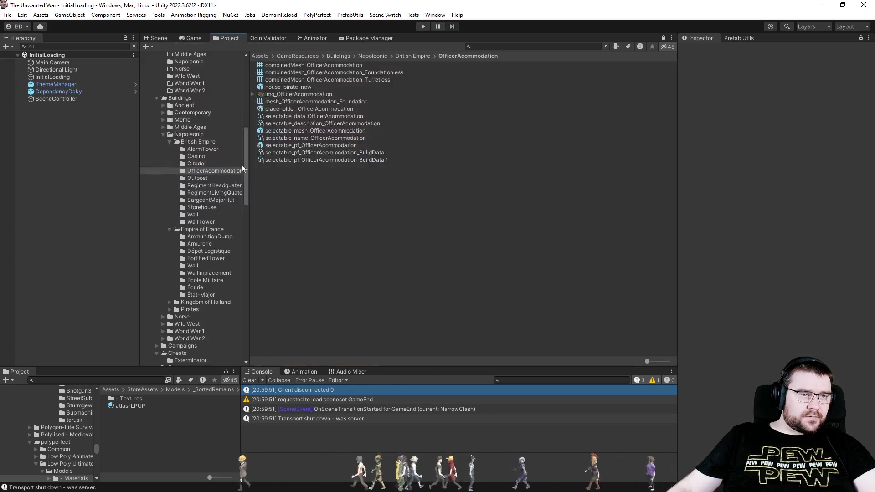
{"action": "scroll", "coordinate": [211, 207], "scroll_direction": "up", "scroll_amount": 5}
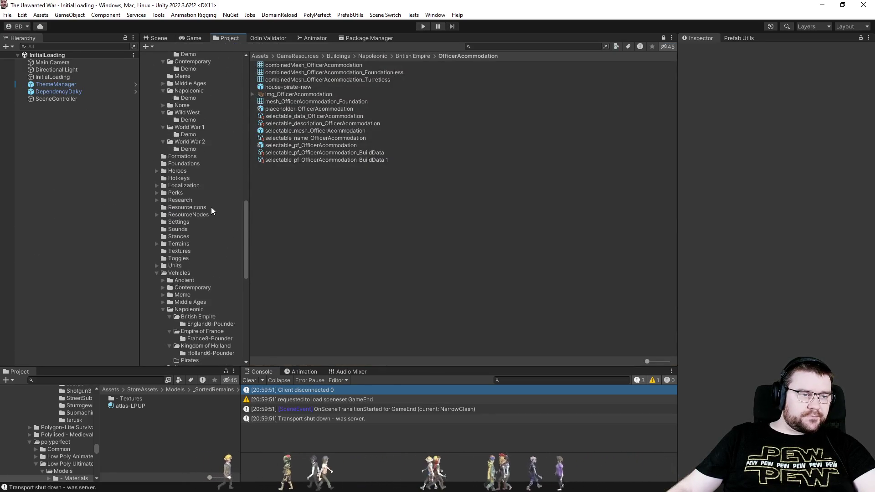
{"action": "scroll", "coordinate": [212, 206], "scroll_direction": "up", "scroll_amount": 1}
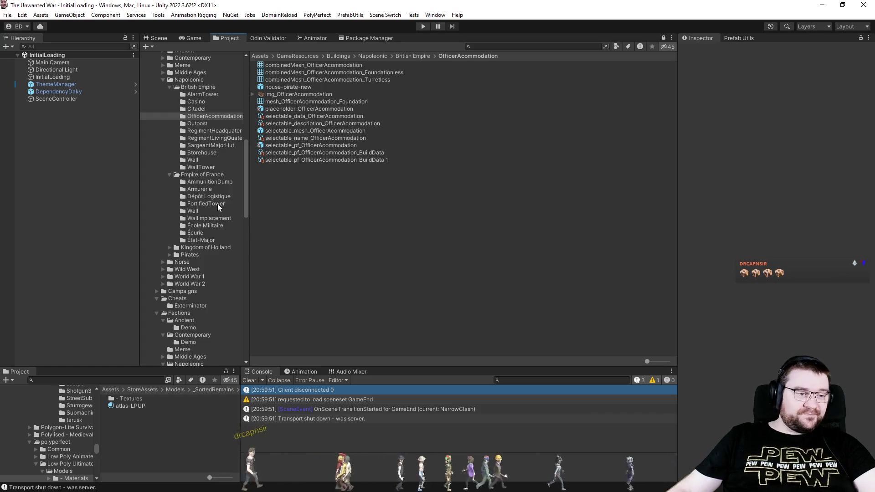
{"action": "scroll", "coordinate": [216, 205], "scroll_direction": "down", "scroll_amount": 3}
Check the call stack in Visual Studio, then return to Unity
{"action": "key", "text": "alt+Tab"}
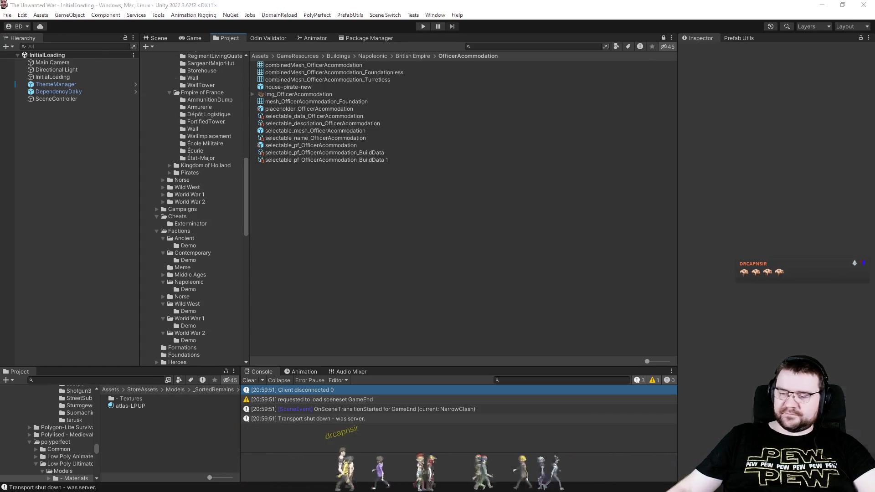
{"action": "left_click", "coordinate": [44, 476]}
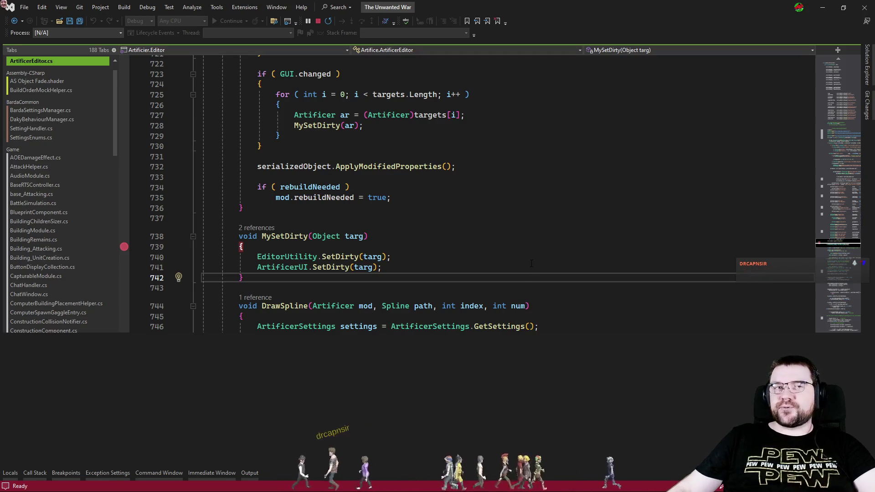
{"action": "left_click", "coordinate": [337, 288]}
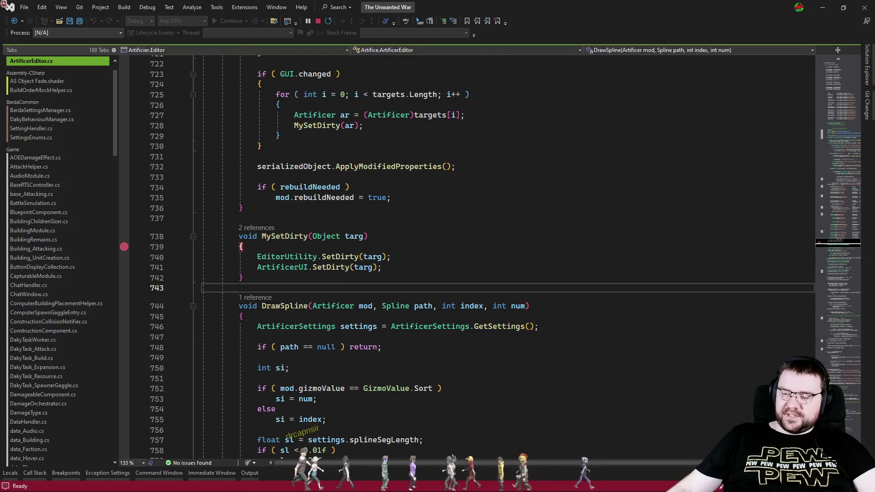
{"action": "key", "text": "alt+Tab"}
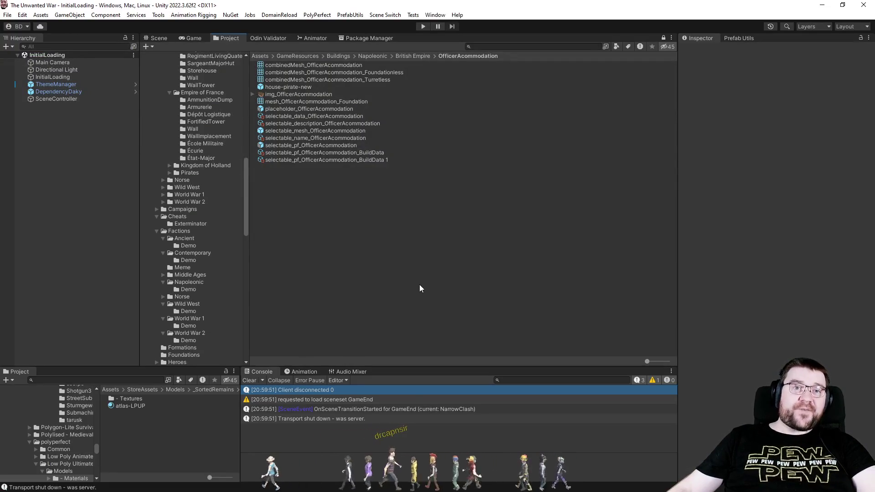
Clear the console and open the England6-Pounder folder under Vehicles
{"action": "left_click", "coordinate": [255, 380]}
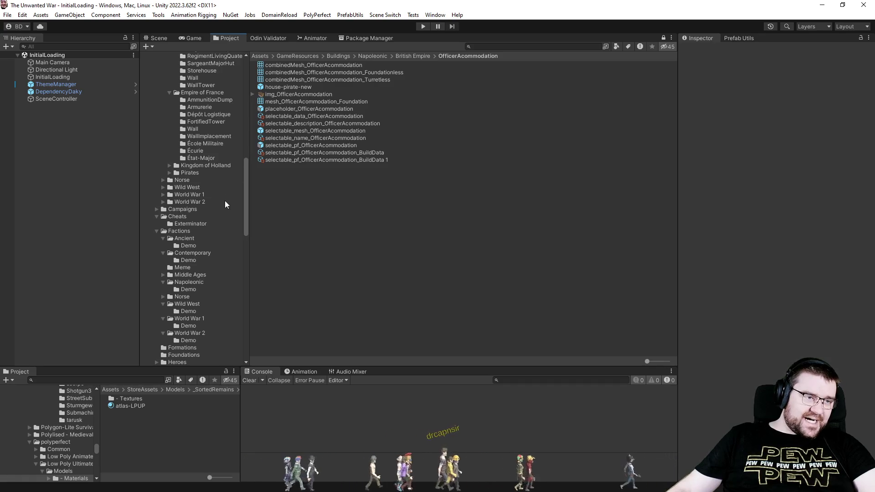
{"action": "scroll", "coordinate": [225, 200], "scroll_direction": "down", "scroll_amount": 8}
{"action": "scroll", "coordinate": [182, 269], "scroll_direction": "down", "scroll_amount": 5}
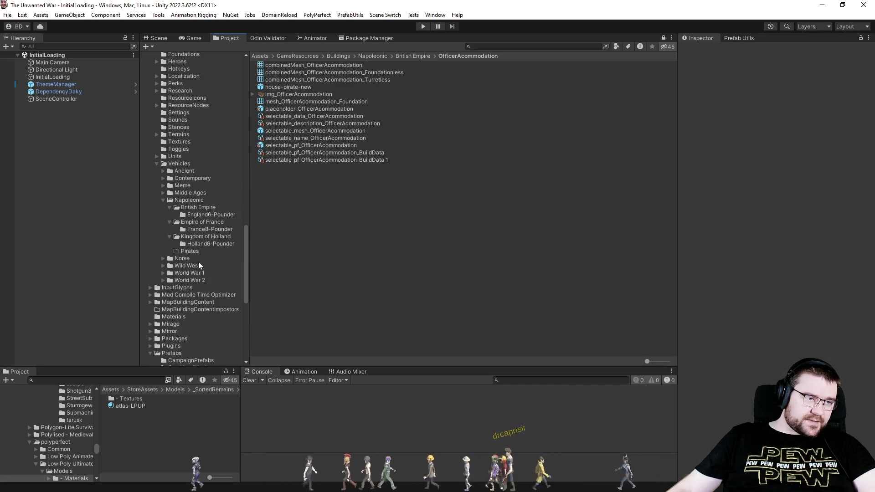
{"action": "left_click", "coordinate": [208, 214]}
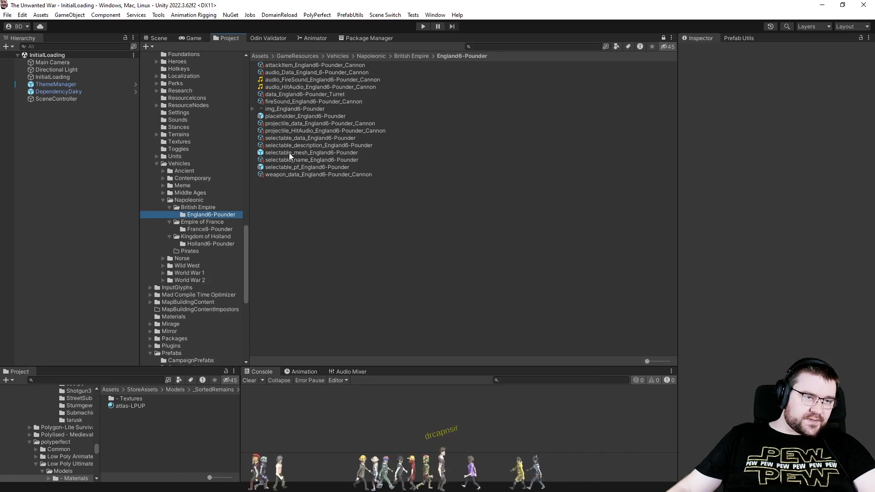
Open the England6-Pounder prefab, add an Artificer to its Vehicle, and assign Vehicle as Object To Build
{"action": "left_click", "coordinate": [279, 168]}
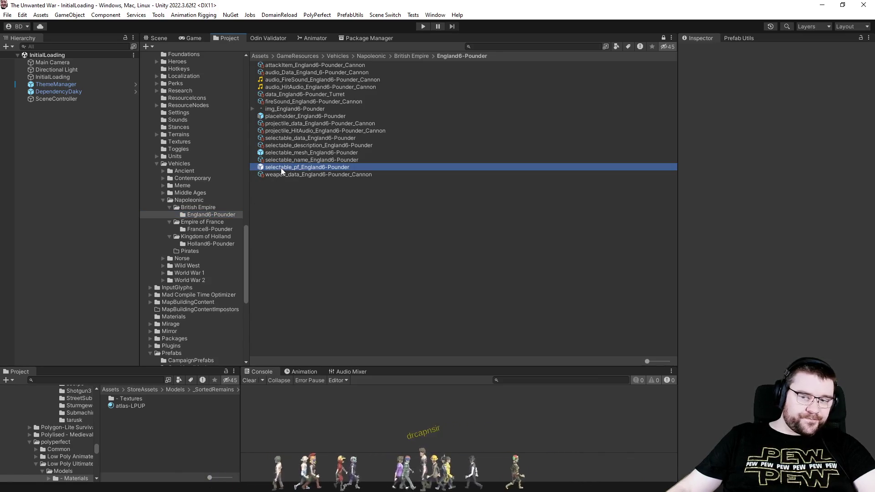
{"action": "key", "text": "Return"}
{"action": "left_click", "coordinate": [51, 74]}
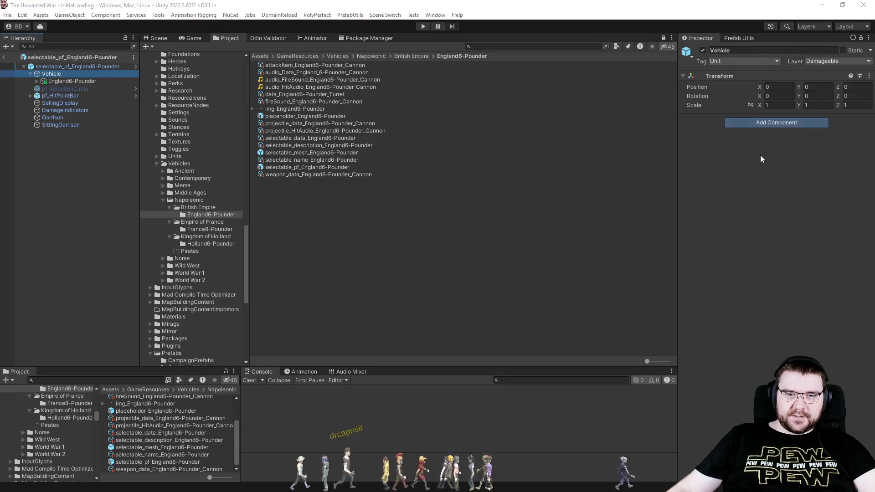
{"action": "left_click", "coordinate": [759, 123]}
{"action": "left_click", "coordinate": [754, 167]}
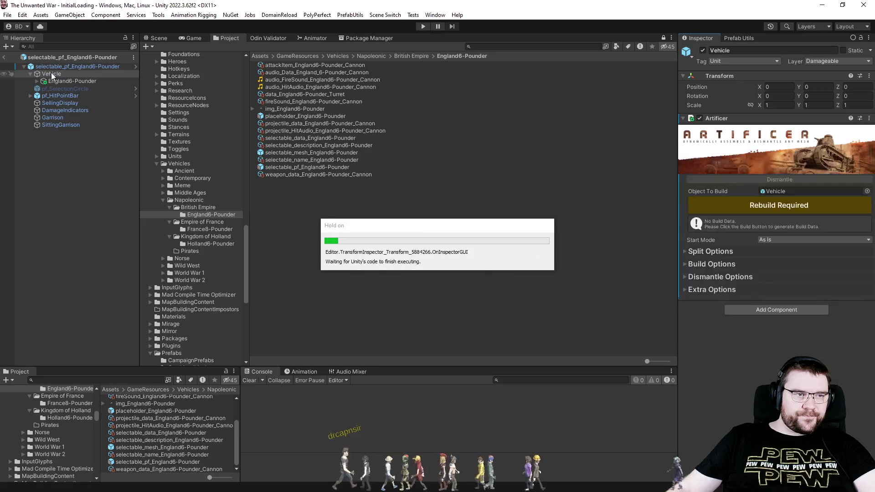
{"action": "left_click", "coordinate": [156, 38]}
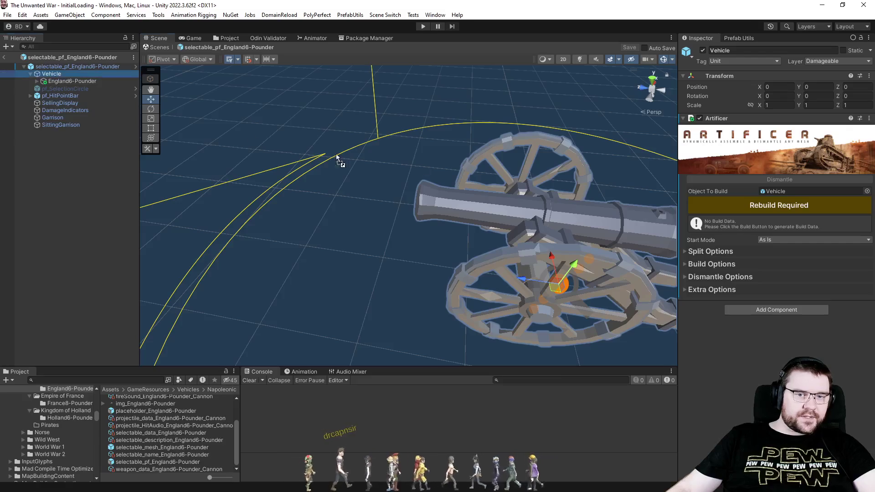
{"action": "left_click_drag", "start_coordinate": [790, 194], "coordinate": [790, 194]}
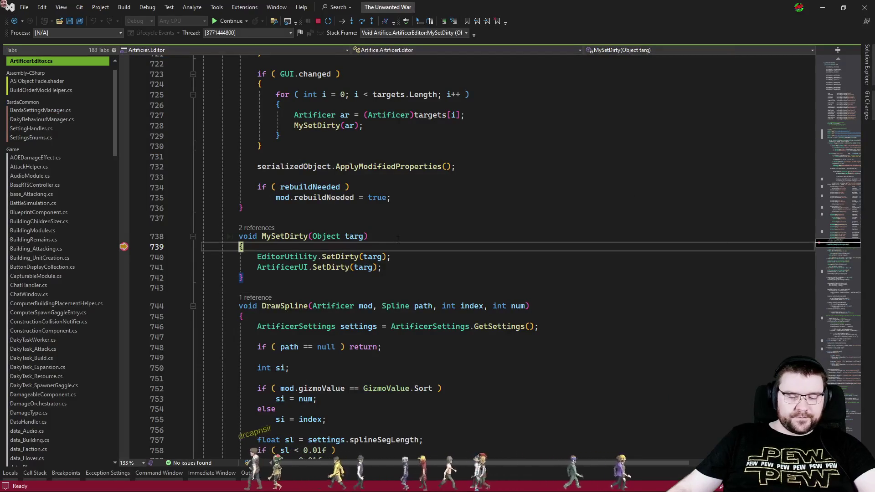
Generate the cannon's Artificer build data, then preview its dismantle and restore it to built
{"action": "key", "text": "F5"}
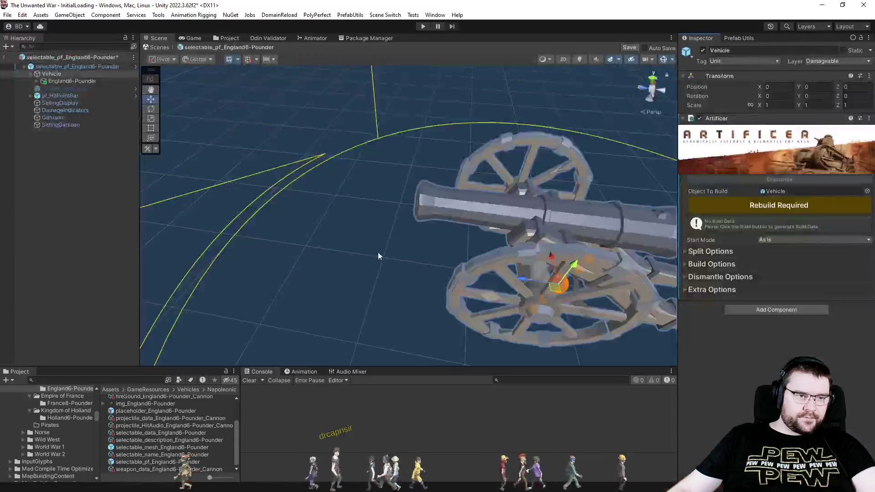
{"action": "left_click", "coordinate": [699, 203]}
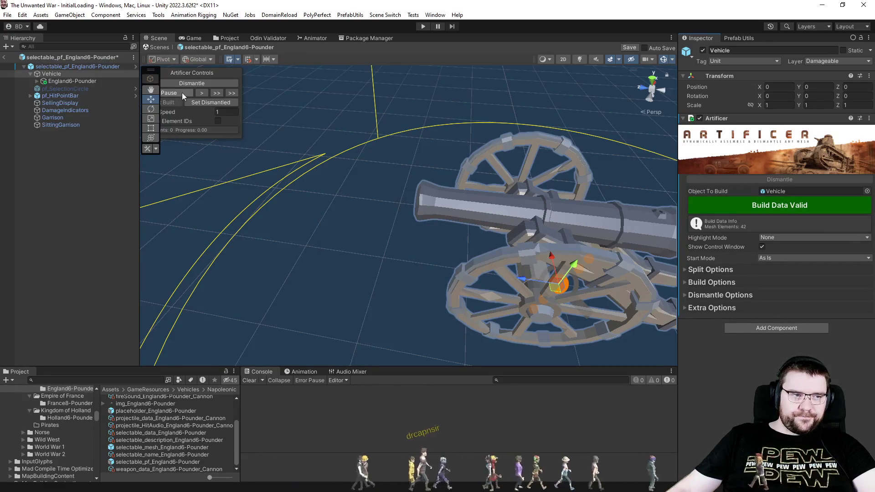
{"action": "left_click", "coordinate": [190, 83]}
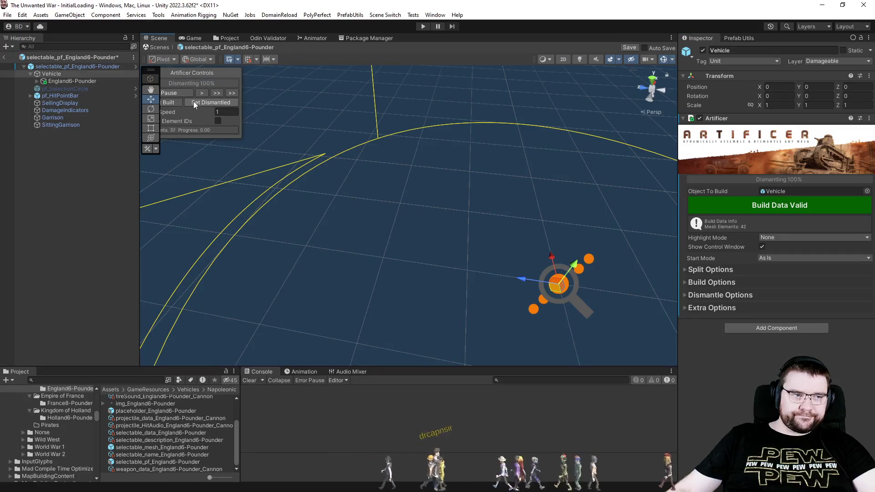
{"action": "left_click", "coordinate": [168, 101]}
{"action": "scroll", "coordinate": [381, 263], "scroll_direction": "down", "scroll_amount": 6}
{"action": "left_click_drag", "start_coordinate": [410, 227], "coordinate": [464, 187]}
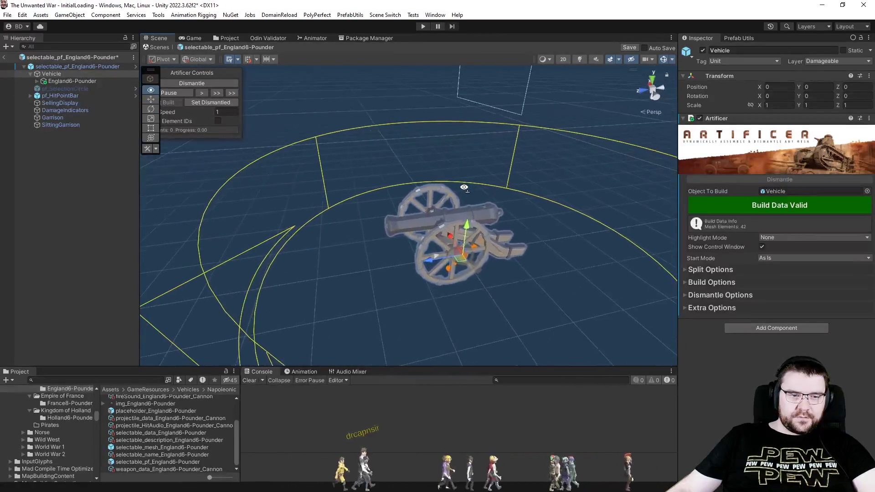
In Split Options, enable UV2, normals, colour and material matching, leaving Use Adjust Params off
{"action": "left_click", "coordinate": [717, 270]}
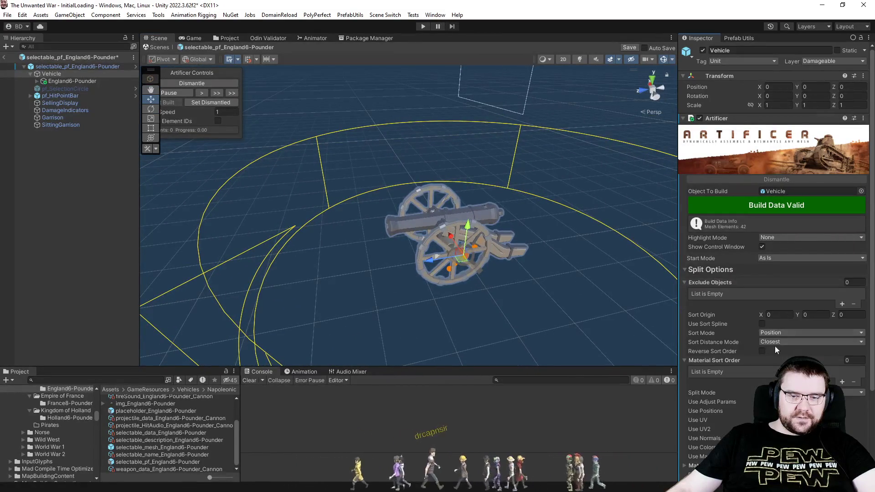
{"action": "scroll", "coordinate": [736, 342], "scroll_direction": "down", "scroll_amount": 3}
{"action": "left_click", "coordinate": [762, 304]}
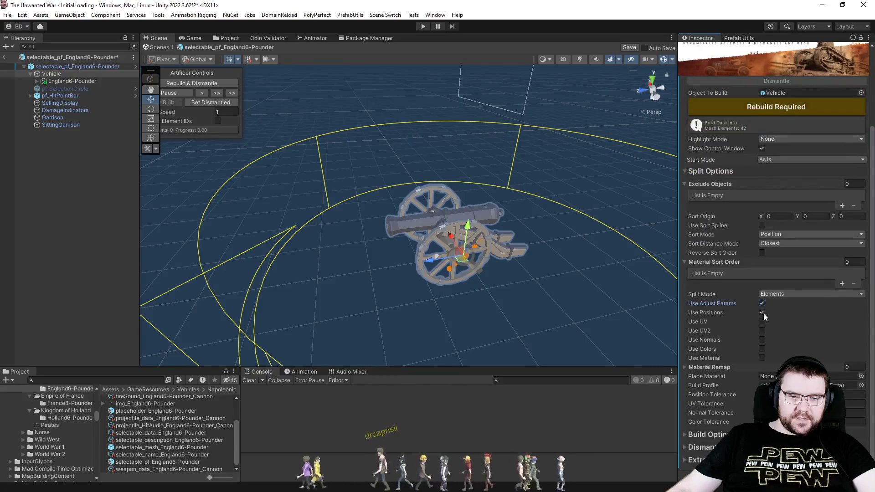
{"action": "left_click", "coordinate": [762, 330]}
{"action": "left_click", "coordinate": [763, 339]}
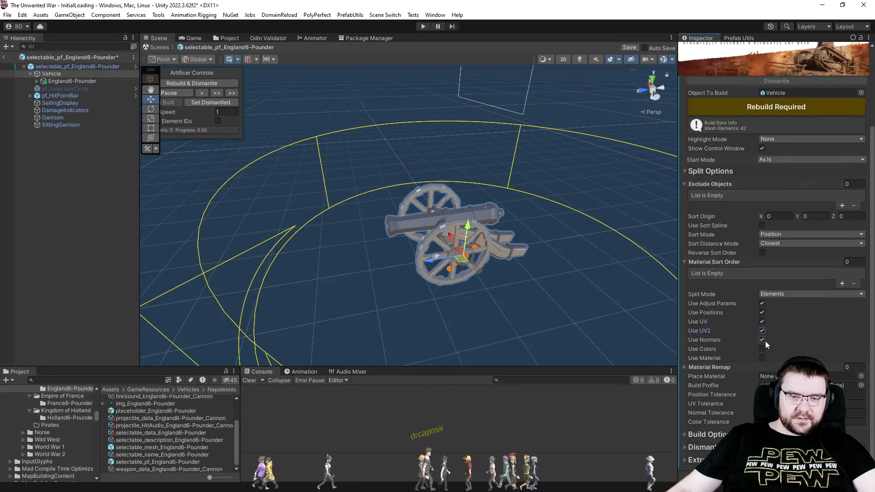
{"action": "left_click", "coordinate": [761, 358]}
{"action": "left_click", "coordinate": [761, 349]}
{"action": "left_click", "coordinate": [762, 303]}
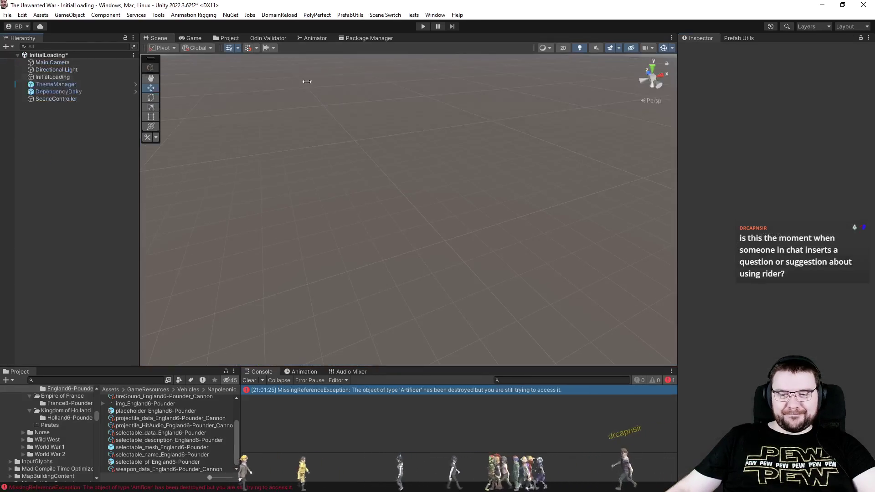
Enter play mode and start a Skirmish with slot 3 as an Effortless computer opponent
{"action": "left_click", "coordinate": [423, 26]}
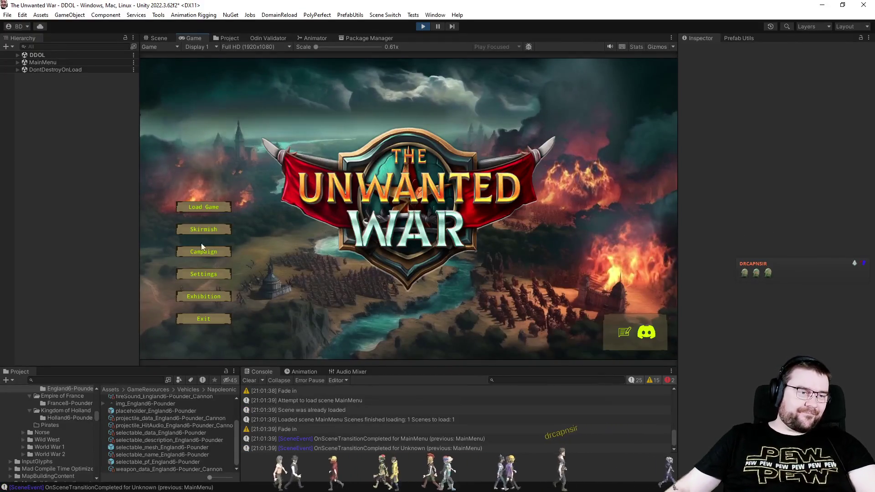
{"action": "left_click", "coordinate": [196, 225]}
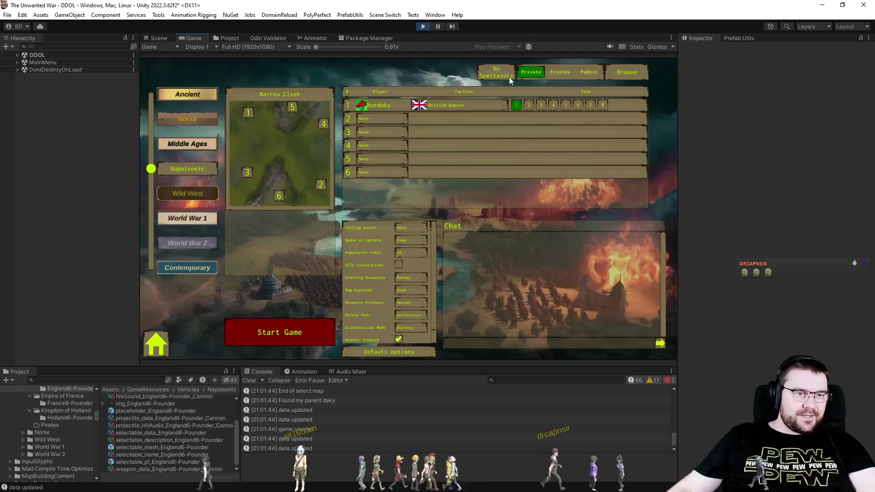
{"action": "left_click", "coordinate": [392, 133]}
{"action": "left_click", "coordinate": [379, 169]}
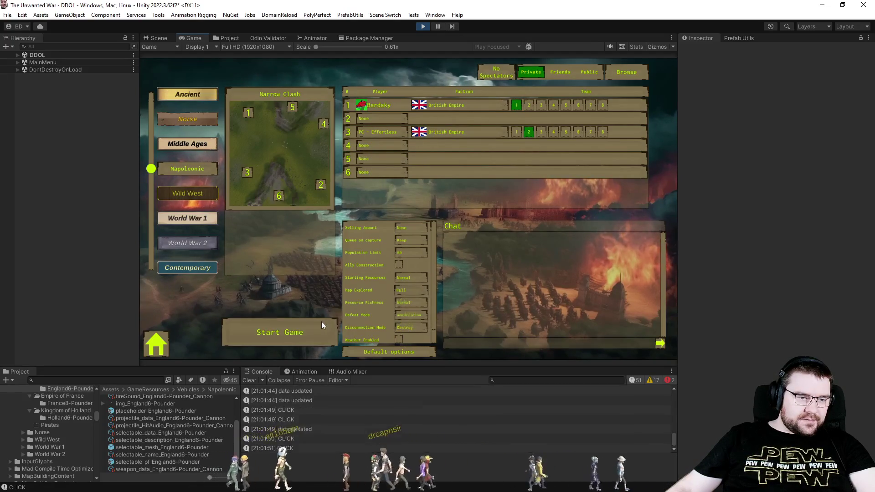
{"action": "left_click", "coordinate": [301, 330]}
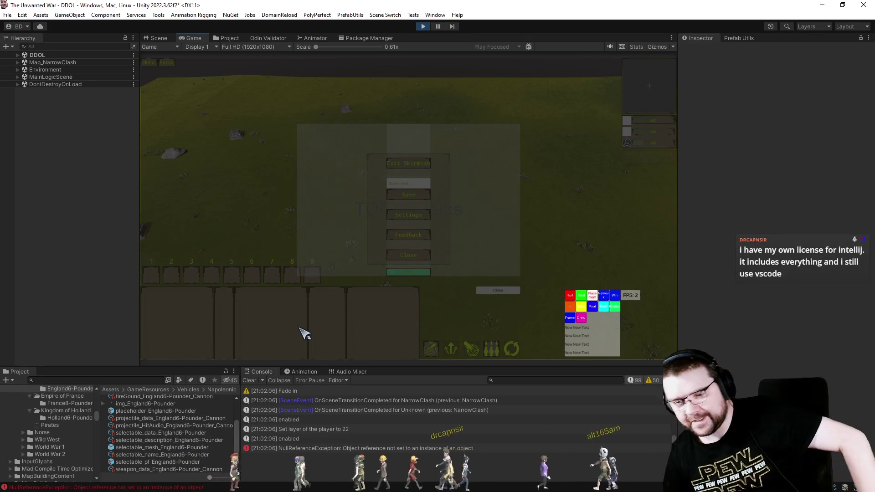
Stop play mode and run a domain reload
{"action": "left_click", "coordinate": [419, 27]}
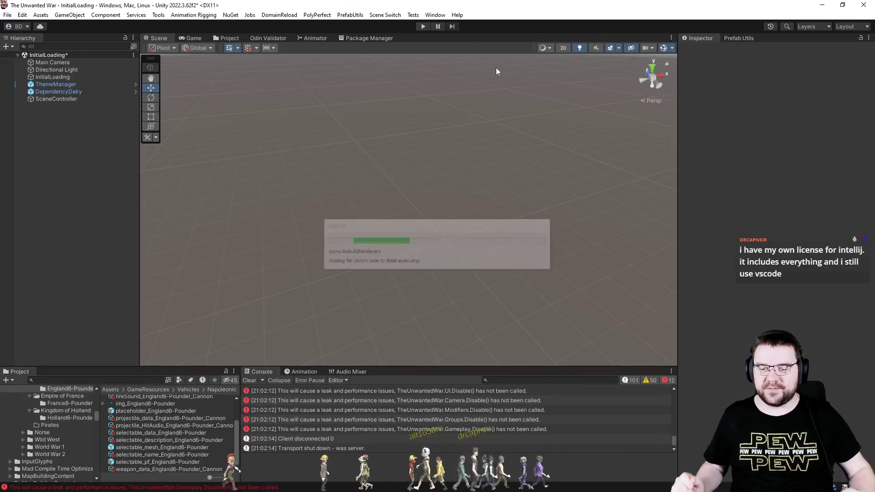
{"action": "left_click", "coordinate": [278, 14]}
{"action": "left_click", "coordinate": [292, 25]}
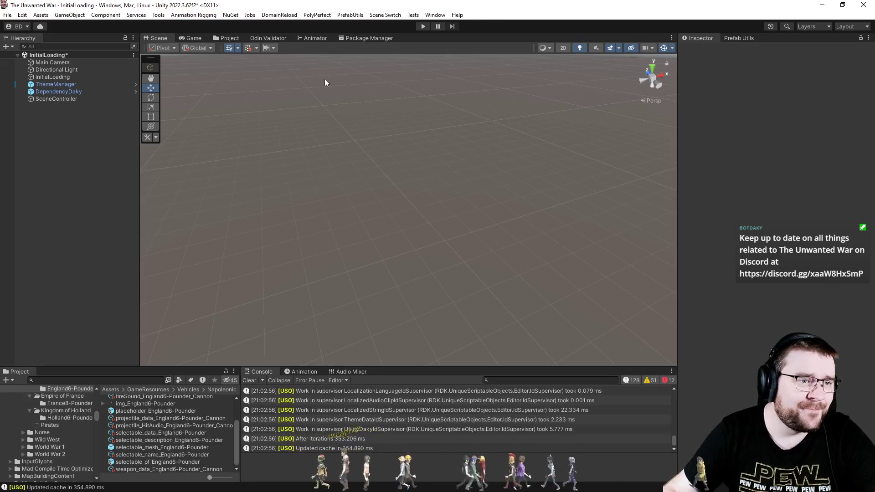
Start a Skirmish with a PC - Effortless opponent on team 2, map fully explored, weather off
{"action": "left_click", "coordinate": [347, 15]}
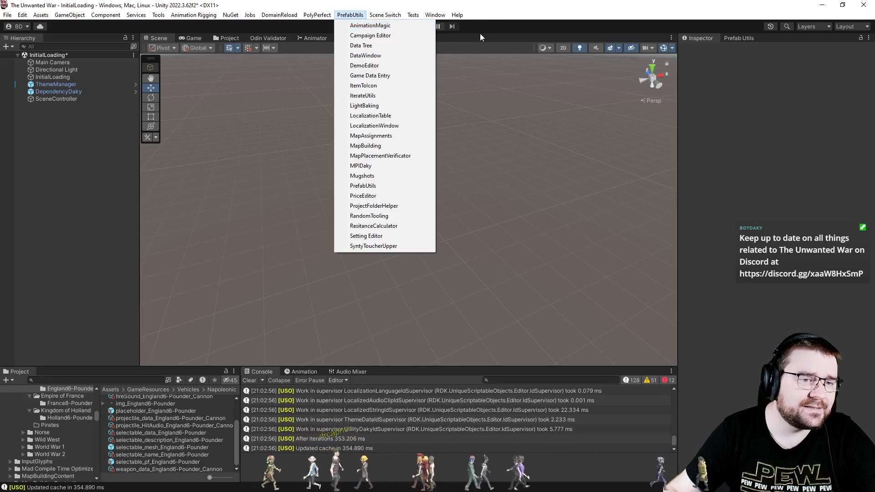
{"action": "left_click", "coordinate": [424, 26]}
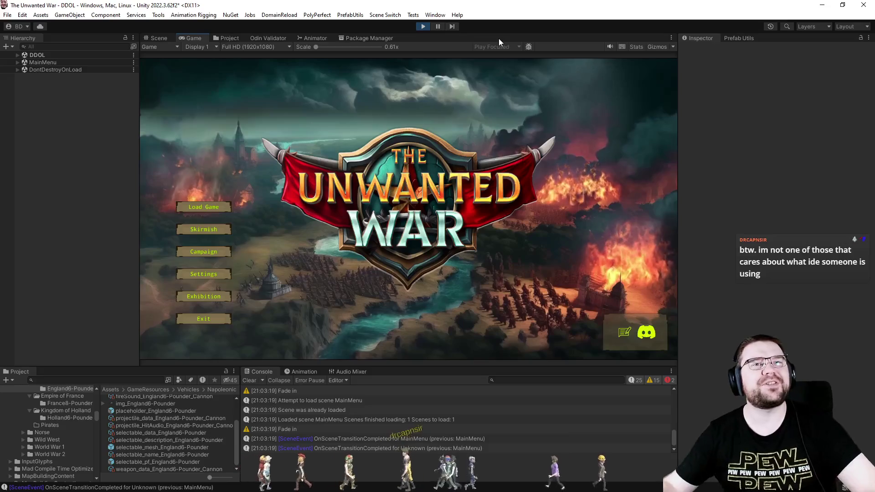
{"action": "left_click", "coordinate": [208, 225]}
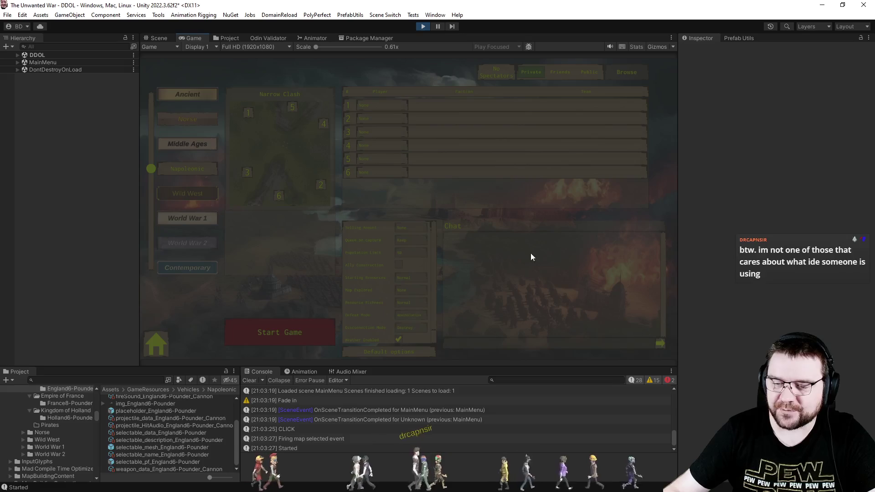
{"action": "left_click", "coordinate": [395, 134]}
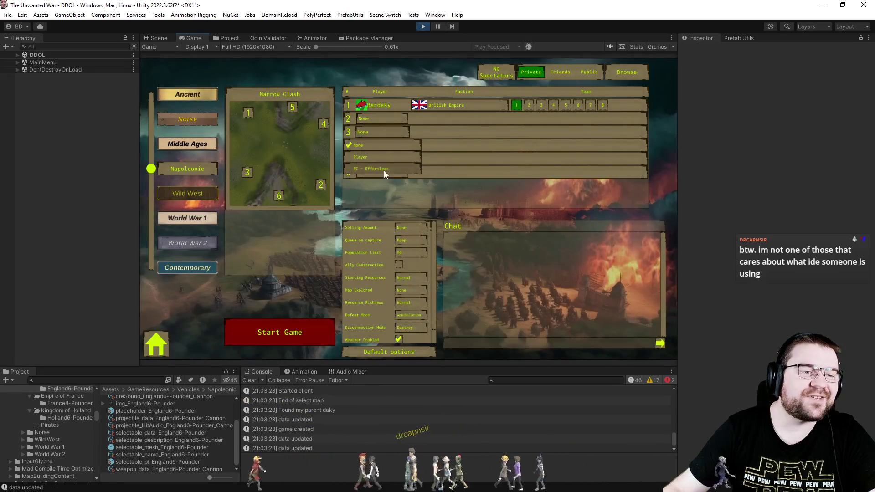
{"action": "left_click", "coordinate": [383, 170]}
{"action": "left_click", "coordinate": [423, 289]}
{"action": "left_click", "coordinate": [407, 327]}
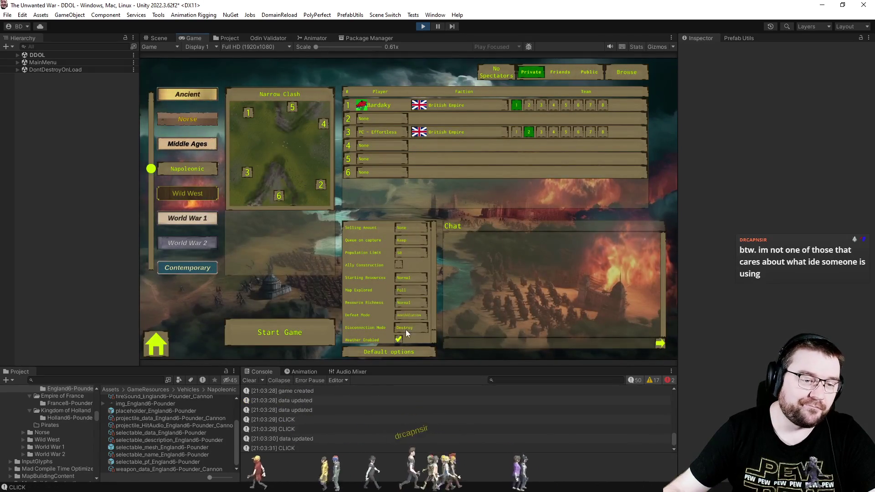
{"action": "left_click", "coordinate": [399, 337]}
{"action": "left_click", "coordinate": [307, 336]}
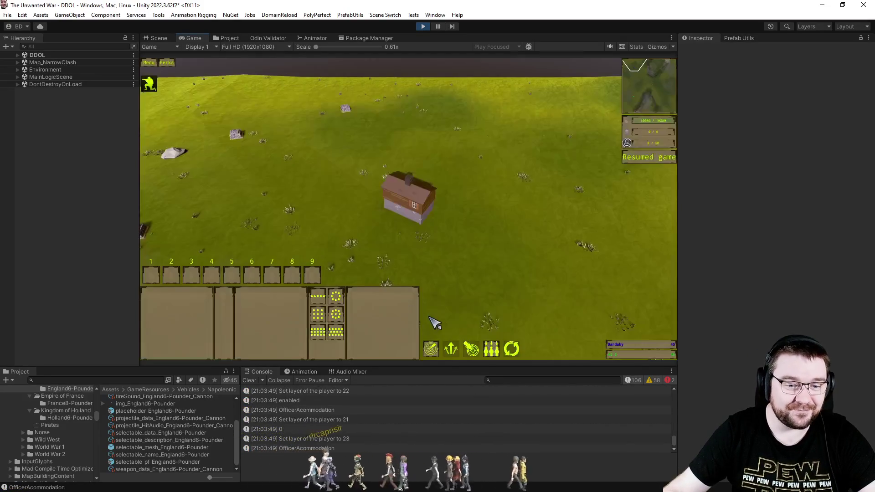
Select the Officer Accommodation and train a 6-Pounder cannon
{"action": "left_click", "coordinate": [249, 380]}
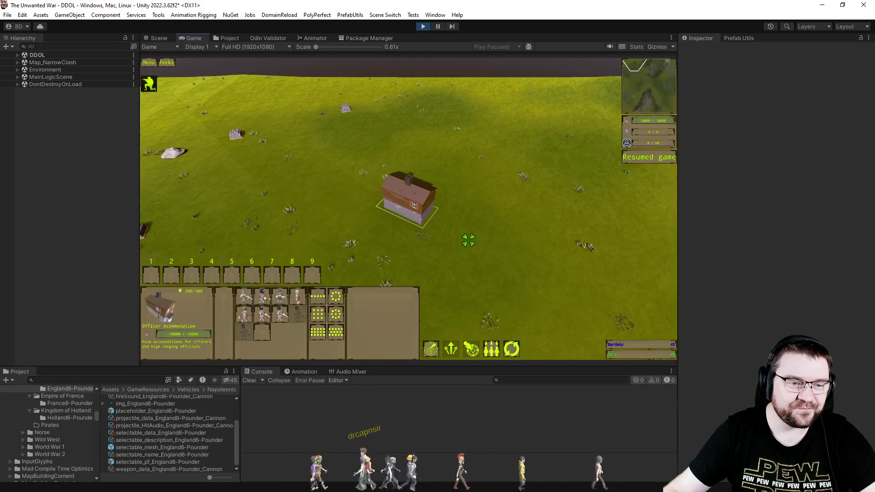
{"action": "left_click", "coordinate": [264, 336]}
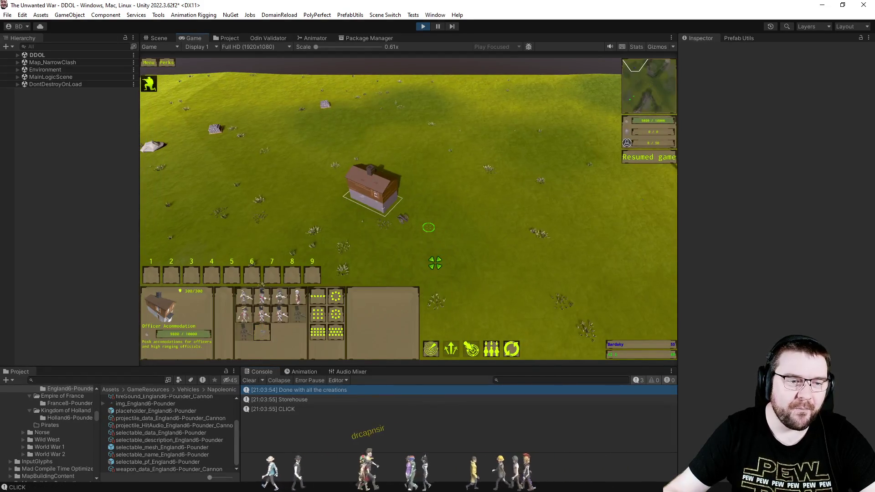
{"action": "scroll", "coordinate": [434, 263], "scroll_direction": "up", "scroll_amount": 3}
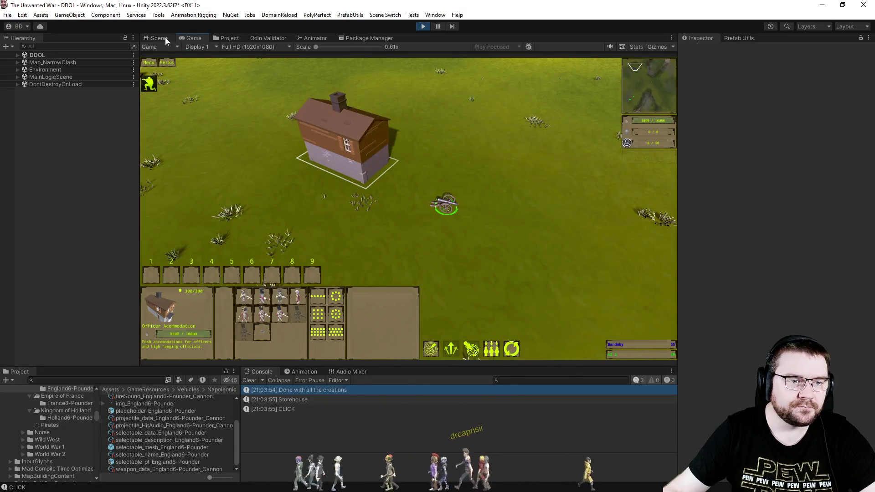
In the Scene view, select the spawned cannon's Vehicle object to show its Artificer settings
{"action": "left_click", "coordinate": [166, 40]}
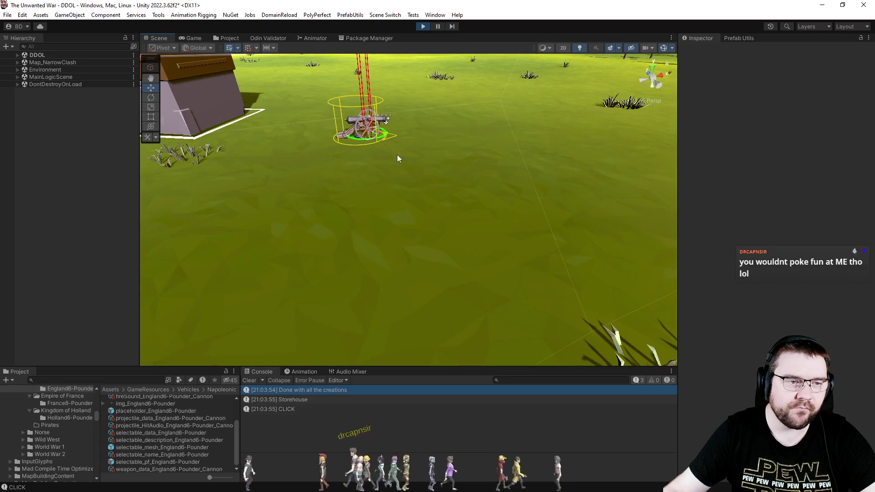
{"action": "left_click", "coordinate": [369, 130]}
{"action": "left_click", "coordinate": [223, 38]}
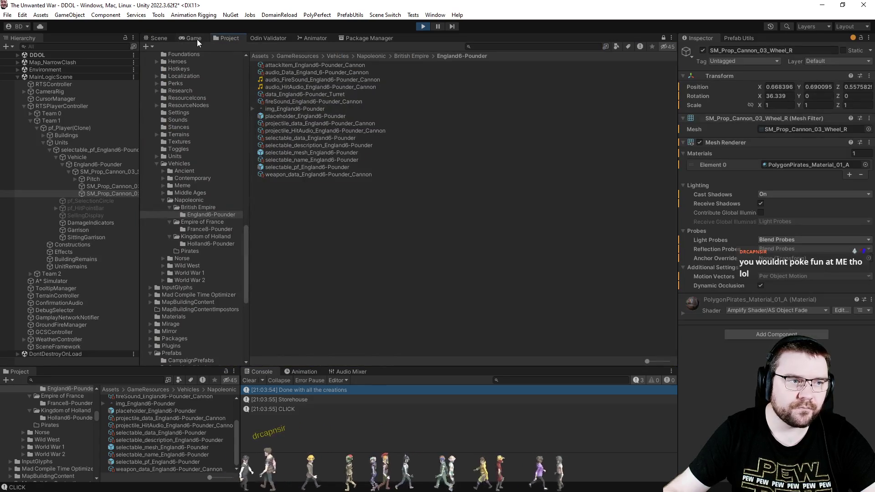
{"action": "left_click", "coordinate": [194, 39]}
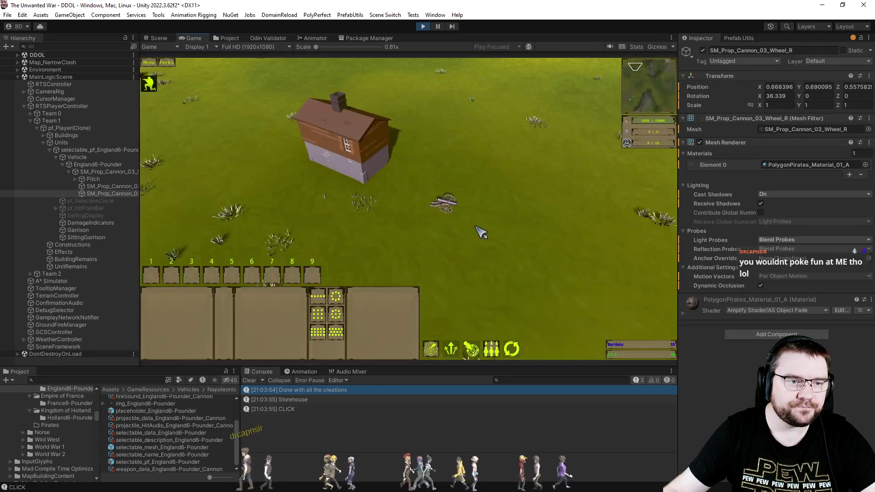
{"action": "left_click", "coordinate": [163, 40]}
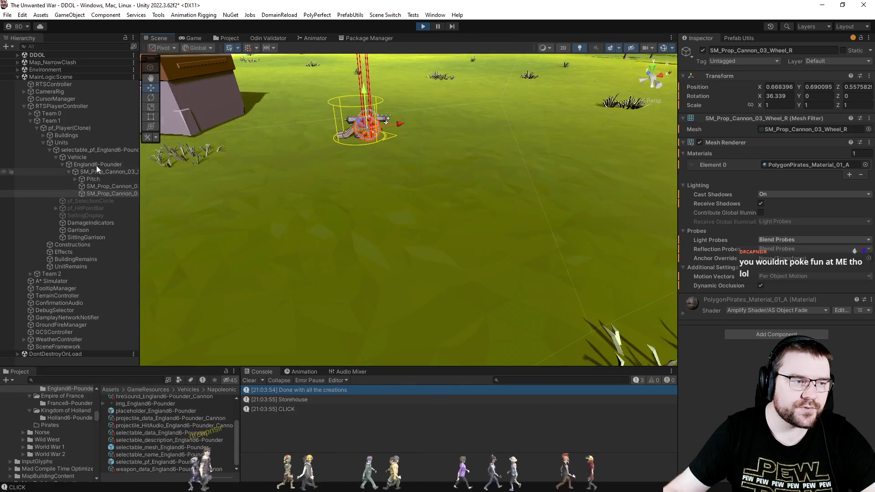
{"action": "left_click", "coordinate": [83, 158]}
{"action": "mouse_move", "coordinate": [504, 203]}
{"action": "left_mouse_down"}
{"action": "mouse_move", "coordinate": [431, 191]}
{"action": "mouse_move", "coordinate": [408, 146]}
{"action": "mouse_move", "coordinate": [472, 170]}
{"action": "left_mouse_up"}
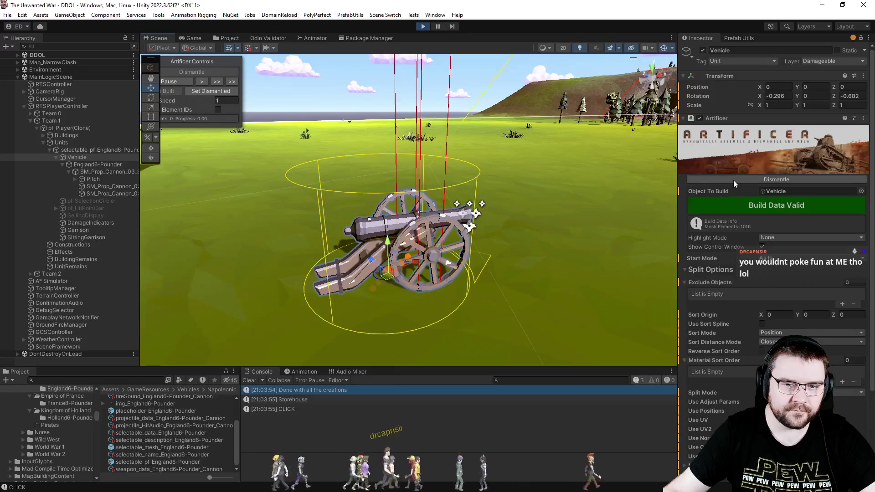
Preview the cannon's dismantle, then set Dismantle Style to Explode with explode force 1
{"action": "left_click", "coordinate": [733, 180]}
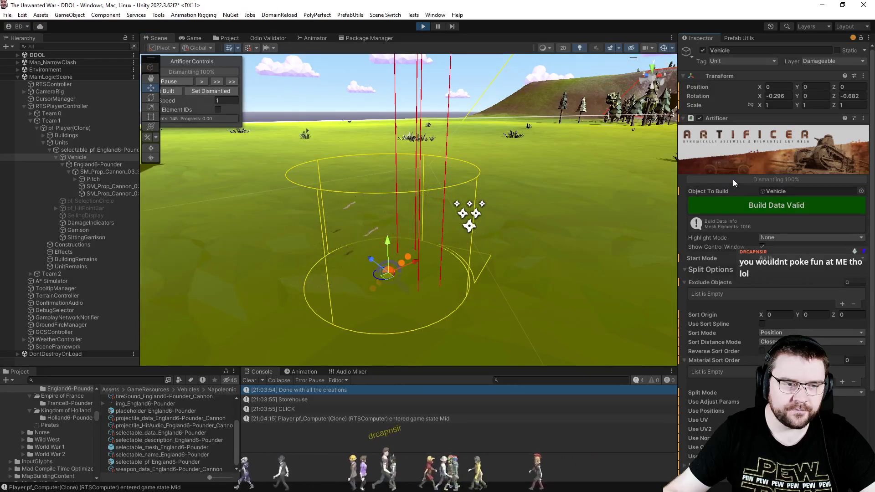
{"action": "scroll", "coordinate": [755, 184], "scroll_direction": "down", "scroll_amount": 5}
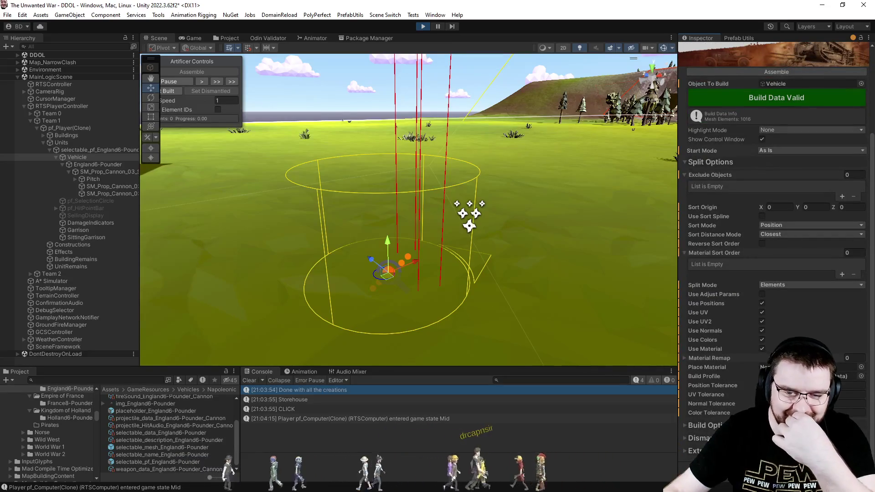
{"action": "left_click", "coordinate": [701, 437]}
{"action": "scroll", "coordinate": [717, 389], "scroll_direction": "down", "scroll_amount": 10}
{"action": "left_click", "coordinate": [782, 254]}
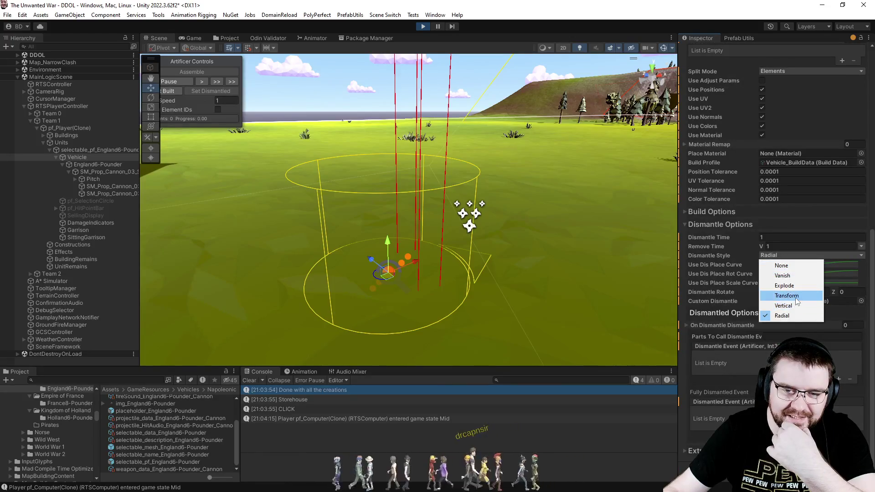
{"action": "left_click", "coordinate": [785, 285]}
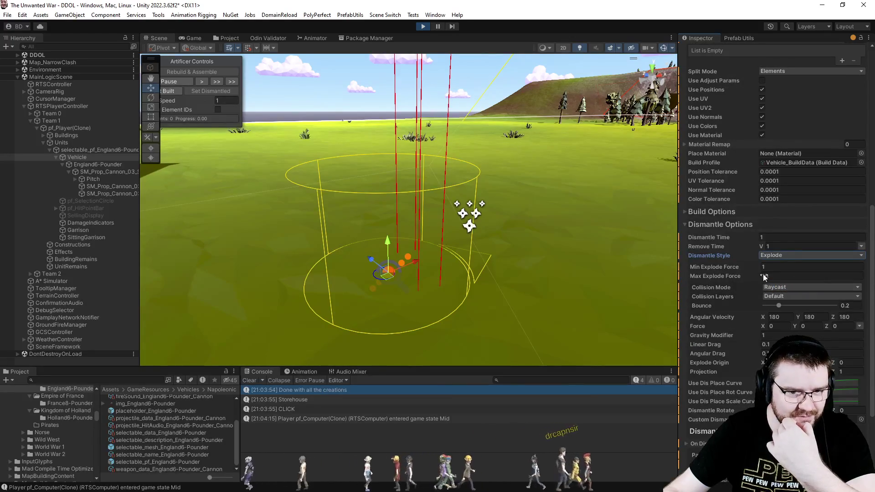
{"action": "key", "text": "Tab"}
{"action": "type", "text": "1"}
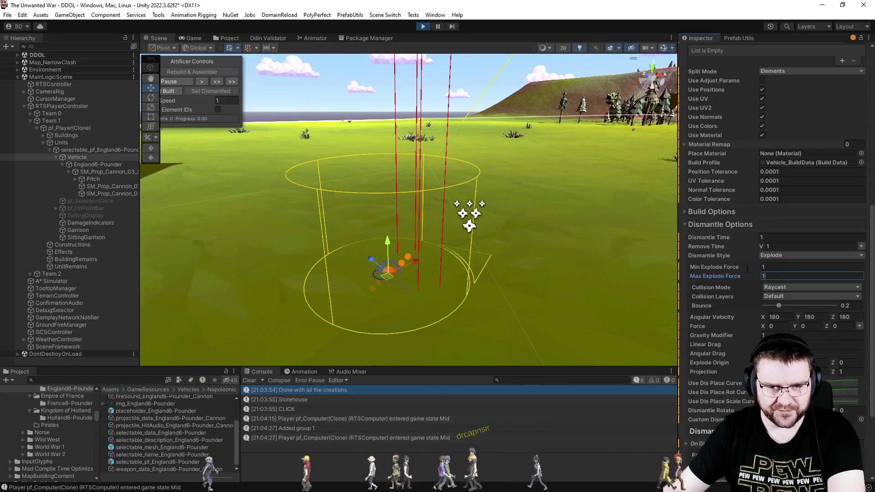
Set Remove Time to 5, then reassemble and dismantle the cannon to test the Explode breakup
{"action": "scroll", "coordinate": [742, 277], "scroll_direction": "up", "scroll_amount": 3}
{"action": "left_click", "coordinate": [773, 321]}
{"action": "scroll", "coordinate": [754, 112], "scroll_direction": "up", "scroll_amount": 6}
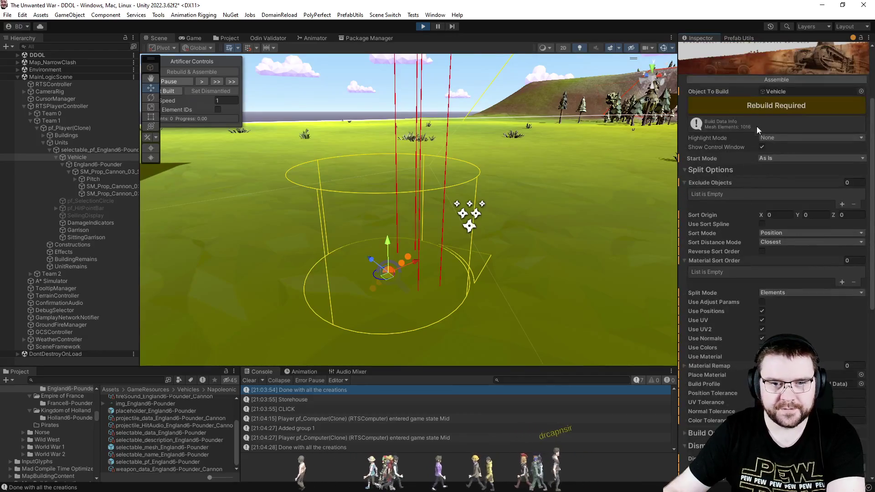
{"action": "left_click", "coordinate": [744, 78]}
{"action": "left_click", "coordinate": [744, 78]}
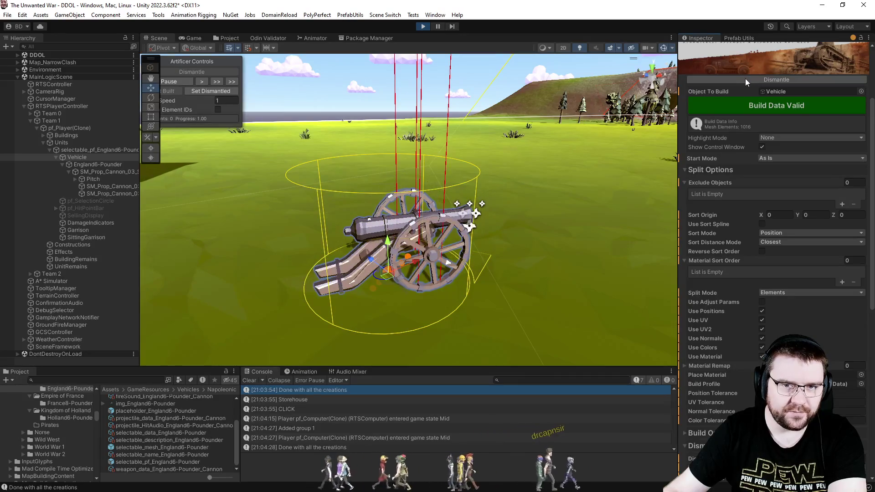
{"action": "left_click", "coordinate": [745, 79]}
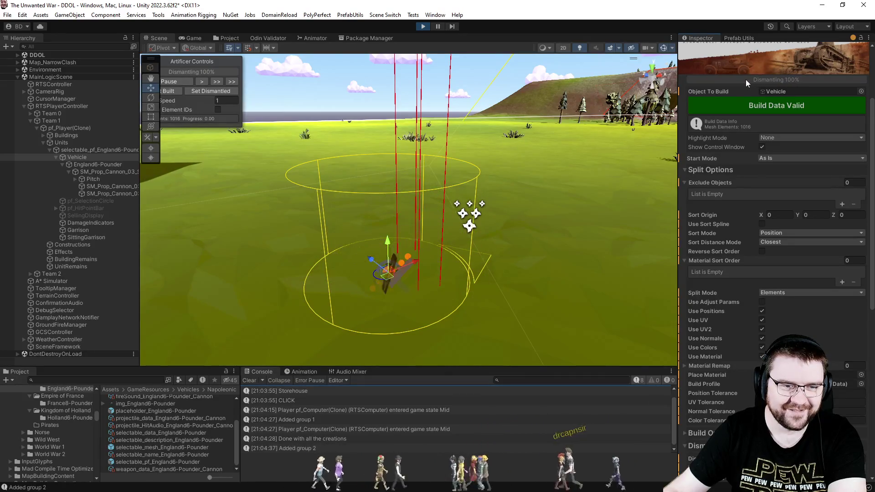
Set Collision Mode to Simple with Collision Y 0.1
{"action": "scroll", "coordinate": [726, 344], "scroll_direction": "down", "scroll_amount": 10}
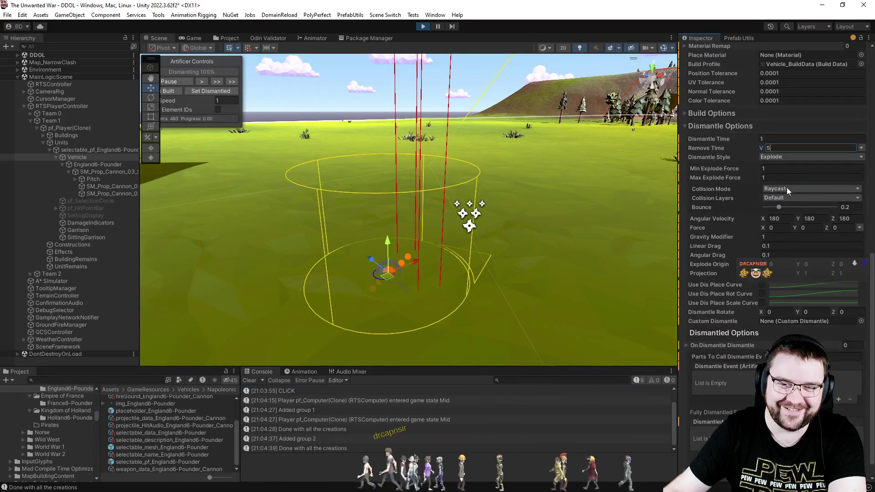
{"action": "left_click", "coordinate": [782, 188]}
{"action": "left_click", "coordinate": [782, 210]}
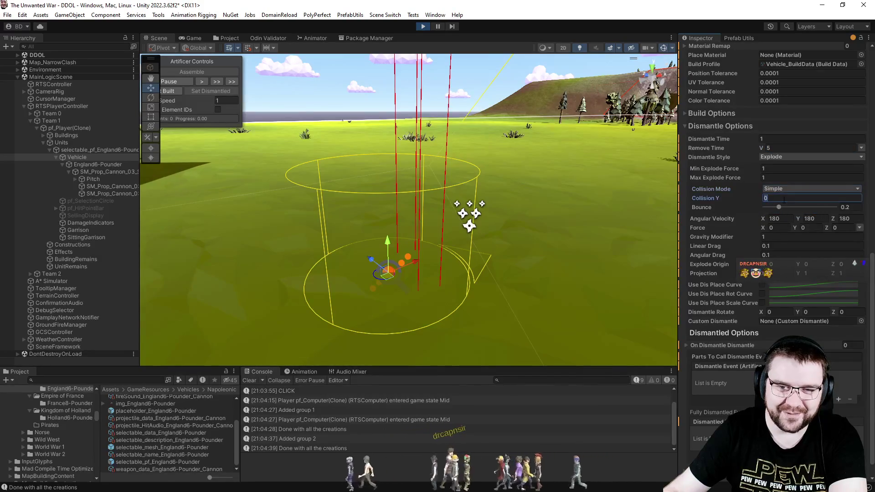
{"action": "type", "text": "0.1"}
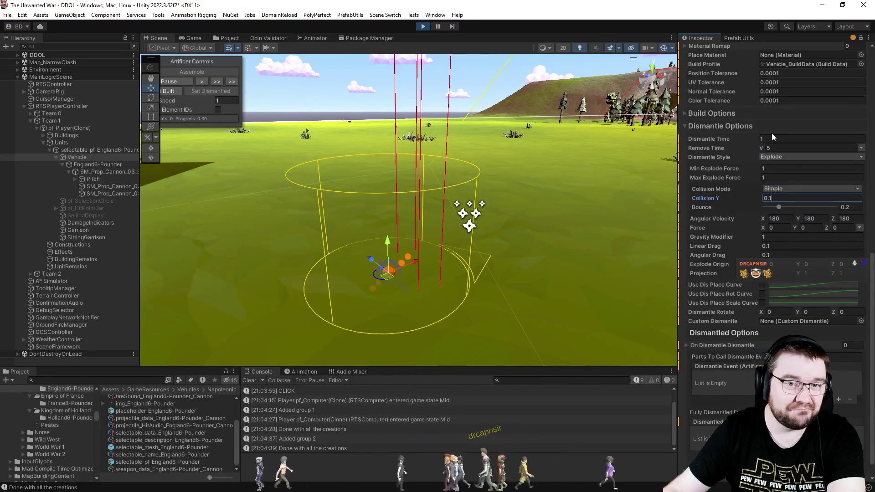
{"action": "scroll", "coordinate": [771, 133], "scroll_direction": "up", "scroll_amount": 15}
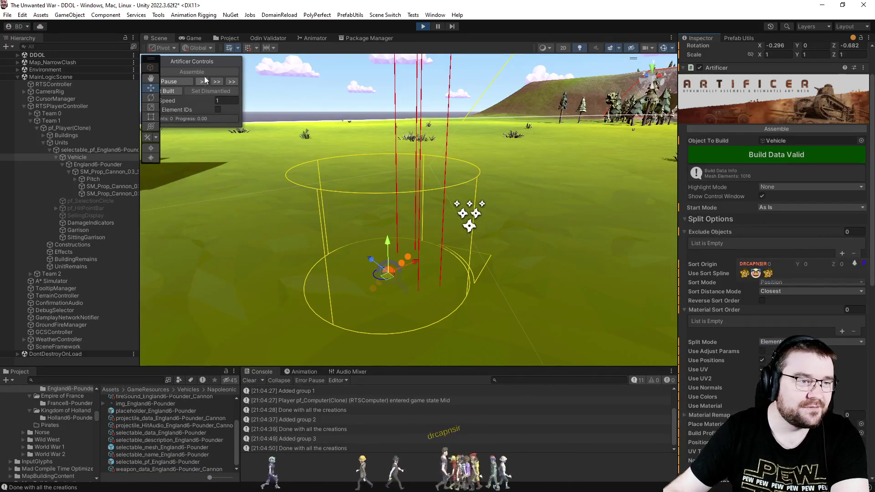
Reset the cannon to built, dismantle it with the new collision settings, then reassemble it
{"action": "left_click", "coordinate": [174, 91]}
{"action": "left_click", "coordinate": [784, 127]}
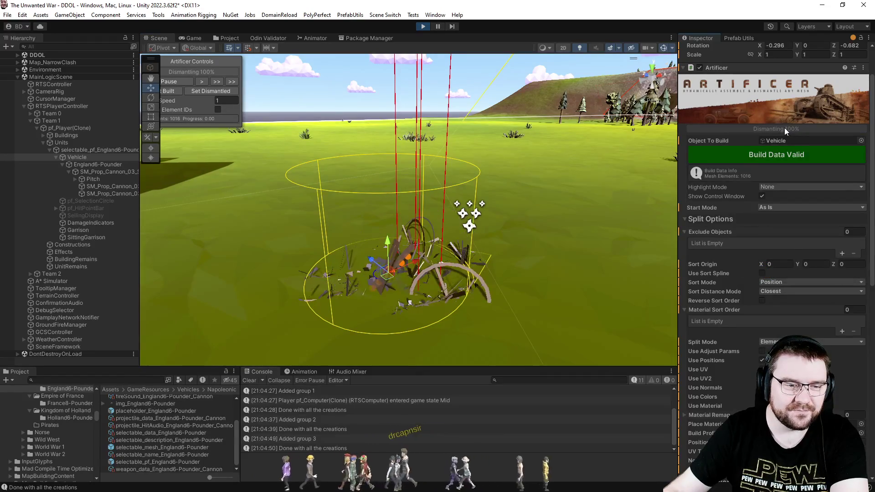
{"action": "scroll", "coordinate": [732, 284], "scroll_direction": "down", "scroll_amount": 5}
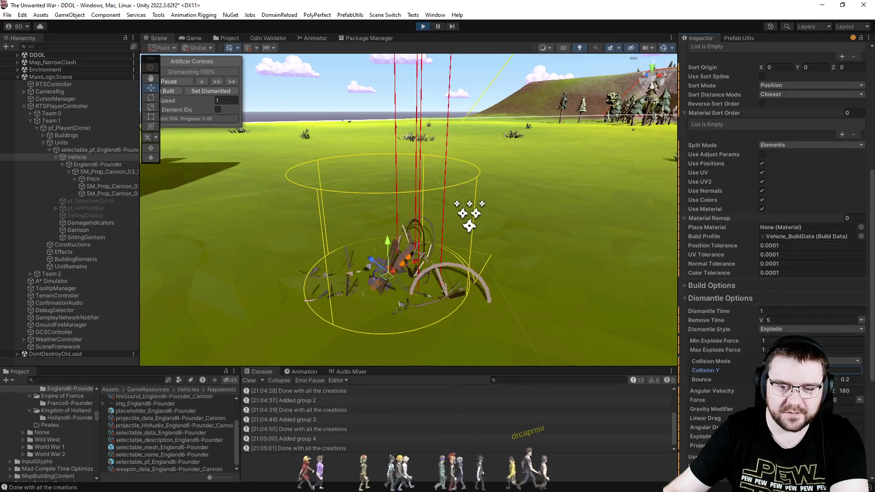
{"action": "scroll", "coordinate": [737, 283], "scroll_direction": "up", "scroll_amount": 6}
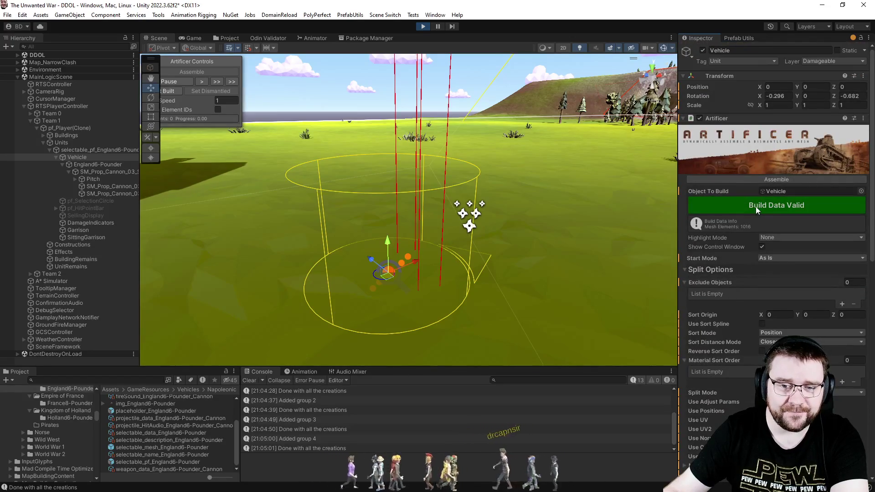
{"action": "left_click", "coordinate": [745, 179]}
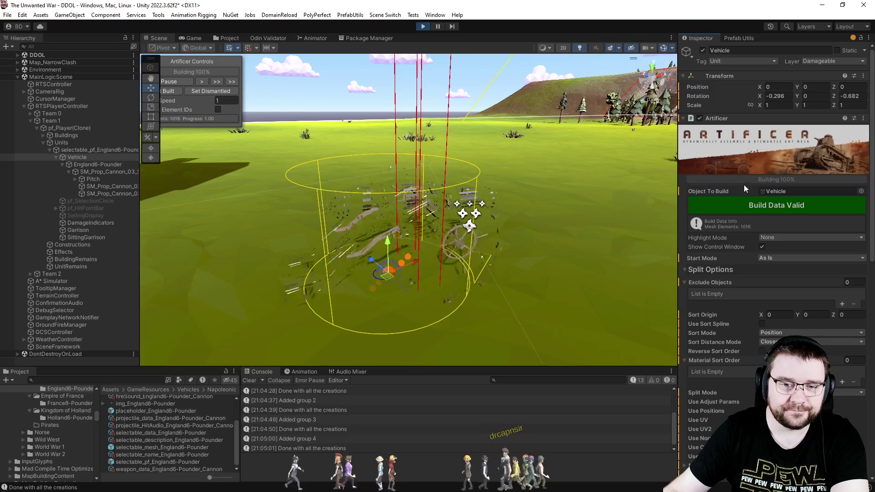